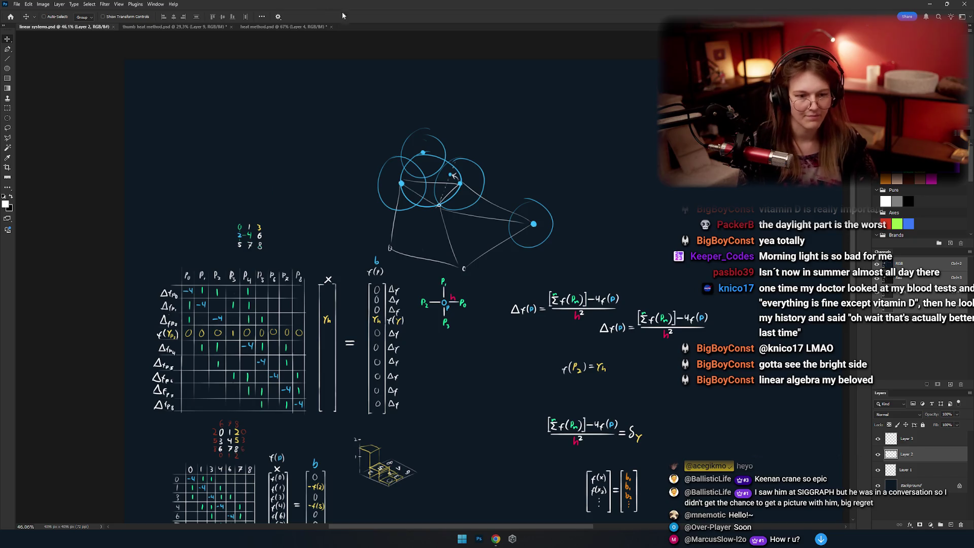
Pan across the math sheet's drawings, switch to the Brush tool, and zoom out to view the whole sheet.
mouse_move(376, 273)
left_mouse_down()
mouse_move(365, 282)
mouse_move(289, 280)
left_mouse_up()
left_click_drag(354, 296, 411, 294)
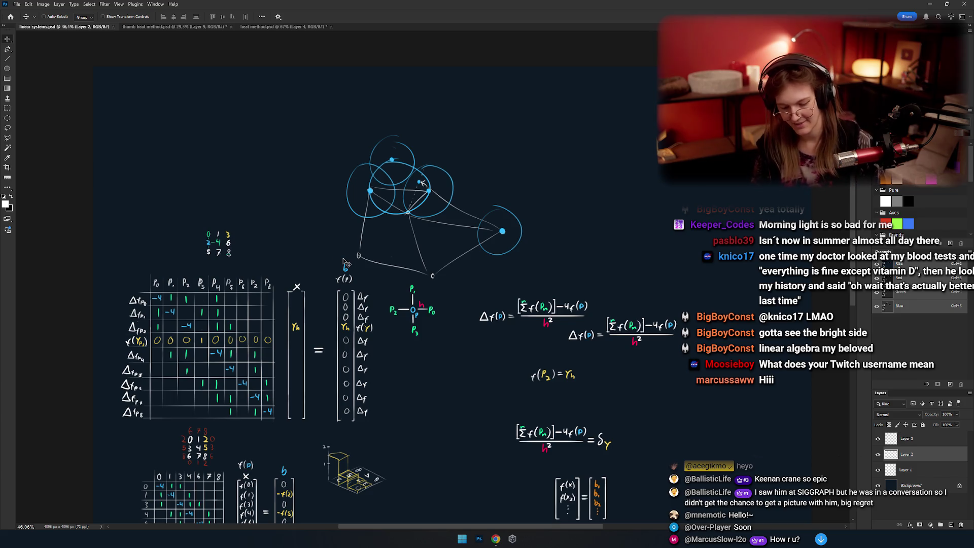
key("b")
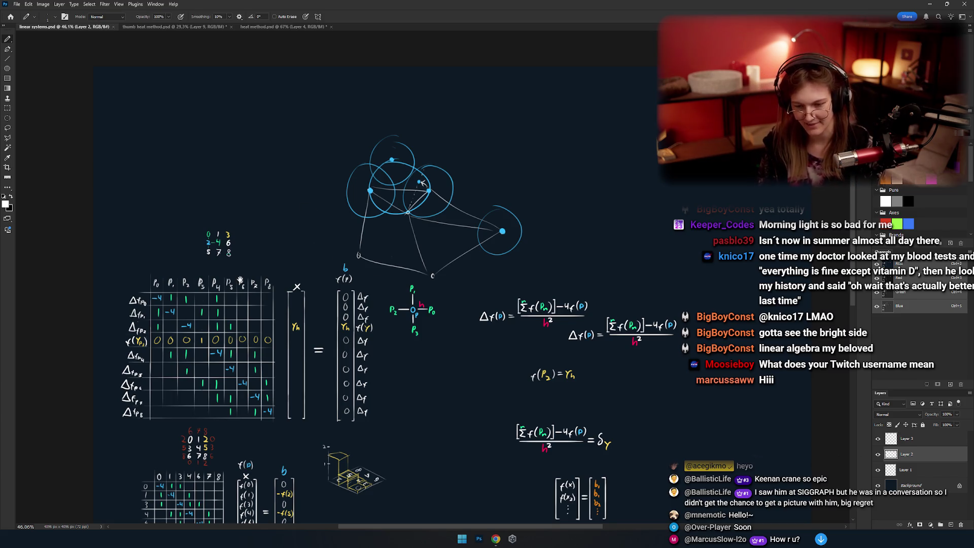
scroll(240, 280, "up", 3)
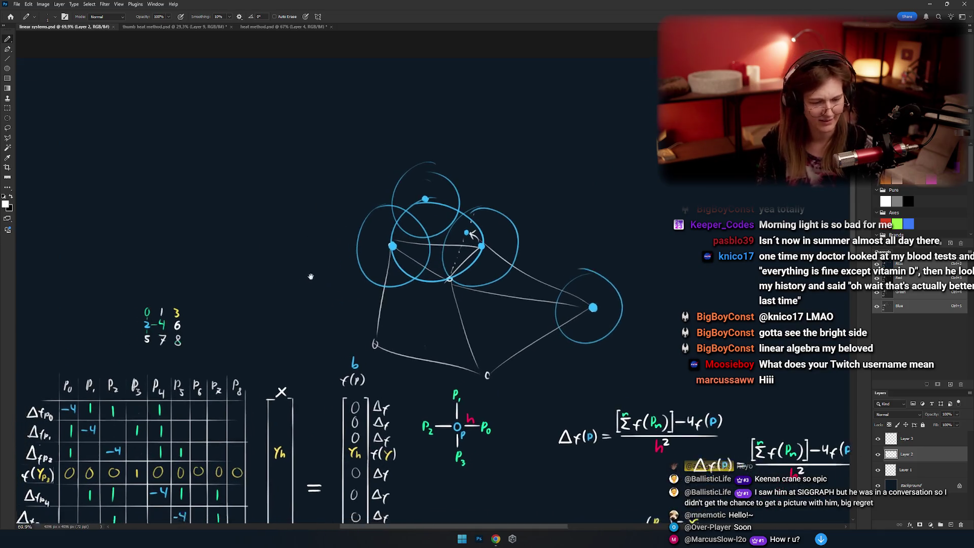
left_click_drag(311, 277, 330, 239)
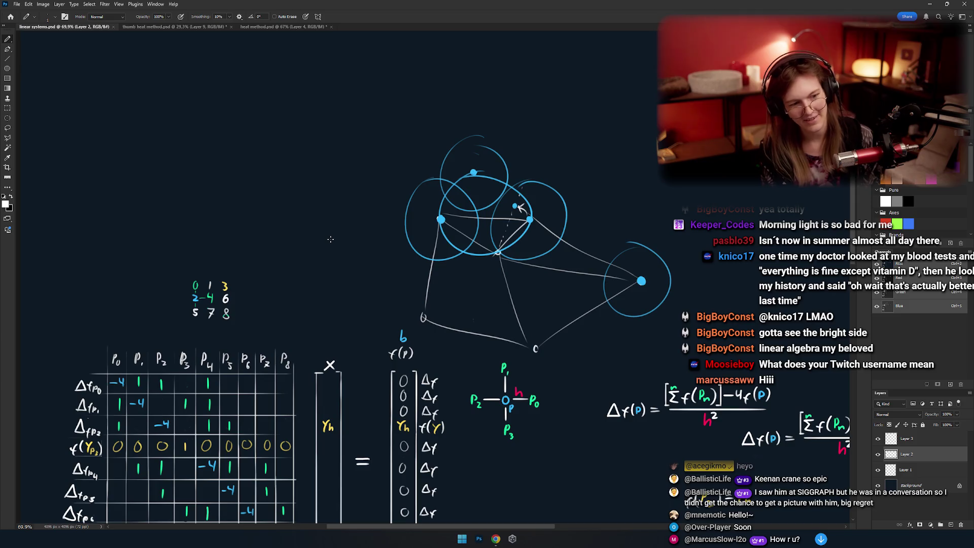
scroll(327, 150, "right", 5)
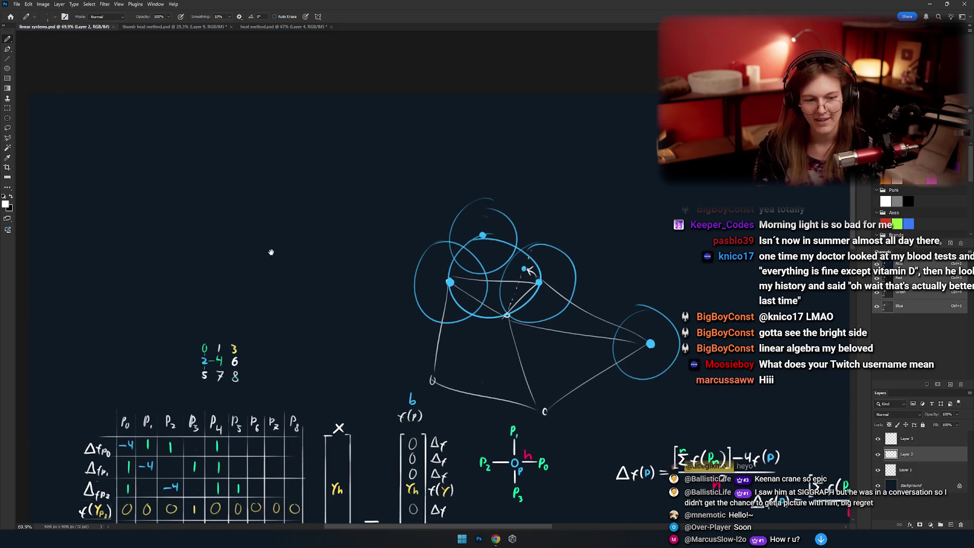
scroll(331, 297, "down", 5)
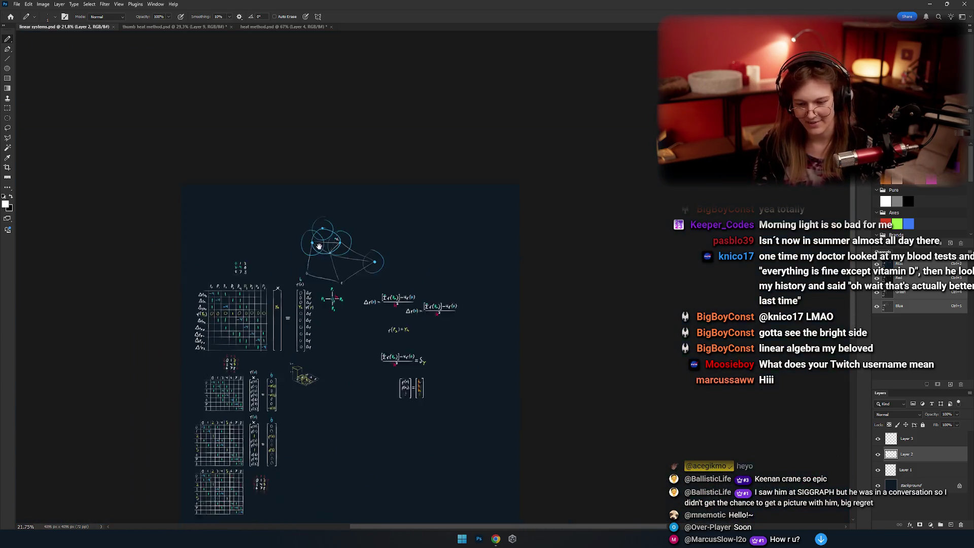
scroll(321, 263, "up", 4)
mouse_move(351, 254)
left_mouse_down()
mouse_move(313, 313)
mouse_move(308, 278)
mouse_move(284, 279)
left_mouse_up()
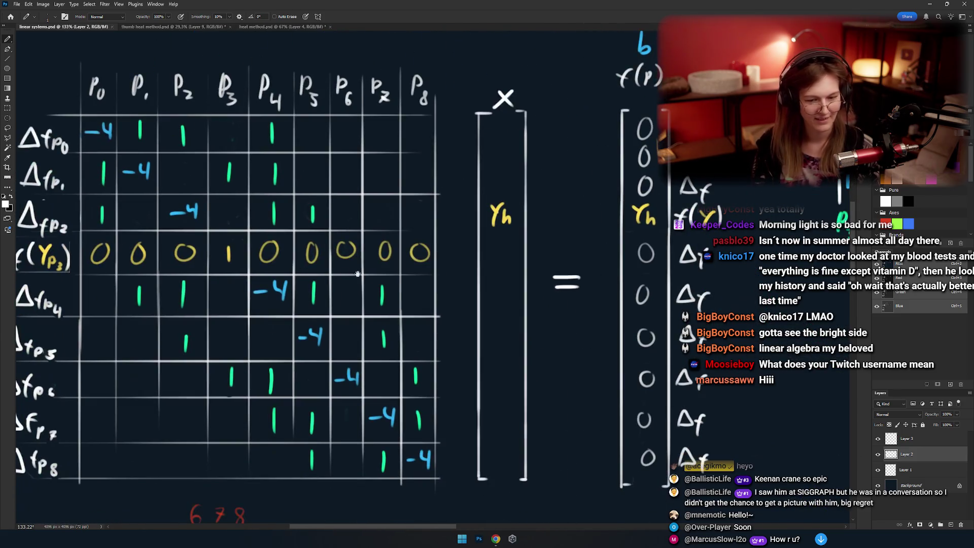
left_click_drag(254, 231, 349, 315)
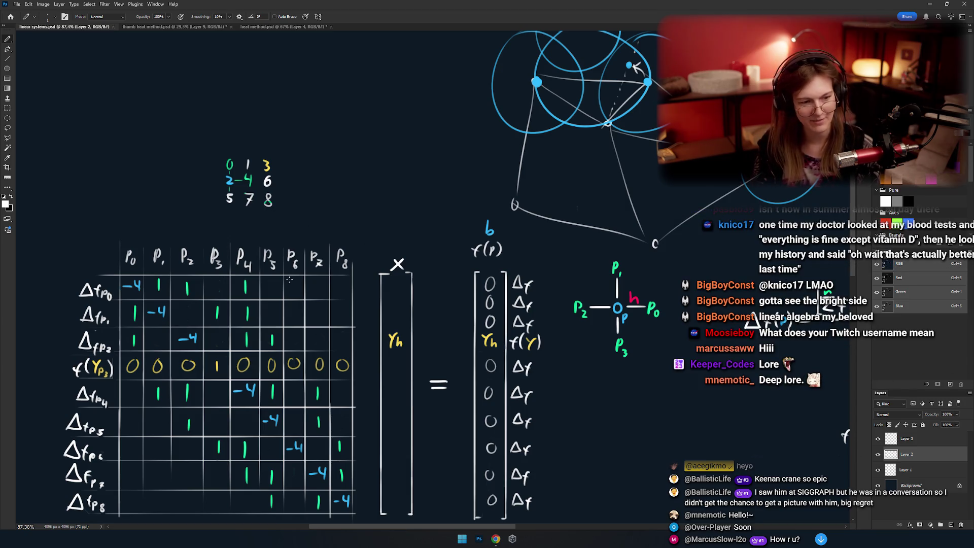
scroll(289, 279, "down", 3)
scroll(289, 280, "left", 2)
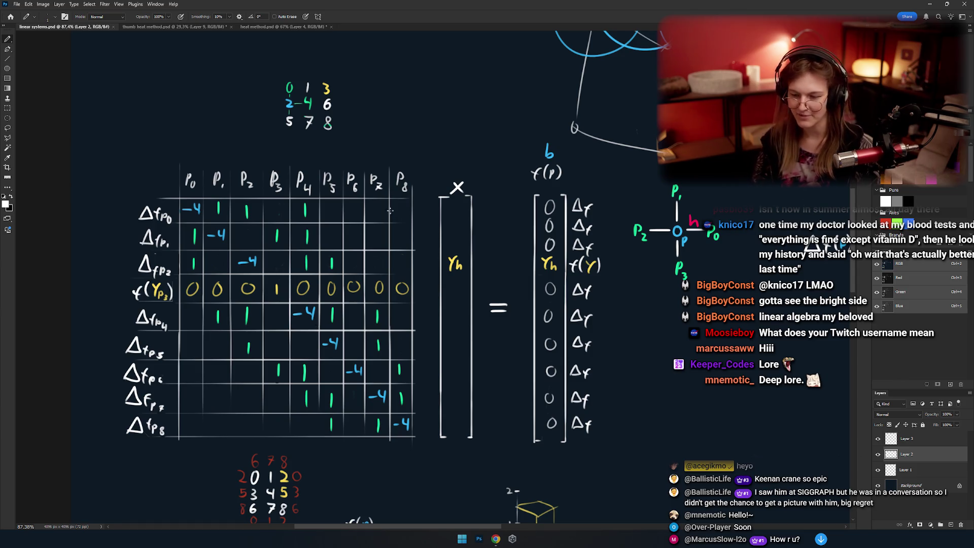
scroll(501, 348, "up", 1)
scroll(501, 349, "left", 1)
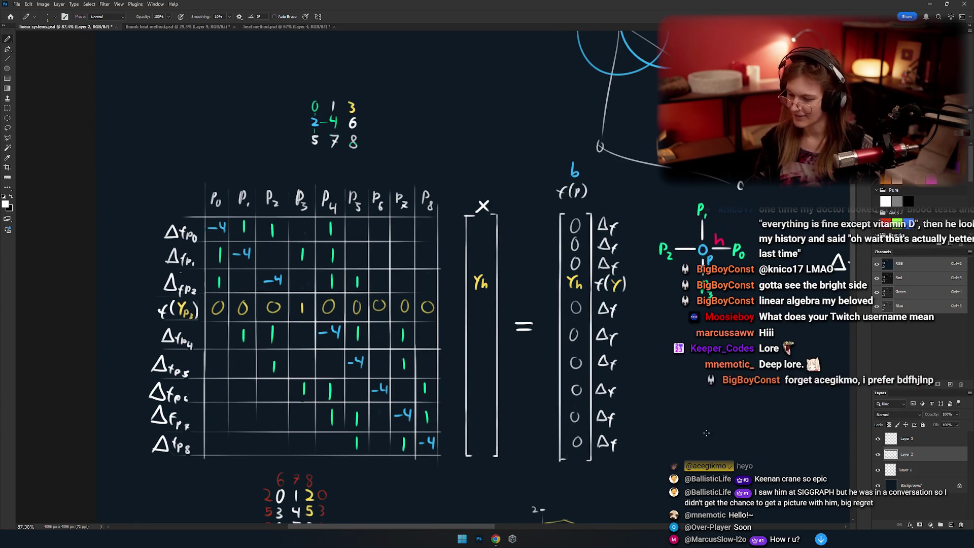
scroll(439, 219, "down", 2)
scroll(438, 219, "right", 2)
scroll(366, 264, "right", 2)
scroll(386, 284, "right", 3)
scroll(386, 284, "up", 4)
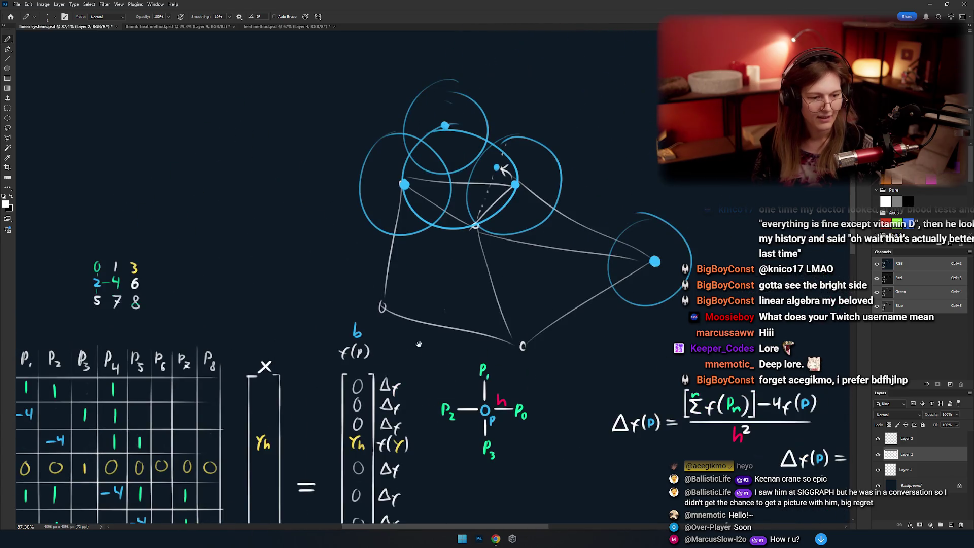
scroll(406, 305, "down", 1)
scroll(421, 316, "down", 2)
scroll(406, 315, "right", 3)
scroll(386, 305, "right", 1)
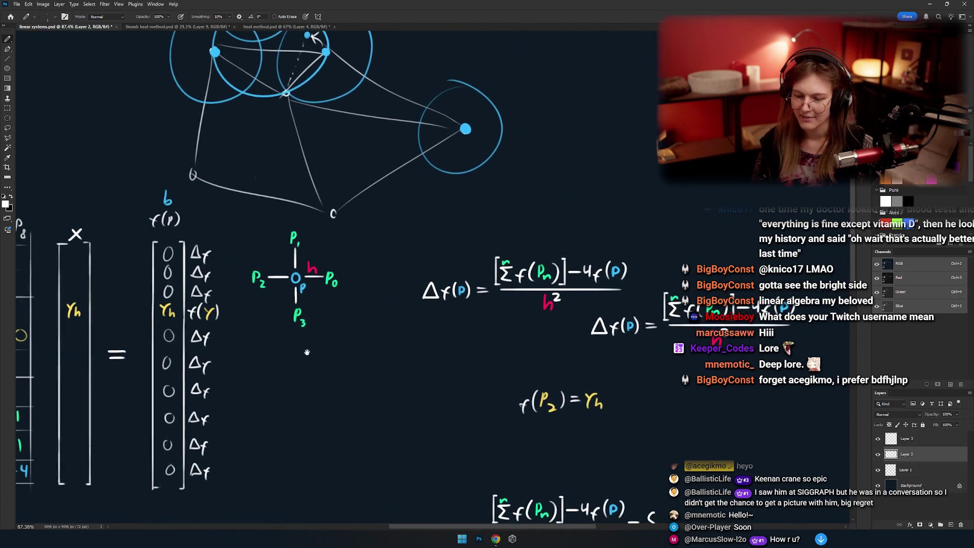
scroll(355, 300, "down", 3)
scroll(511, 349, "left", 3)
scroll(511, 349, "down", 1)
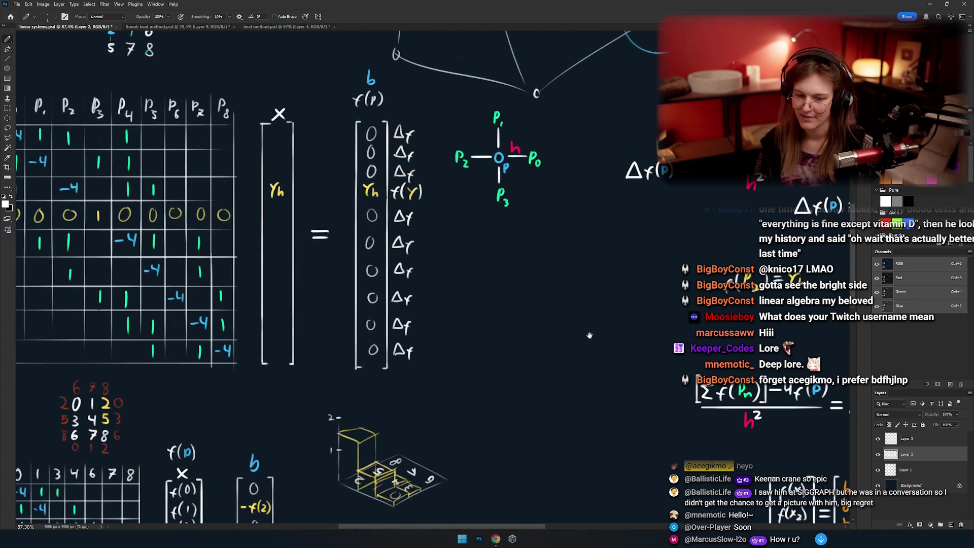
scroll(573, 338, "left", 2)
scroll(508, 305, "right", 3)
scroll(508, 305, "up", 1)
scroll(546, 345, "left", 2)
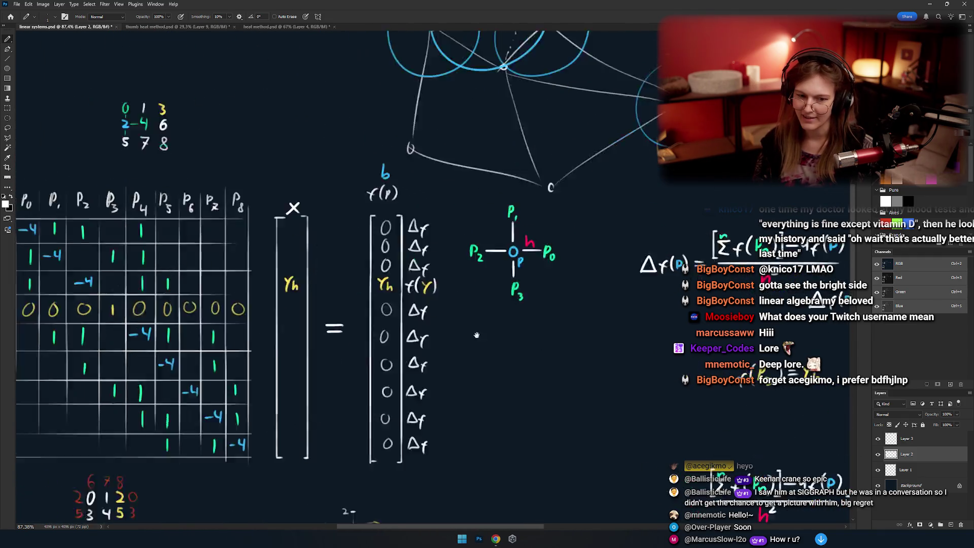
scroll(588, 338, "up", 1)
scroll(507, 346, "right", 3)
scroll(457, 350, "up", 1)
scroll(409, 354, "right", 3)
scroll(409, 354, "down", 3)
scroll(457, 355, "right", 2)
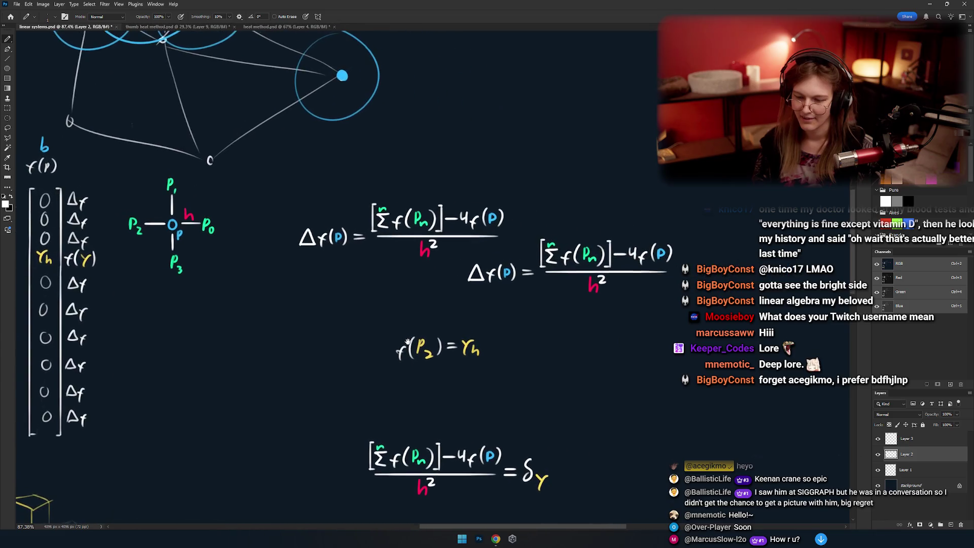
scroll(410, 353, "right", 1)
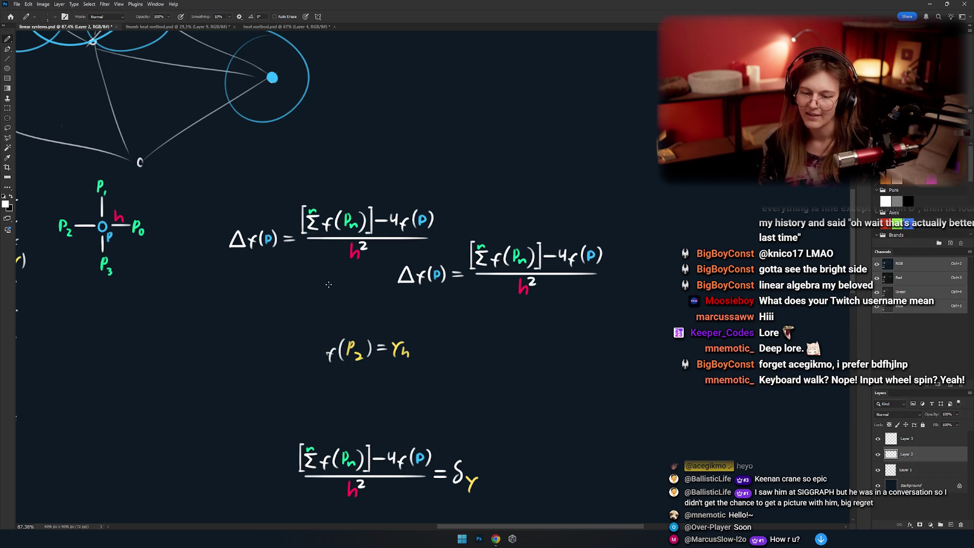
left_click_drag(184, 226, 315, 226)
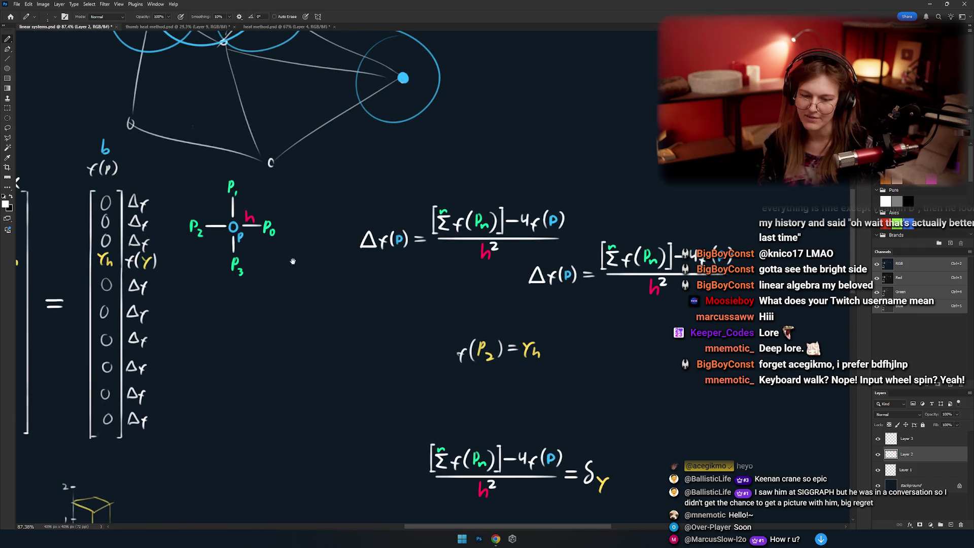
left_click_drag(331, 306, 386, 231)
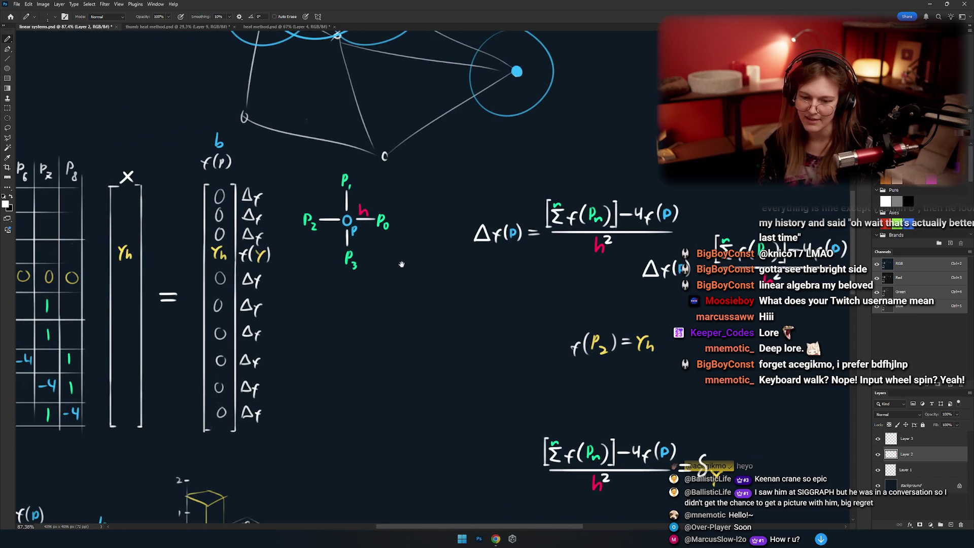
left_click_drag(348, 274, 358, 298)
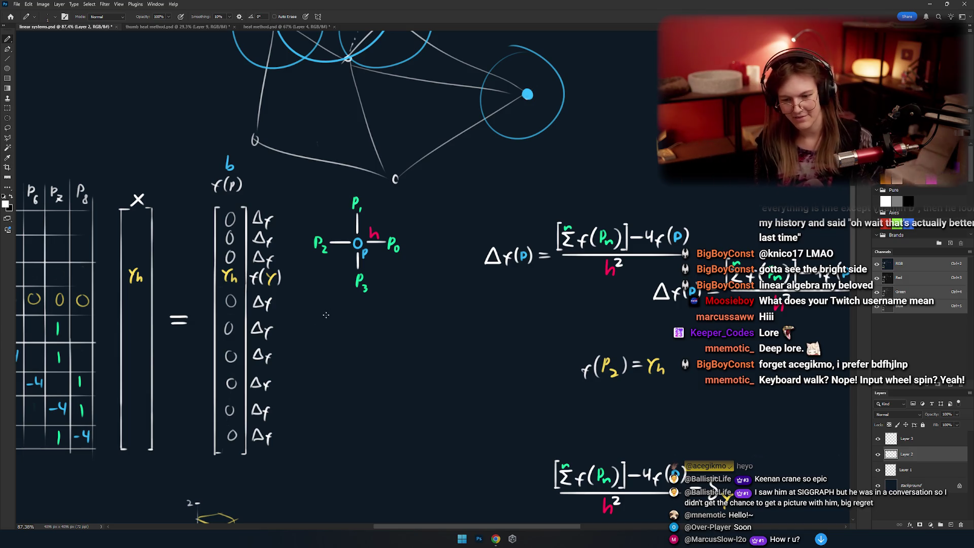
left_click_drag(44, 283, 363, 239)
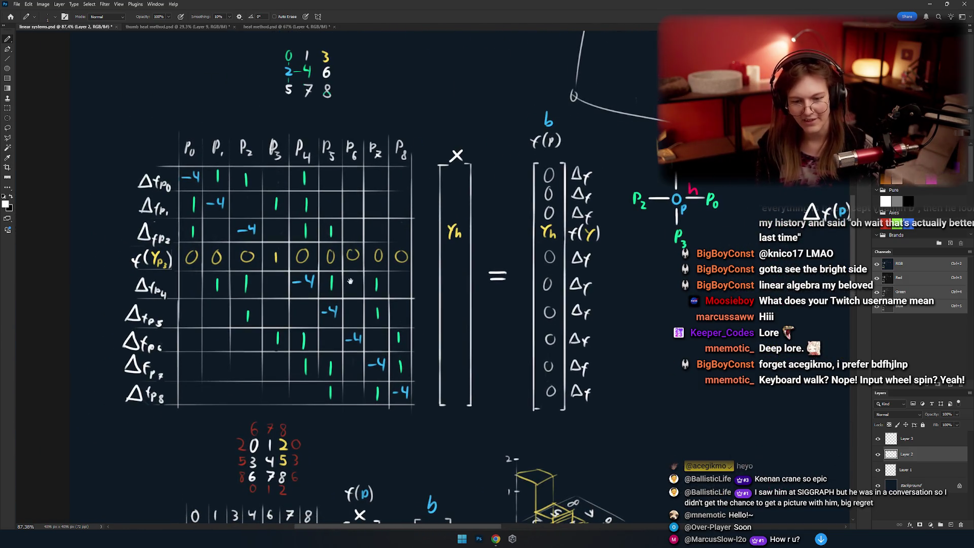
left_click_drag(350, 281, 356, 362)
left_click_drag(359, 316, 401, 311)
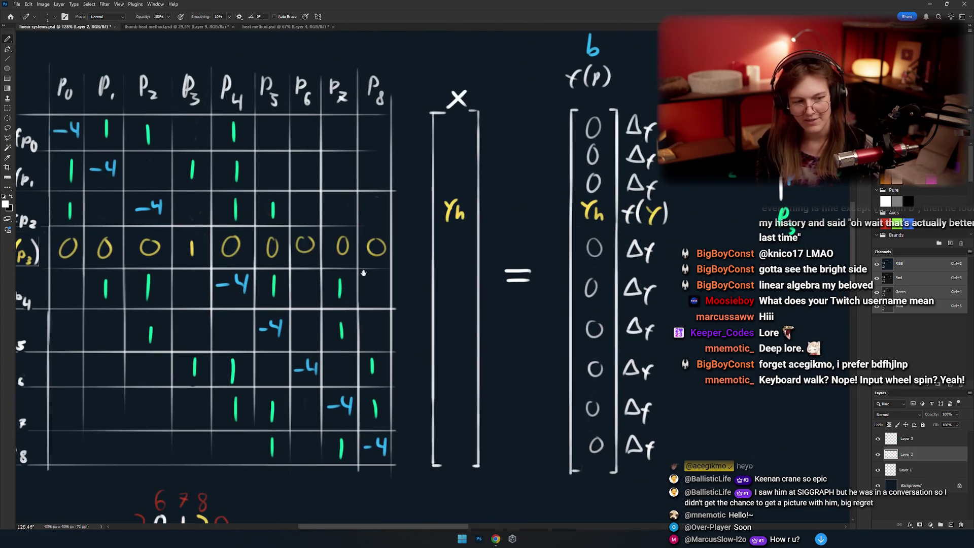
mouse_move(710, 307)
left_mouse_down()
mouse_move(397, 307)
mouse_move(315, 248)
mouse_move(351, 263)
left_mouse_up()
scroll(352, 304, "down", 5)
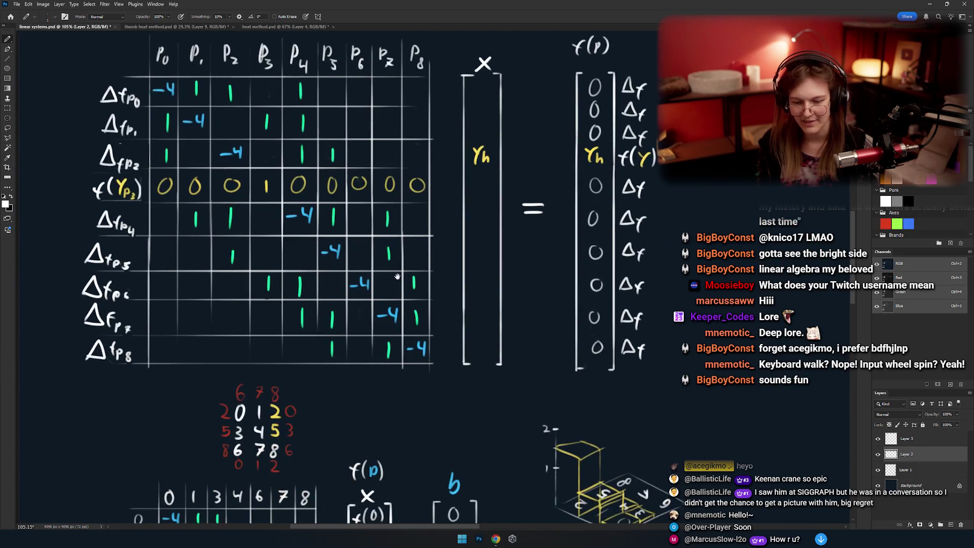
scroll(395, 231, "down", 5)
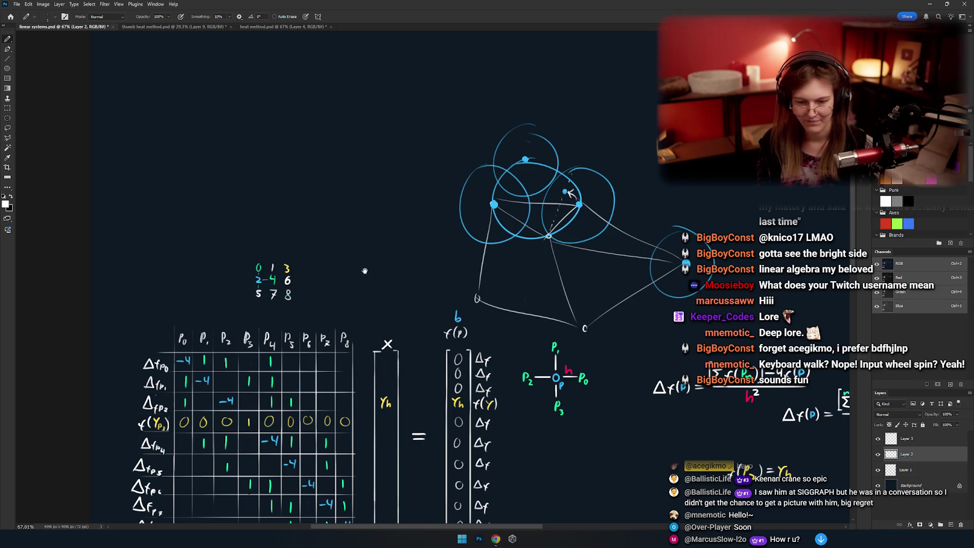
left_click_drag(365, 271, 373, 337)
key("b")
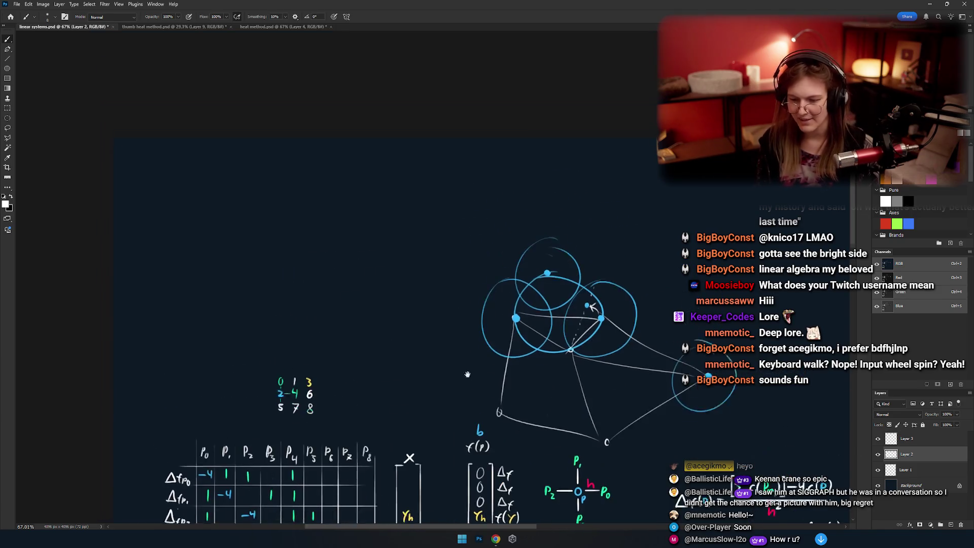
Brush the white edges of the square frame.
scroll(334, 267, "up", 5)
left_click_drag(274, 345, 373, 345)
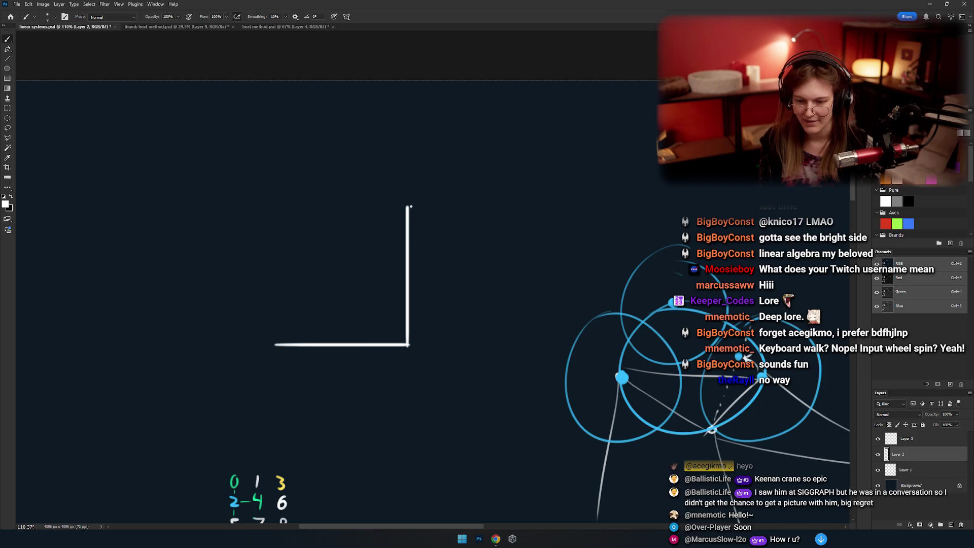
left_click_drag(272, 205, 273, 345)
Rule evenly spaced horizontal lines across the square, redoing one overlong stroke.
scroll(283, 306, "up", 5)
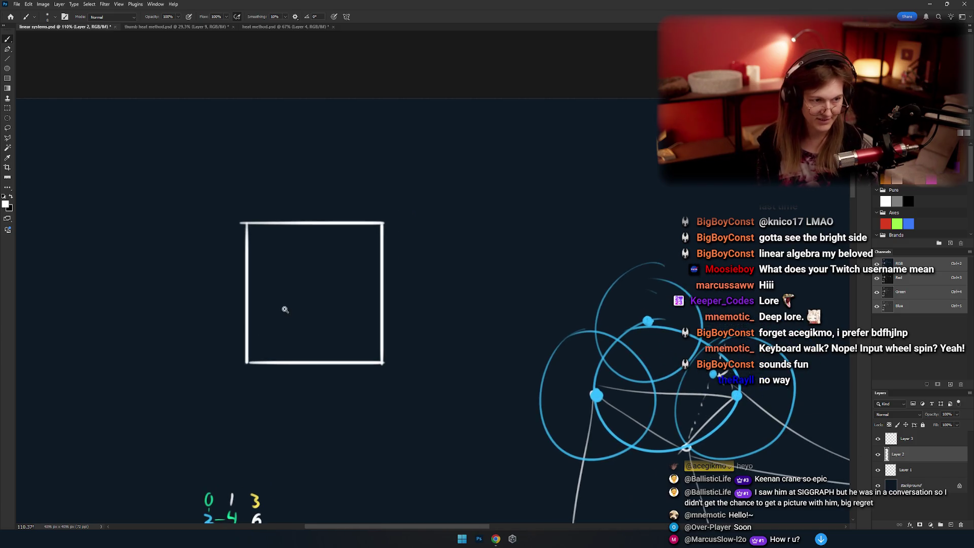
left_click_drag(213, 378, 447, 379)
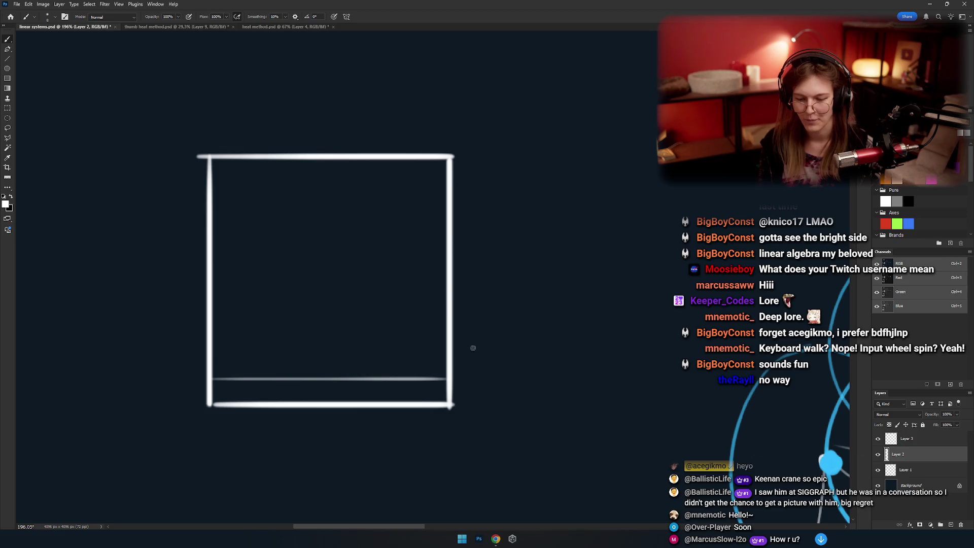
left_click_drag(212, 356, 445, 356)
left_click_drag(221, 332, 475, 332)
mouse_move(220, 309)
left_mouse_down()
mouse_move(479, 309)
mouse_move(477, 293)
mouse_move(389, 293)
left_mouse_up()
key("ctrl+z")
left_click_drag(287, 275, 487, 271)
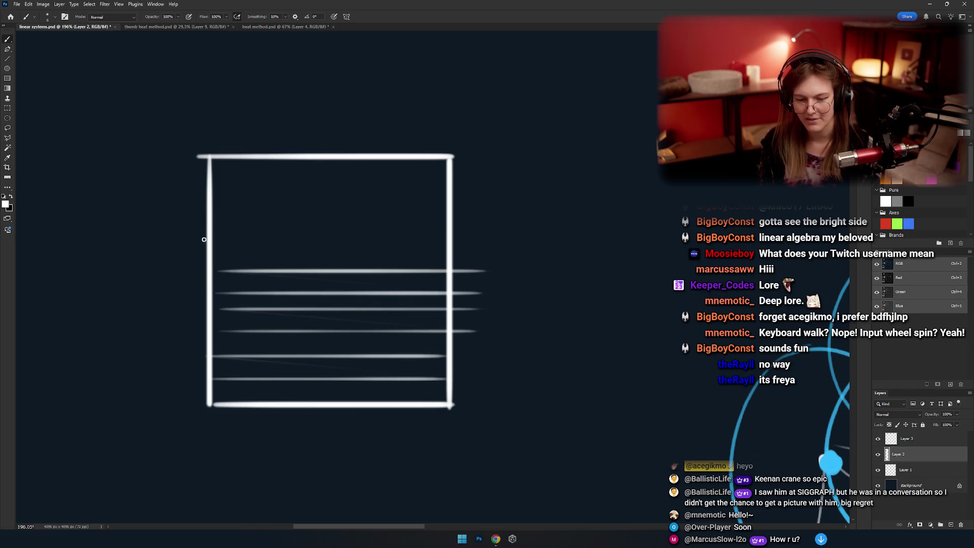
left_click_drag(208, 239, 488, 239)
left_click_drag(213, 207, 475, 207)
left_click_drag(211, 183, 446, 183)
left_click_drag(404, 248, 418, 243)
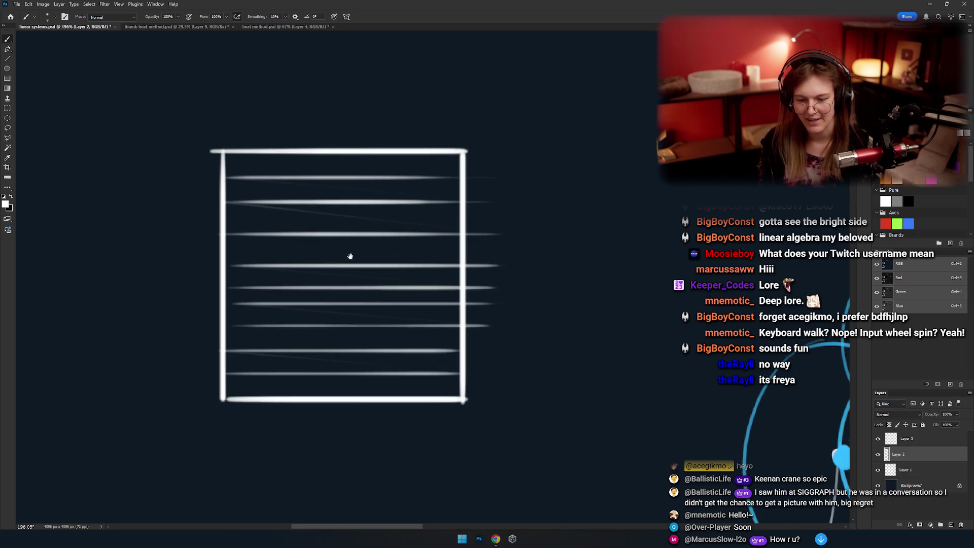
Add five vertical lines across the box to complete the grid, then zoom in on it.
left_click_drag(252, 323, 251, 417)
mouse_move(279, 154)
left_mouse_down()
mouse_move(279, 431)
mouse_move(303, 434)
left_mouse_up()
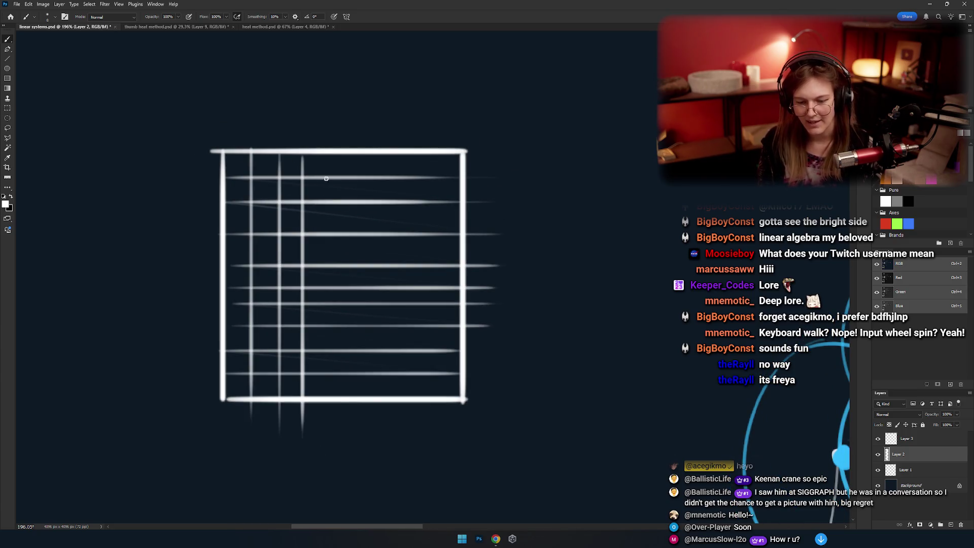
left_click_drag(333, 152, 334, 406)
left_click_drag(391, 159, 390, 420)
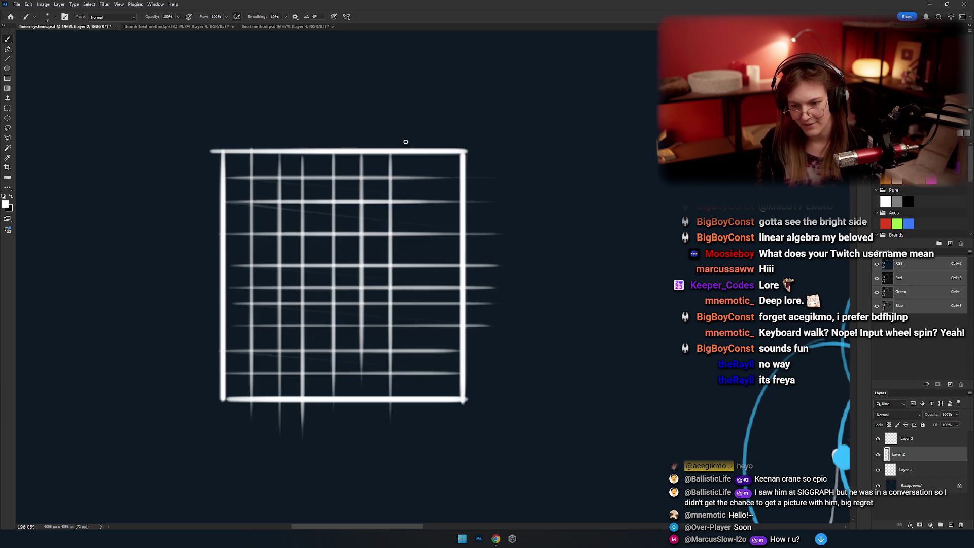
left_click_drag(427, 154, 427, 428)
left_click_drag(387, 290, 411, 285)
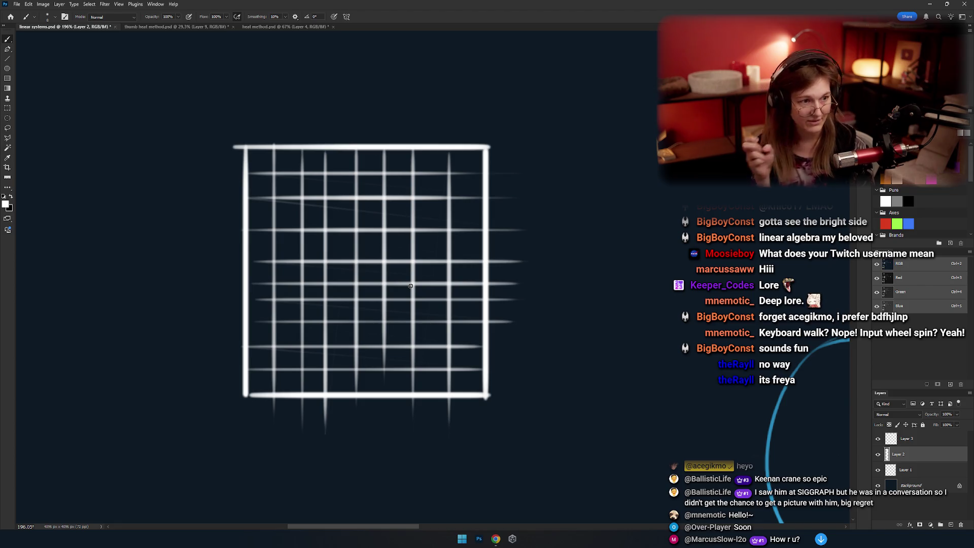
scroll(258, 265, "up", 2)
left_click_drag(259, 266, 310, 255)
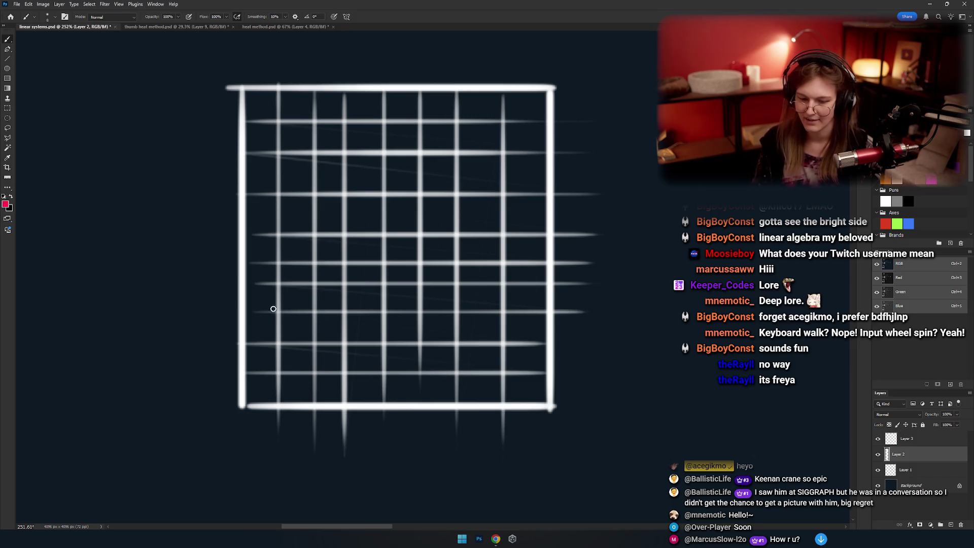
On a new layer, paint a pink square over the grid's lower-left cells with a larger brush.
key("ctrl+shift+alt+n")
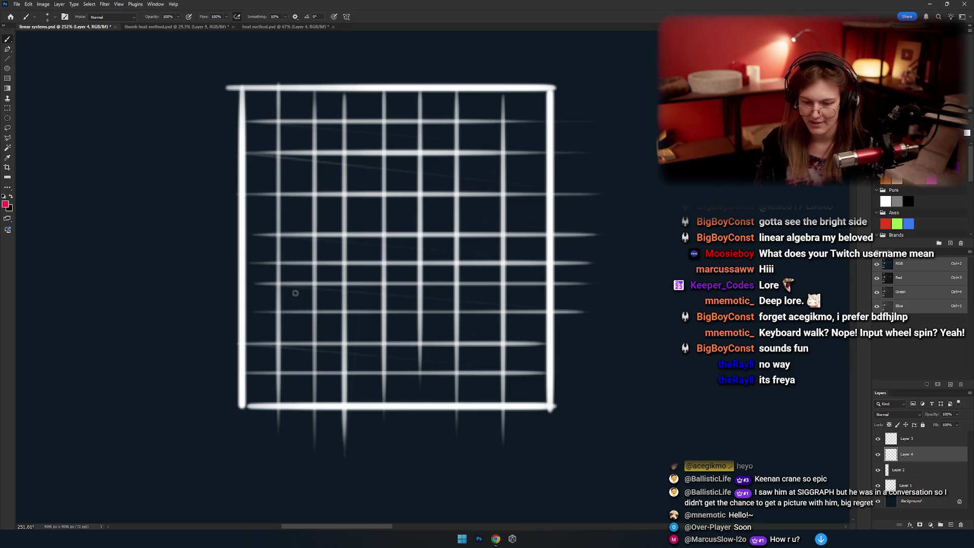
key("bracketright")
key("bracketright")
key("bracketright")
left_click(293, 300)
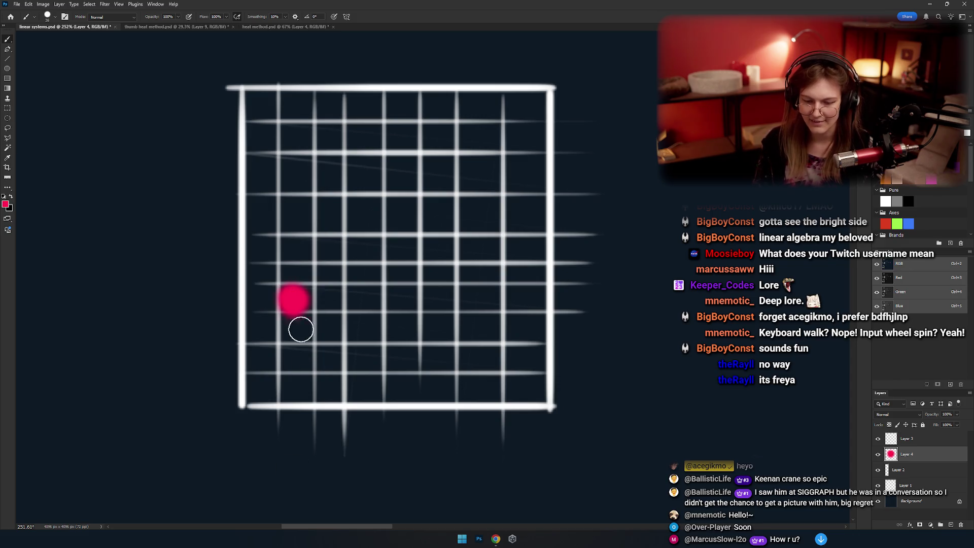
mouse_move(297, 297)
left_mouse_down()
mouse_move(326, 294)
mouse_move(301, 342)
left_mouse_up()
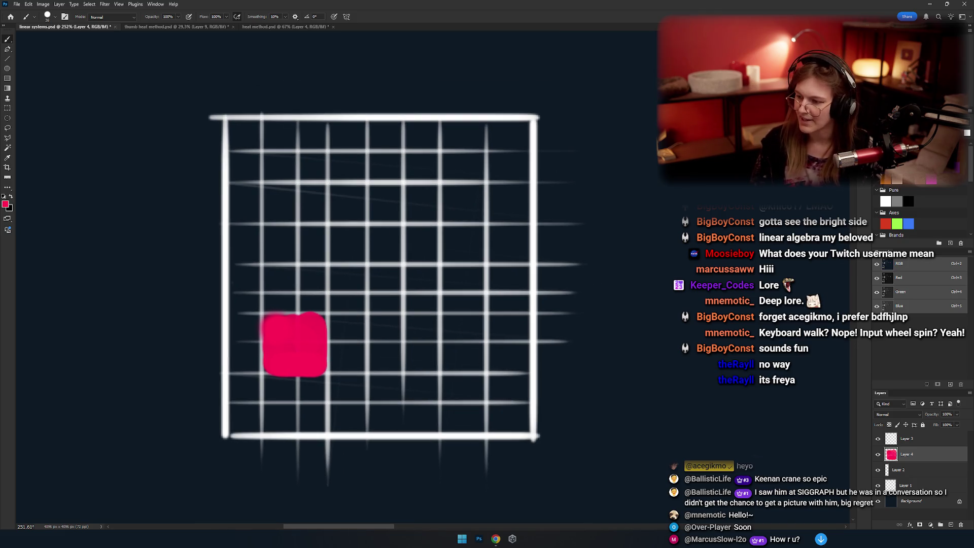
Discard a stray yellow stroke and marquee-select the whole grid area.
left_click_drag(467, 310, 465, 325)
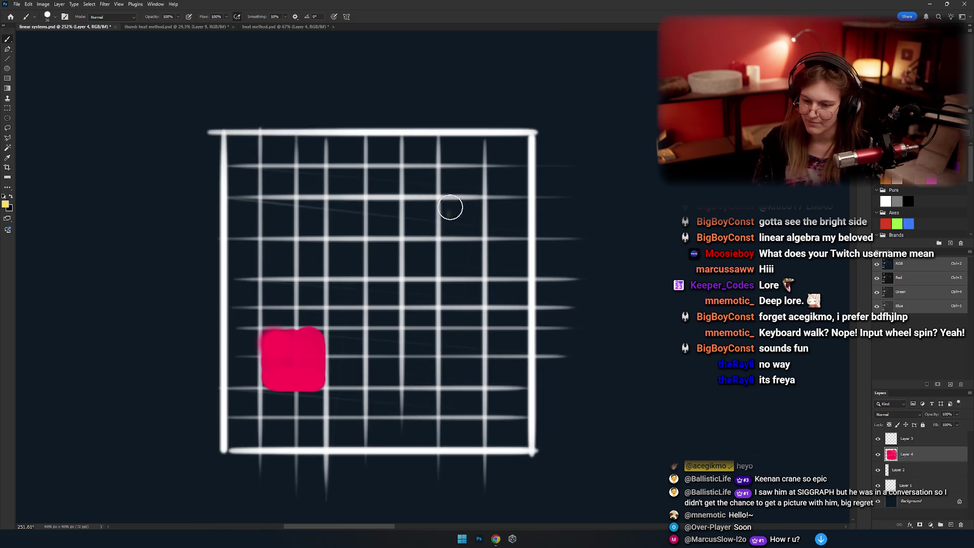
mouse_move(450, 207)
left_mouse_down()
mouse_move(449, 236)
mouse_move(452, 220)
mouse_move(462, 238)
mouse_move(458, 213)
left_mouse_up()
key("ctrl+z")
key("m")
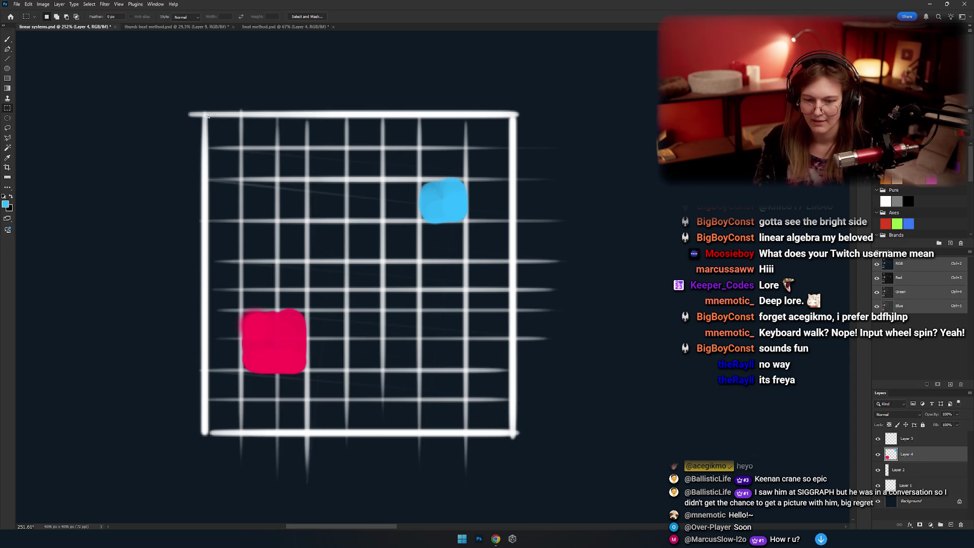
left_click_drag(206, 115, 510, 433)
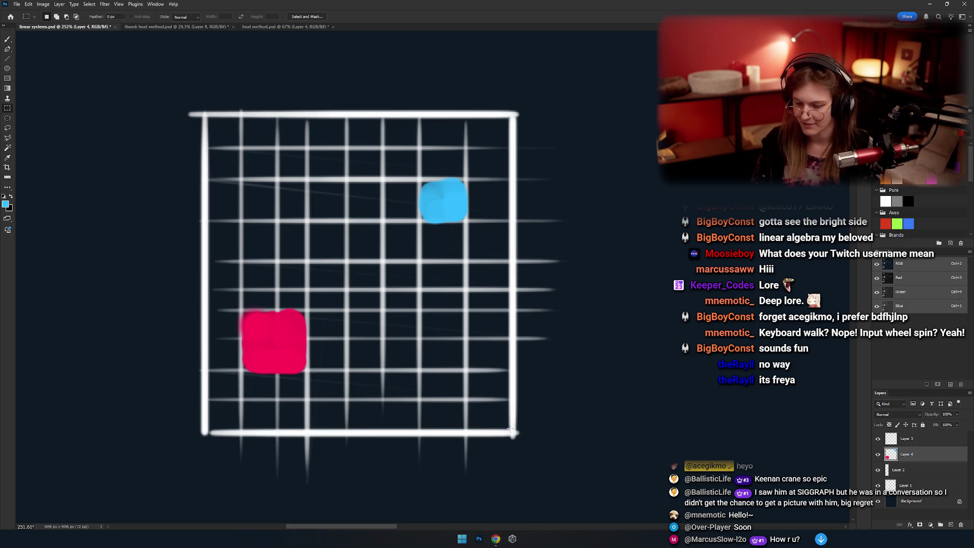
Add Layer 5 and enlarge the brush, undoing a trial cyan dab over the blue square.
left_click(952, 526)
key("b")
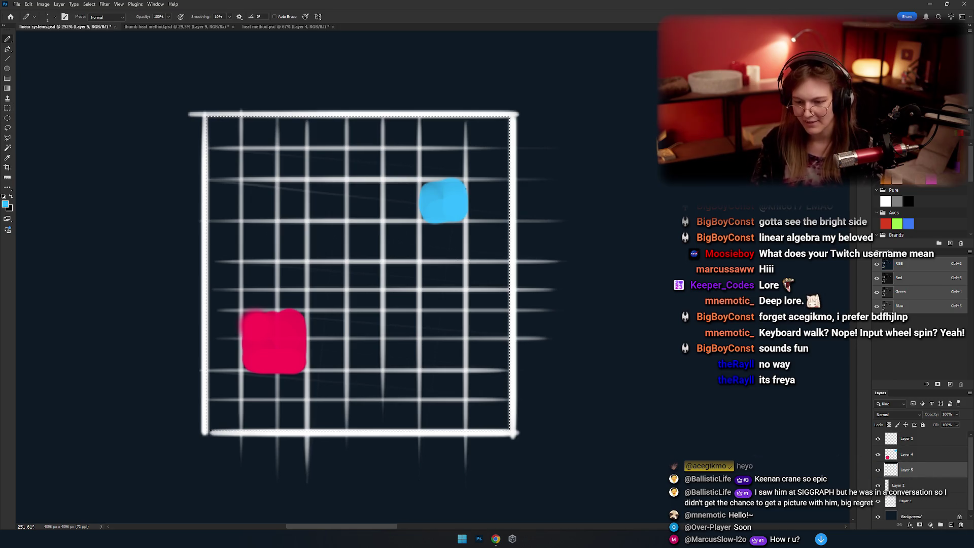
mouse_move(452, 199)
left_mouse_down()
mouse_move(414, 206)
mouse_move(436, 226)
left_mouse_up()
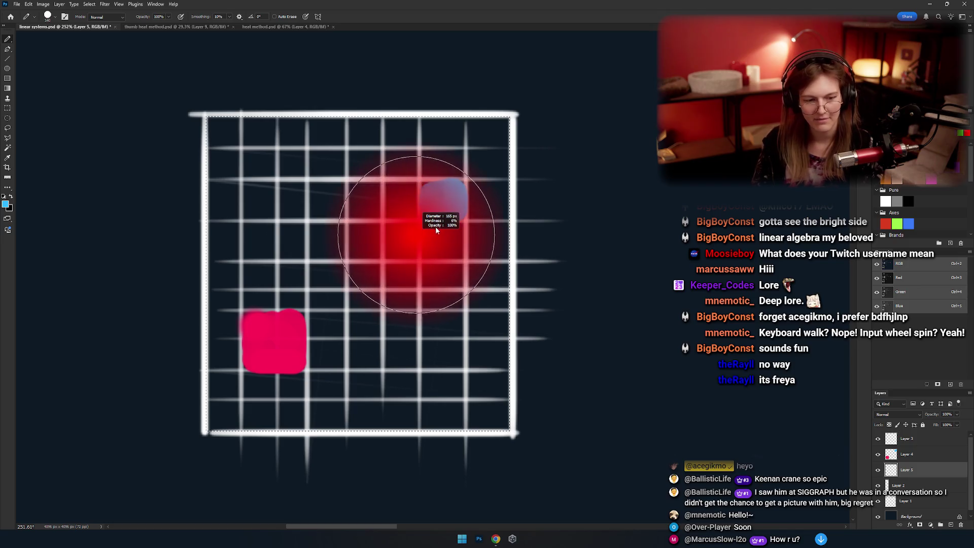
left_click(435, 203)
key("ctrl+z")
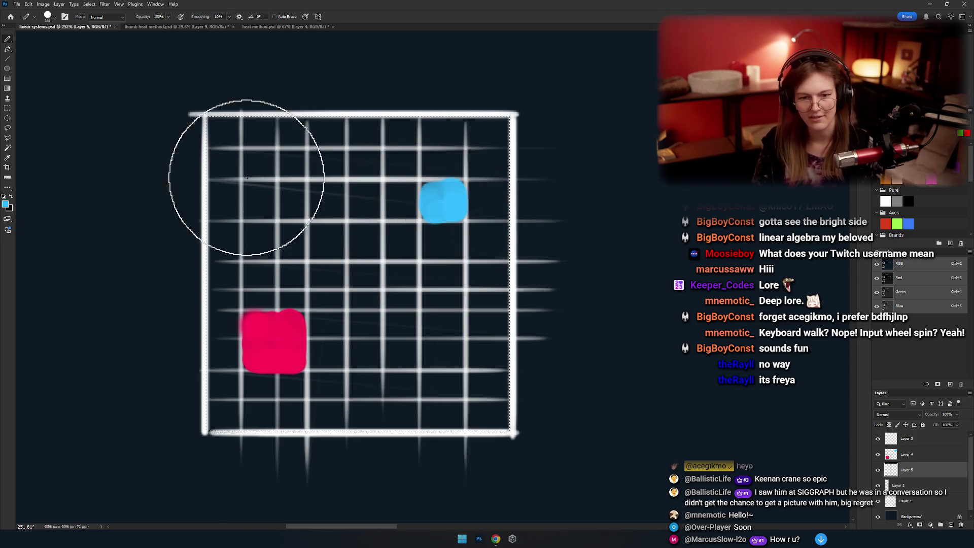
Switch from pencil to the soft brush and wash cyan over the grid's upper right.
right_click(7, 43)
left_click(46, 37)
left_click_drag(448, 211, 418, 274)
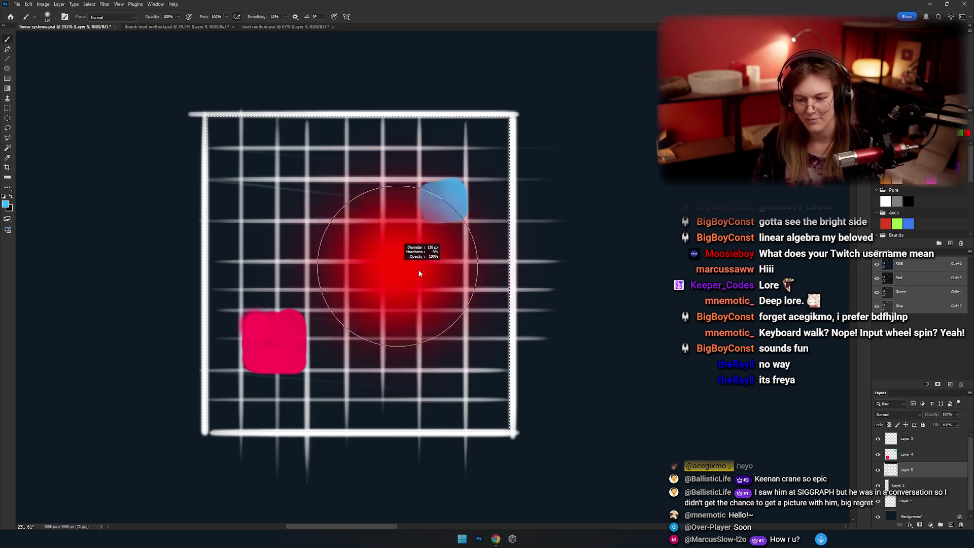
mouse_move(419, 203)
left_mouse_down()
mouse_move(467, 195)
mouse_move(465, 218)
left_mouse_up()
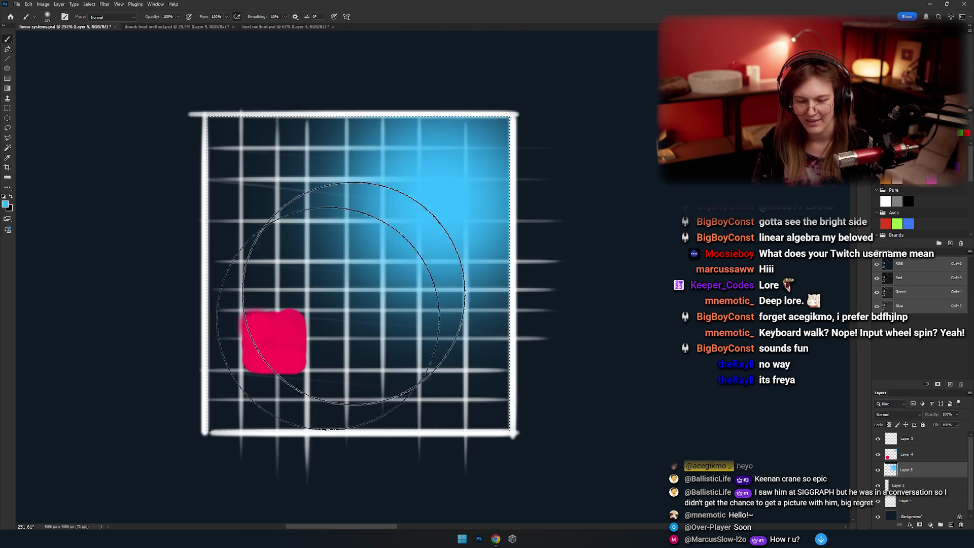
Sample the lower-left pink and wash it across most of the grid.
left_click(274, 343, "alt")
mouse_move(274, 343)
left_mouse_down()
mouse_move(305, 396)
mouse_move(368, 285)
left_mouse_up()
key("ctrl+z")
key("ctrl+shift+z")
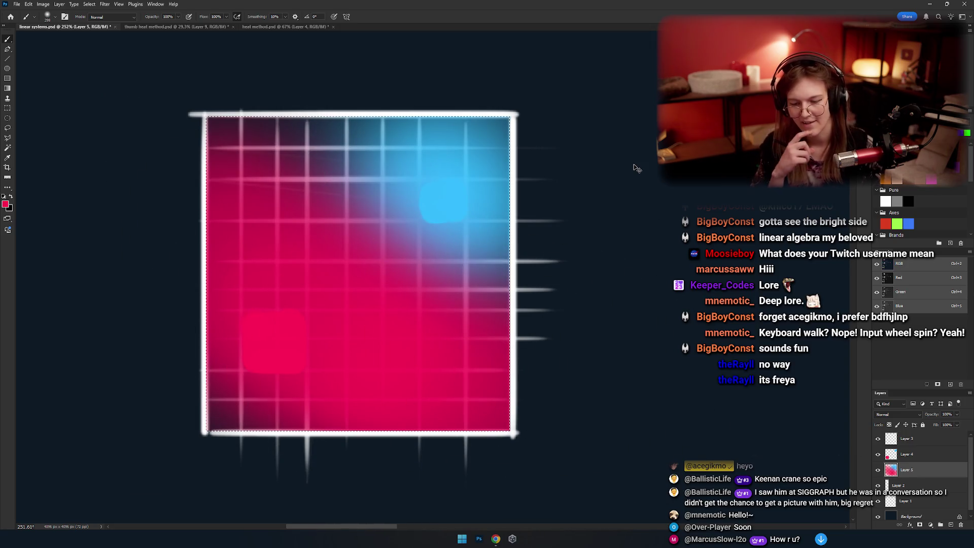
left_click_drag(373, 374, 365, 264)
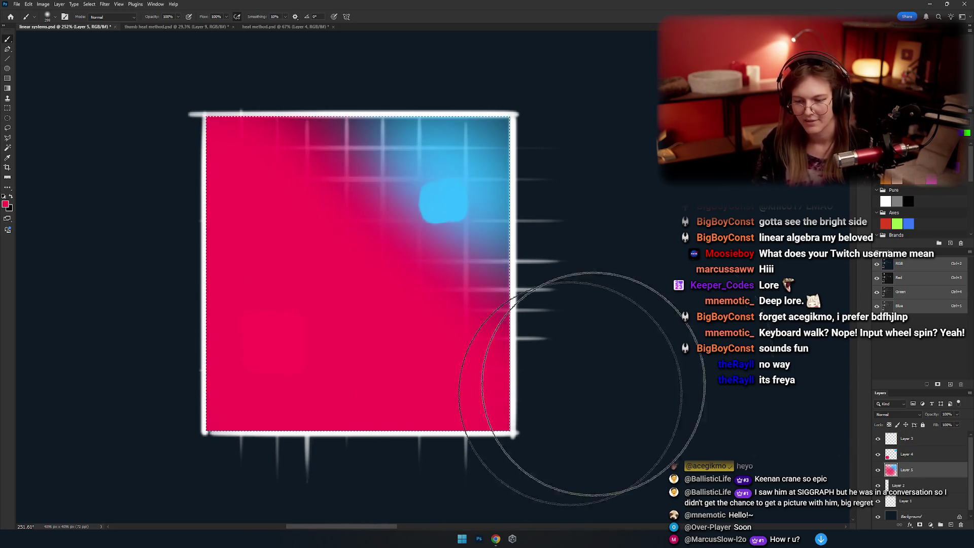
Refine the blend with cyan toward the upper-right corner and pink over the lower-left blob.
left_click(445, 203, "alt")
left_click_drag(445, 203, 472, 277)
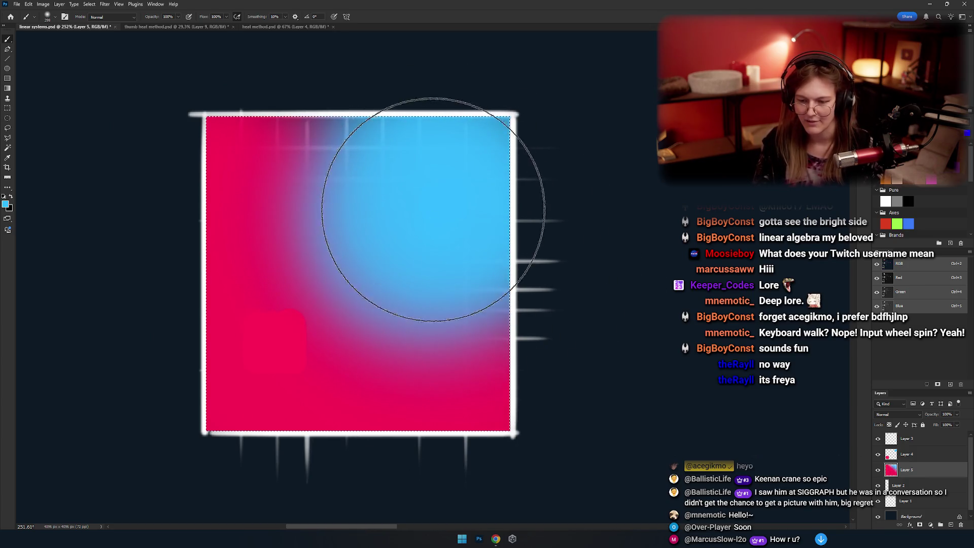
key("ctrl+z")
left_click(442, 182)
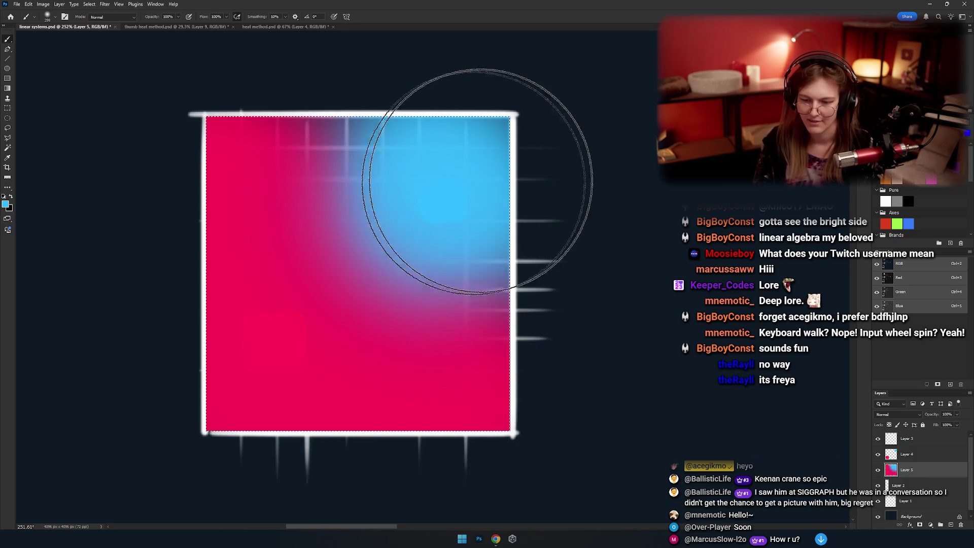
left_click_drag(464, 191, 497, 239)
left_click(312, 381, "alt")
left_click_drag(312, 380, 326, 446)
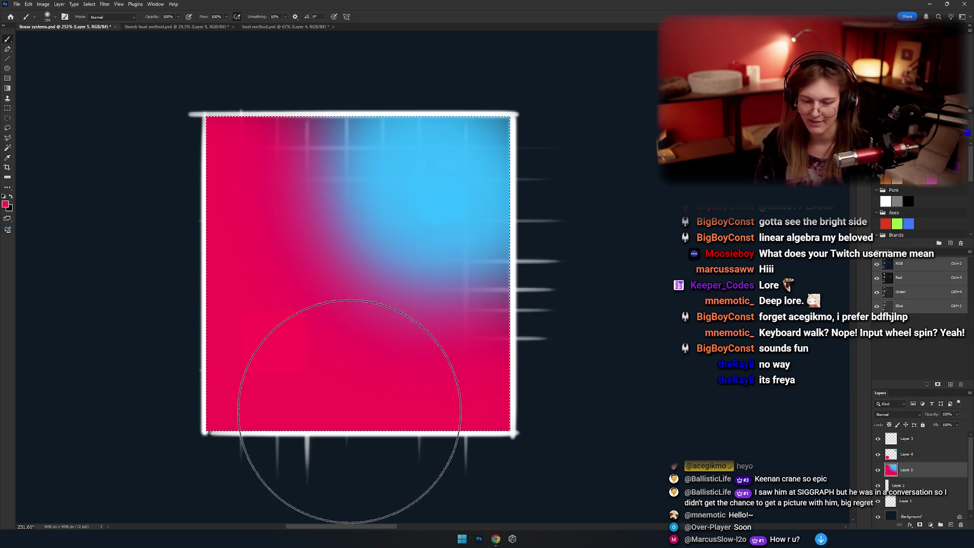
left_click_drag(435, 316, 464, 285)
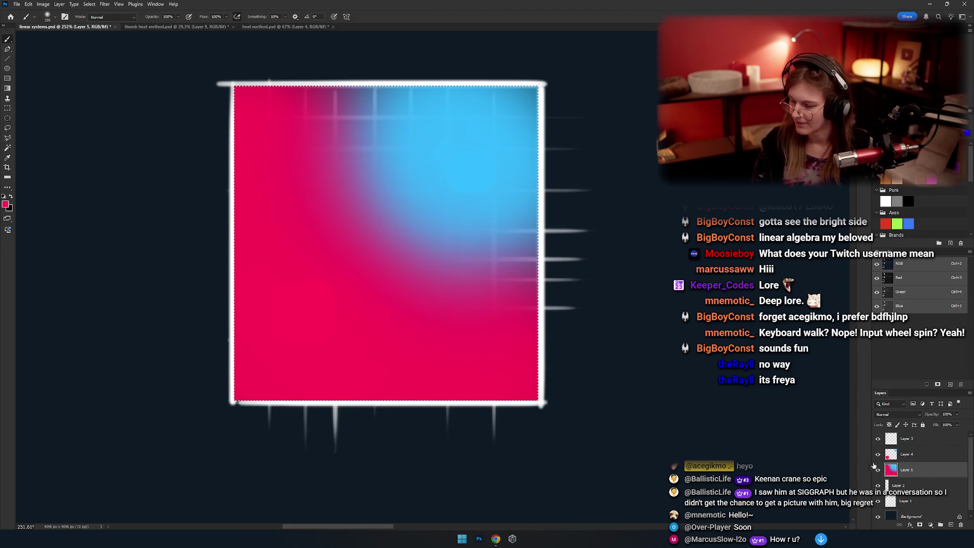
left_click_drag(527, 386, 359, 309)
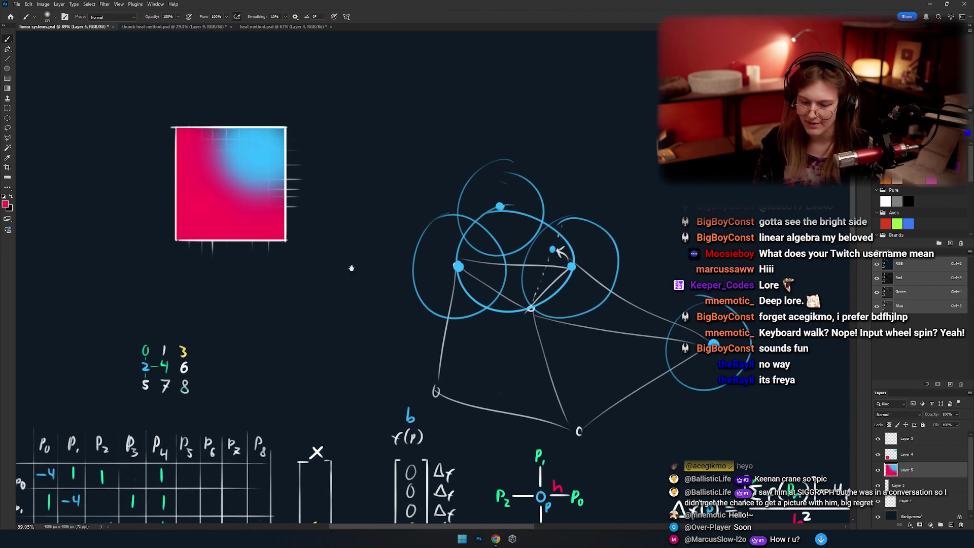
Pan the sheet left toward blank canvas beside the gradient square.
left_click_drag(359, 309, 365, 305)
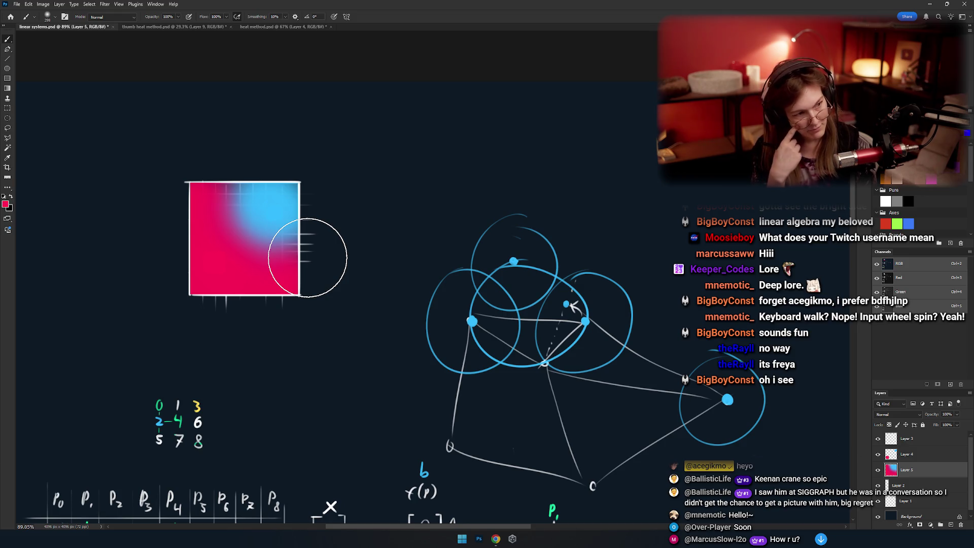
left_click_drag(391, 294, 337, 287)
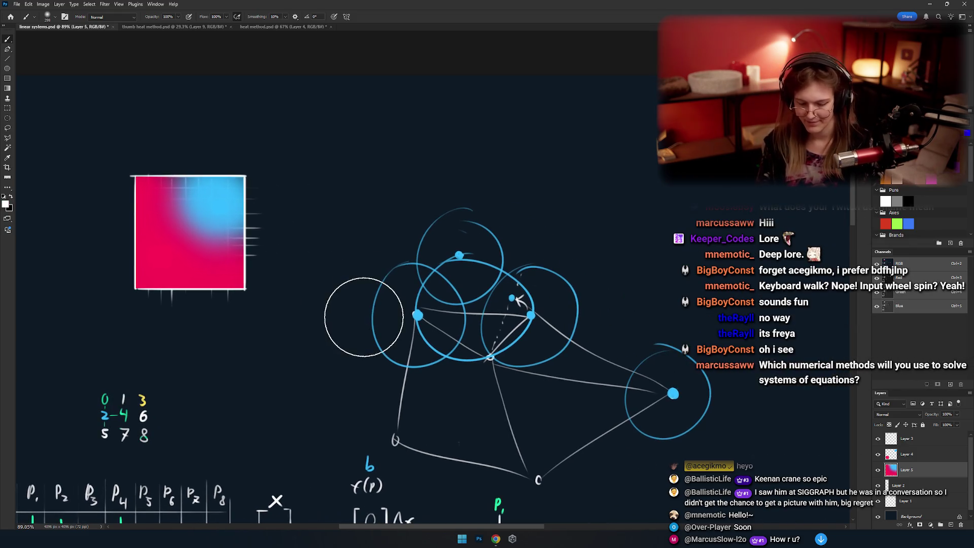
key("v")
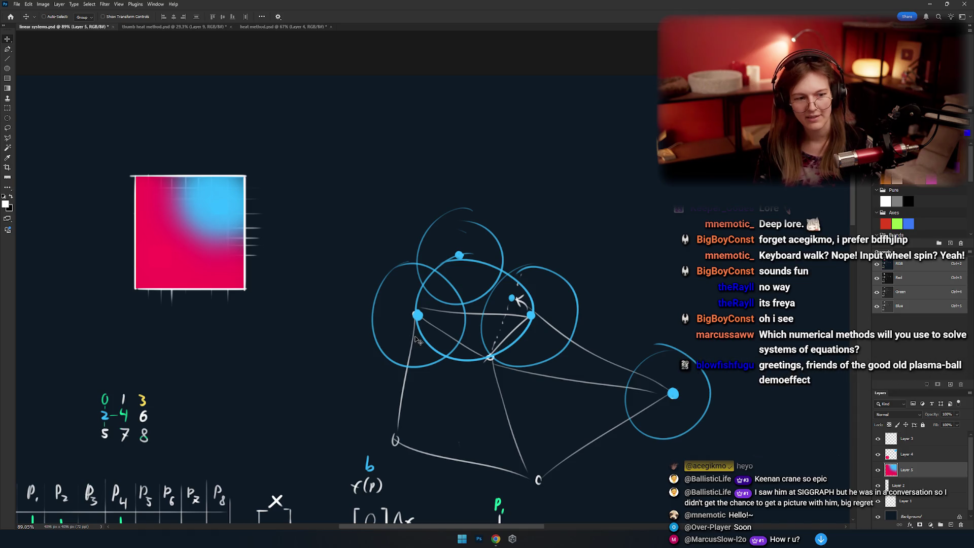
scroll(363, 265, "up", 3)
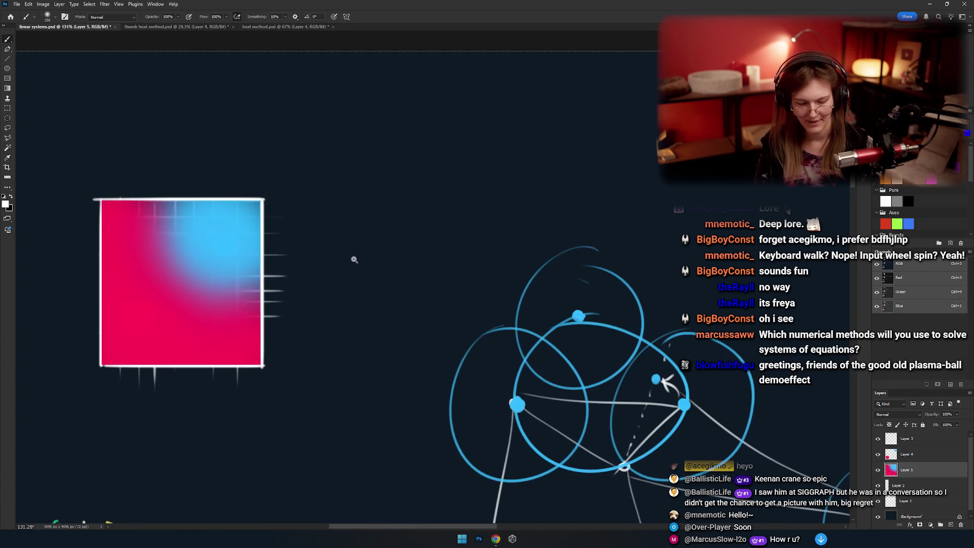
Set the brush to 29 px and zoom into the empty canvas area.
key("b")
left_click_drag(448, 330, 383, 374)
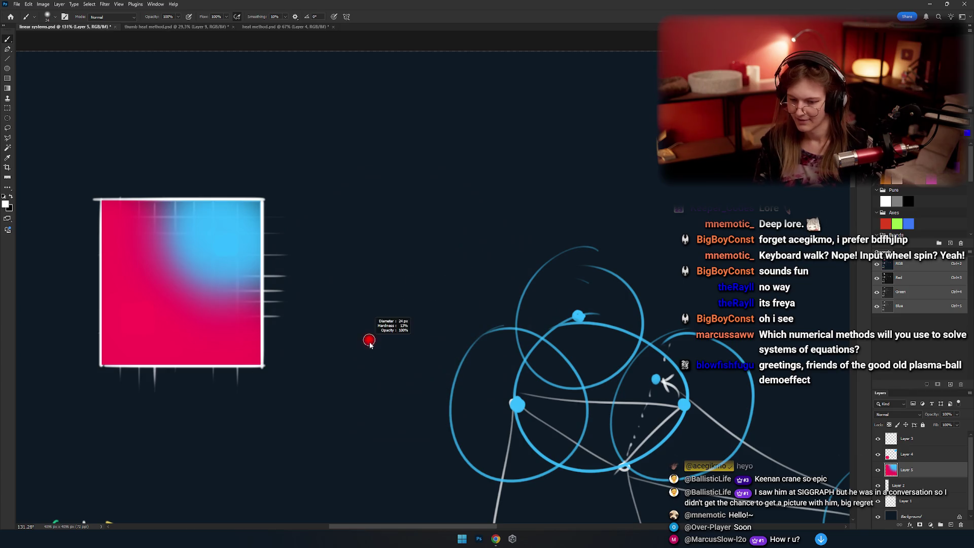
left_click_drag(391, 322, 620, 369)
key("ctrl+z")
mouse_move(407, 275)
left_mouse_down()
mouse_move(317, 298)
mouse_move(451, 279)
left_mouse_up()
key("ctrl+z")
scroll(294, 234, "up", 3)
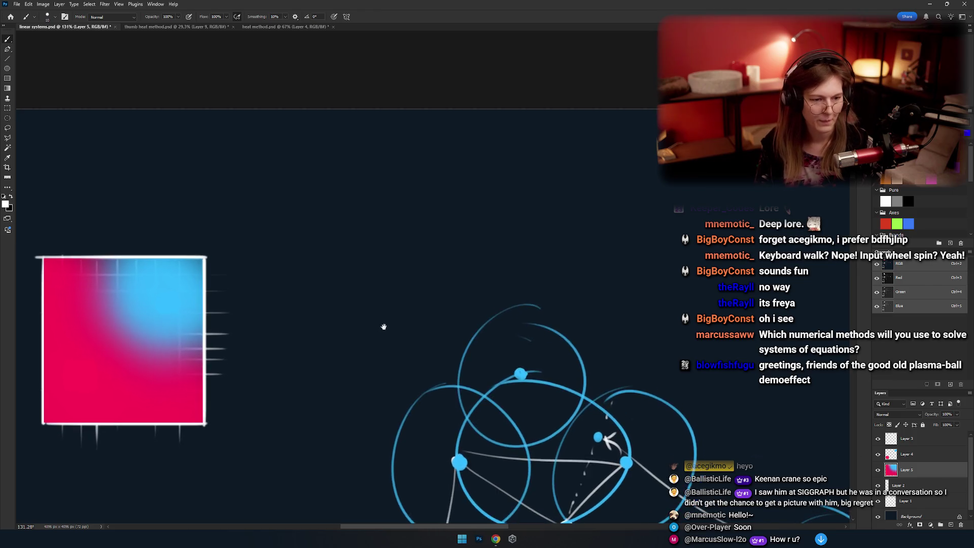
scroll(298, 222, "up", 2)
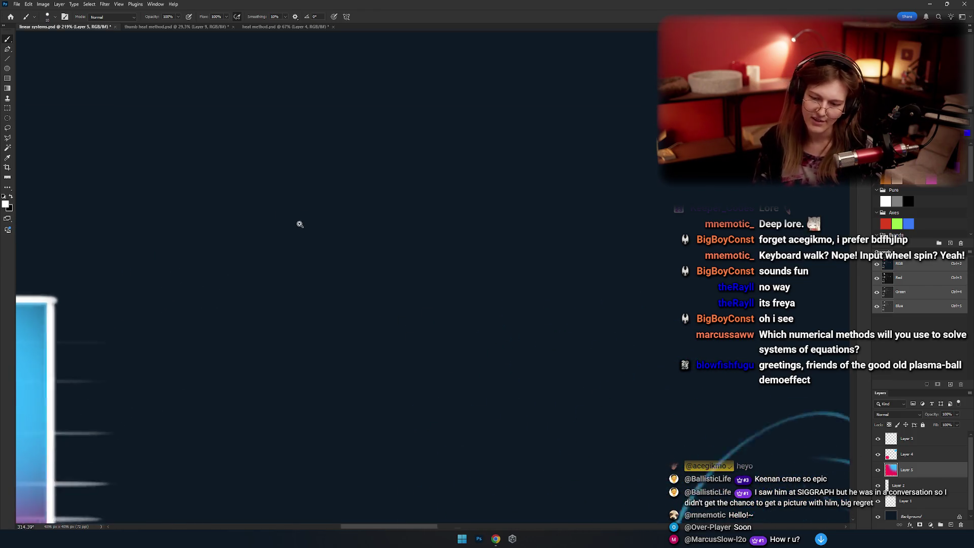
Draw a clean Δ symbol on the blank canvas.
left_click_drag(217, 264, 302, 257)
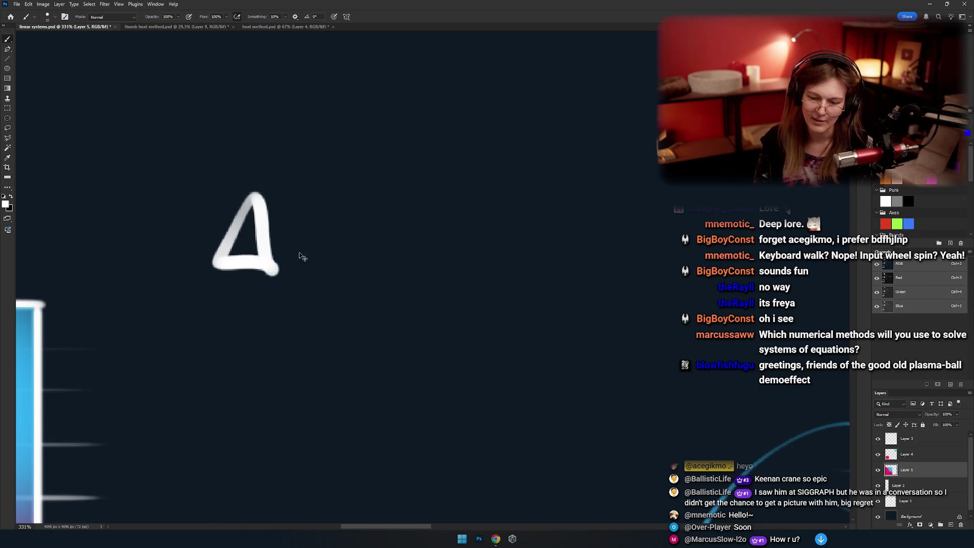
key("ctrl+z")
left_click_drag(254, 193, 254, 191)
left_click_drag(296, 268, 377, 265)
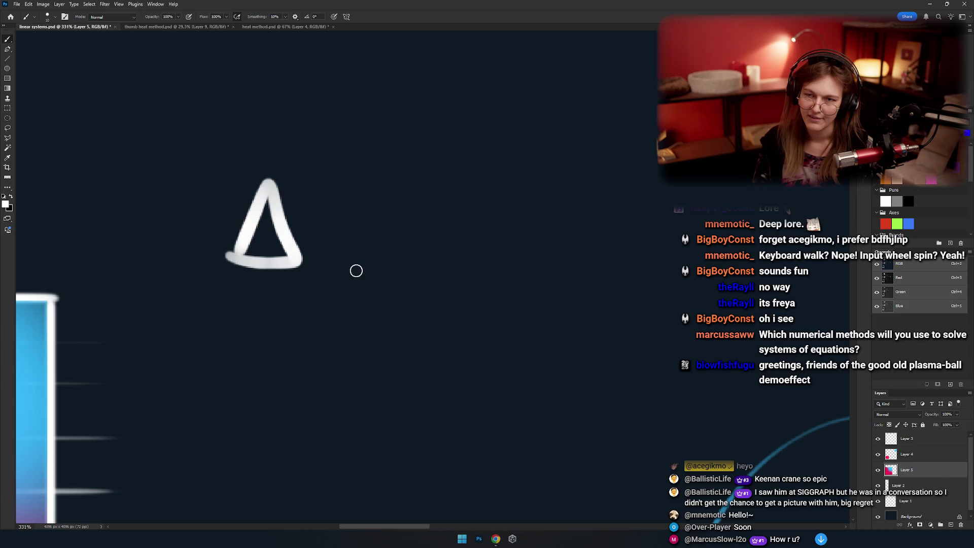
mouse_move(326, 234)
left_mouse_down()
mouse_move(304, 240)
mouse_move(300, 290)
left_mouse_up()
Write f(u,v) after the Δ, with a red u and a green v.
left_click_drag(277, 244, 320, 252)
mouse_move(363, 191)
left_mouse_down()
mouse_move(350, 275)
mouse_move(339, 266)
left_mouse_up()
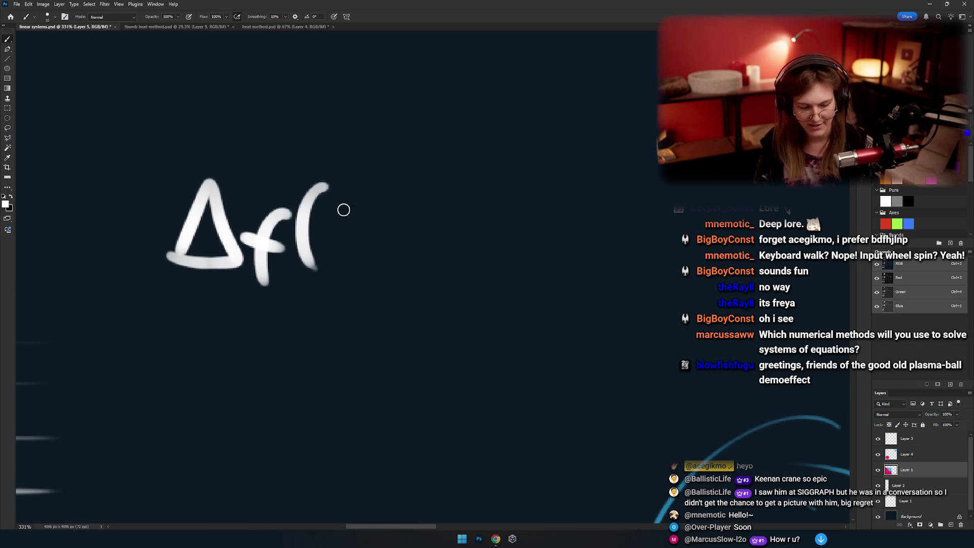
left_click_drag(325, 228, 362, 221)
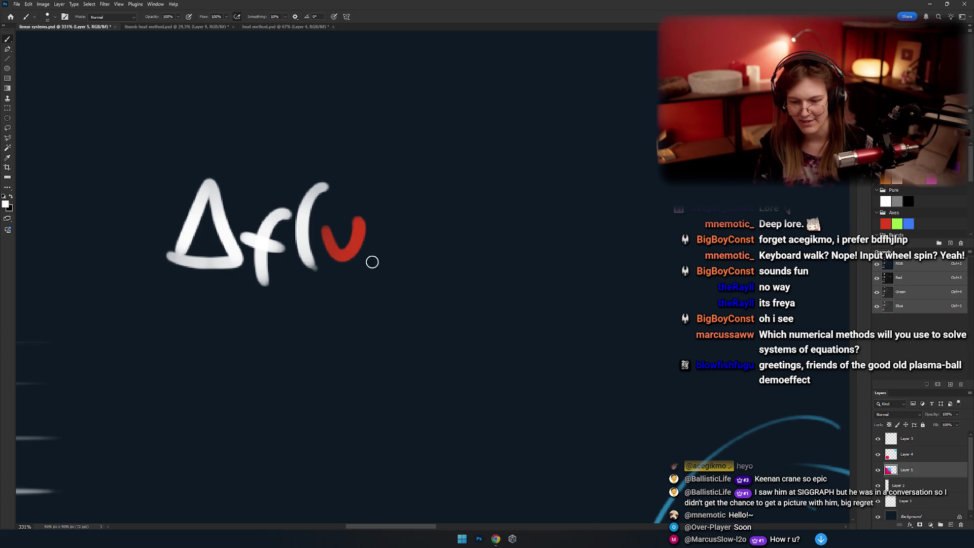
left_click_drag(389, 224, 436, 234)
key("ctrl+z")
left_click_drag(439, 178, 453, 282)
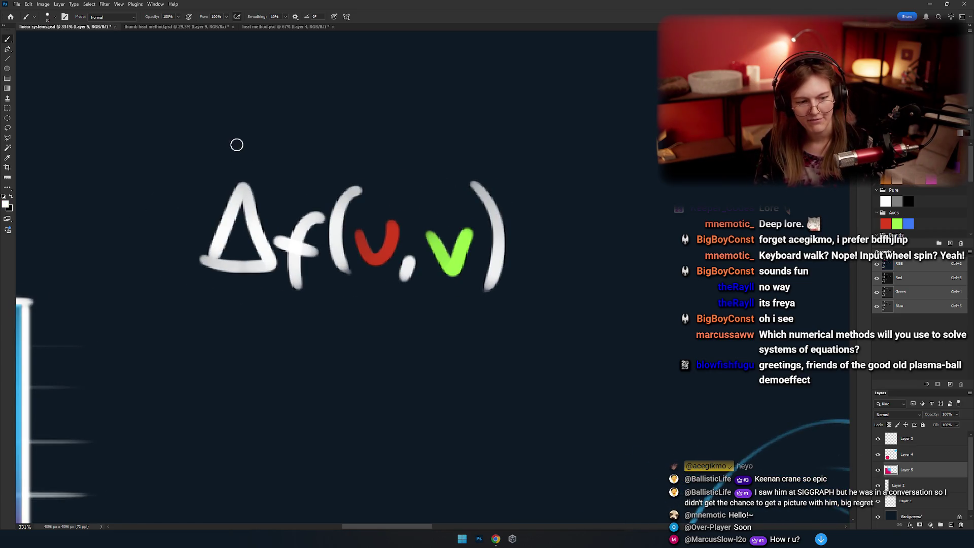
Add =0 after the parenthesis to complete Δf(u,v)=0.
left_click_drag(230, 171, 226, 173)
key("ctrl+z")
scroll(435, 232, "right", 3)
scroll(435, 232, "right", 2)
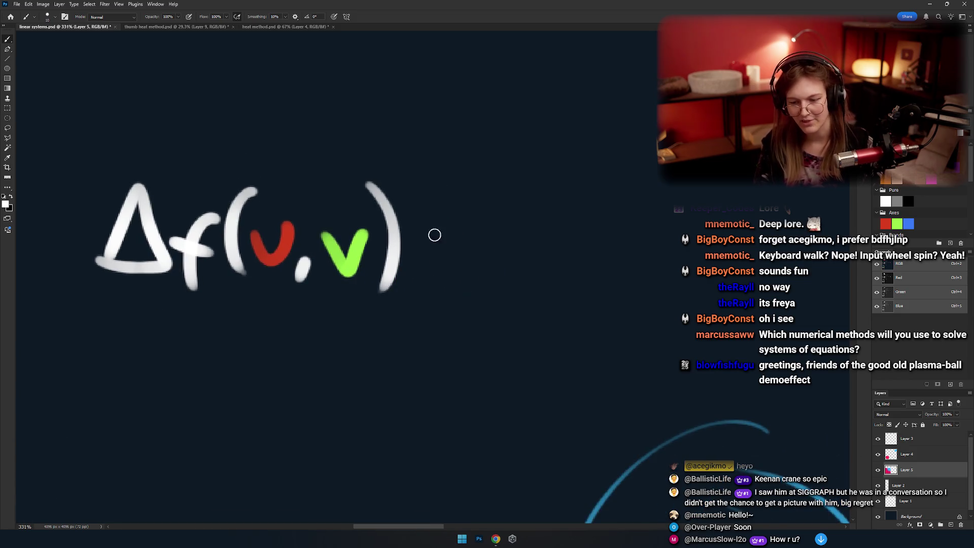
left_click_drag(423, 230, 466, 230)
left_click_drag(425, 252, 465, 252)
left_click_drag(508, 223, 505, 224)
scroll(463, 265, "down", 3)
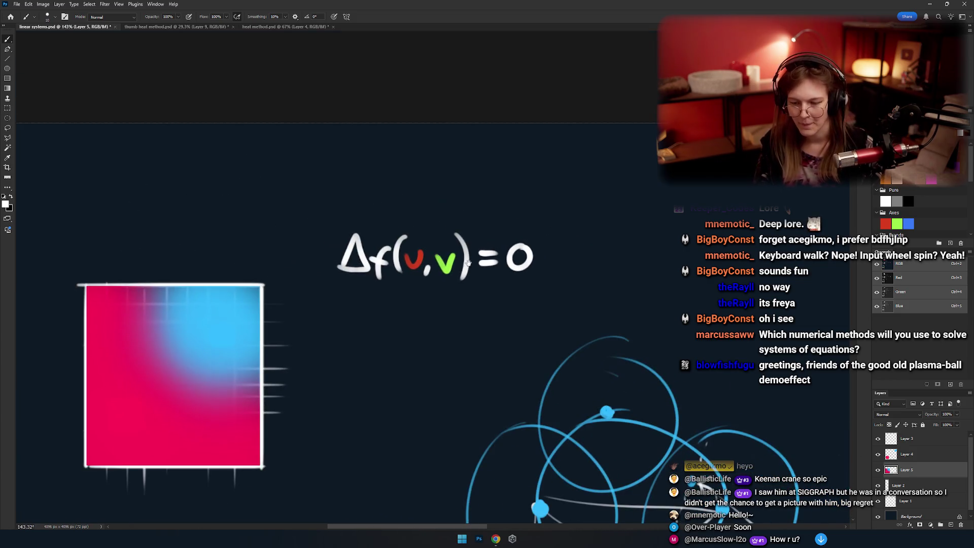
scroll(464, 264, "down", 2)
scroll(464, 264, "up", 3)
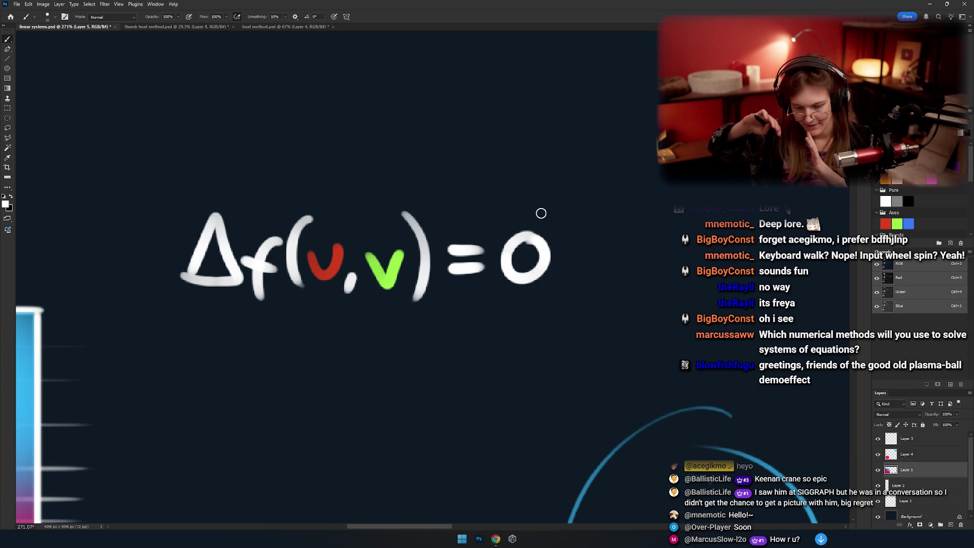
Try circling the whole equation, the Δ, and the 0, undoing each mark.
mouse_move(547, 194)
left_mouse_down()
mouse_move(226, 344)
mouse_move(459, 196)
left_mouse_up()
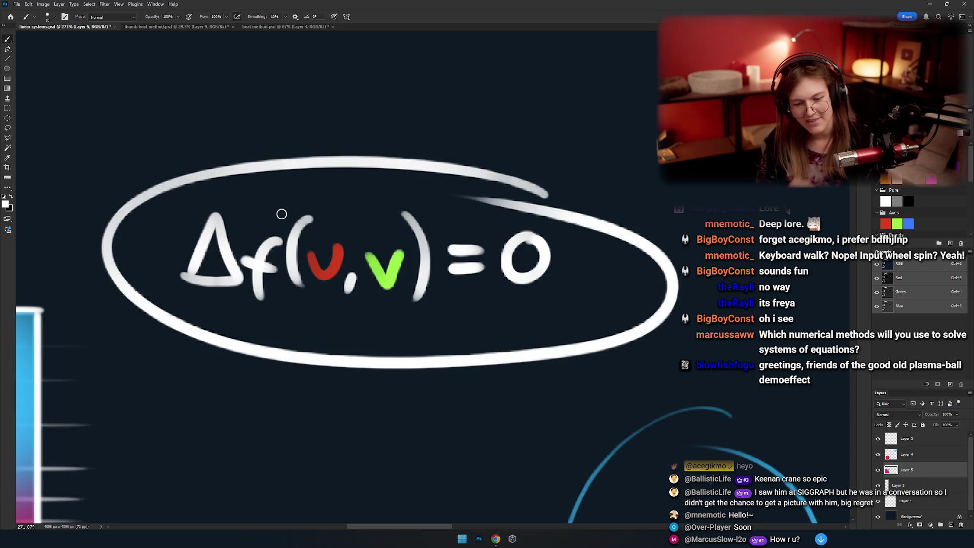
key("ctrl+z")
left_click_drag(188, 196, 229, 200)
key("ctrl+z")
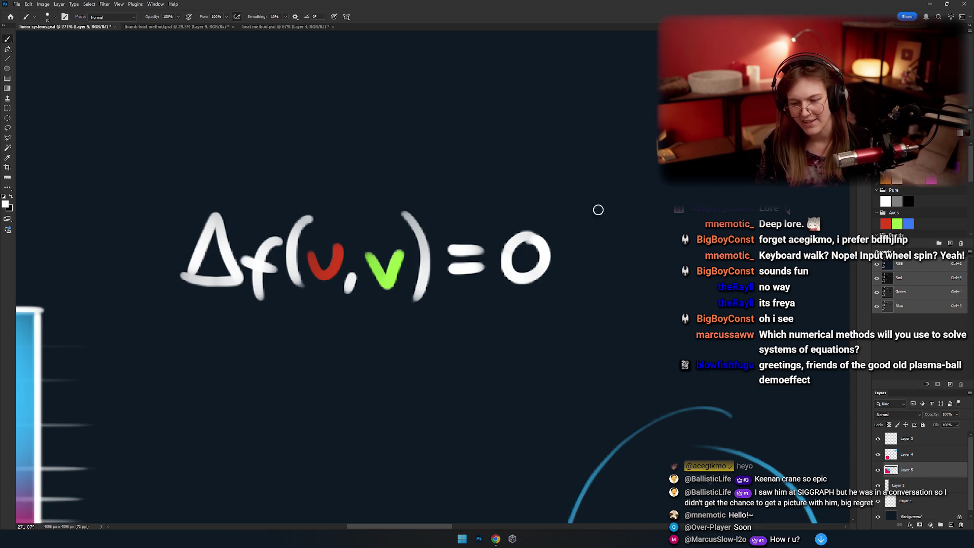
left_click_drag(559, 238, 530, 307)
key("ctrl+z")
Undo further trial ellipses and loops, then bring empty canvas right of the equation into view.
scroll(560, 206, "left", 1)
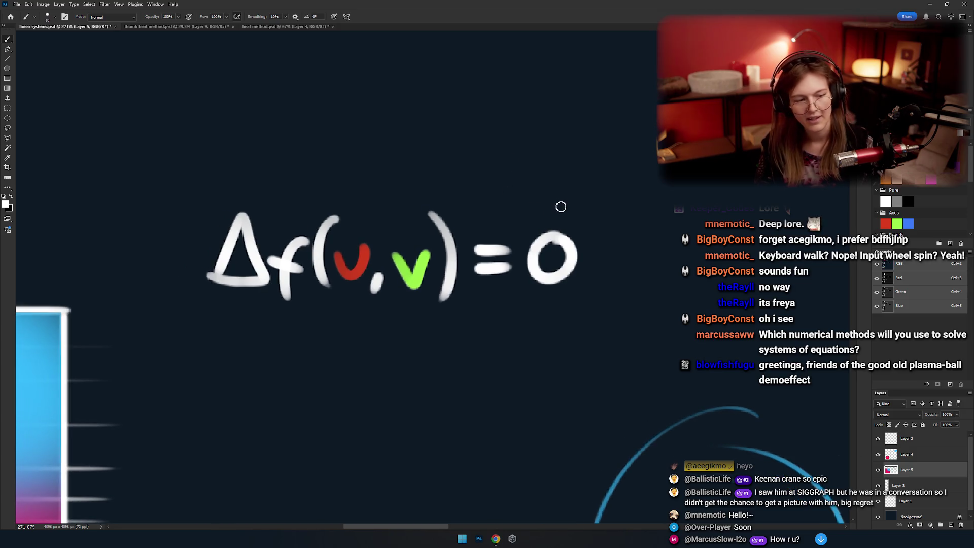
scroll(494, 219, "down", 1)
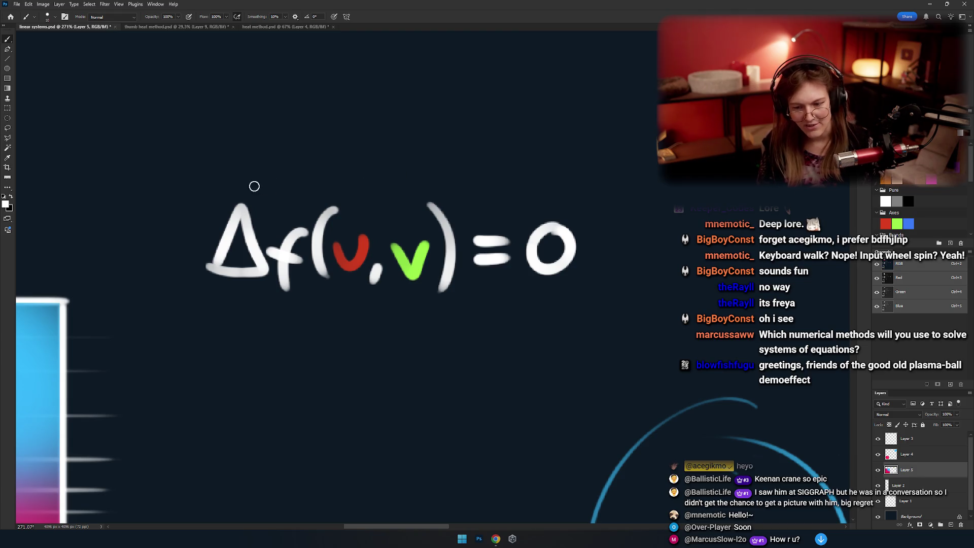
mouse_move(347, 190)
left_mouse_down()
mouse_move(349, 183)
mouse_move(335, 213)
left_mouse_up()
key("ctrl+z")
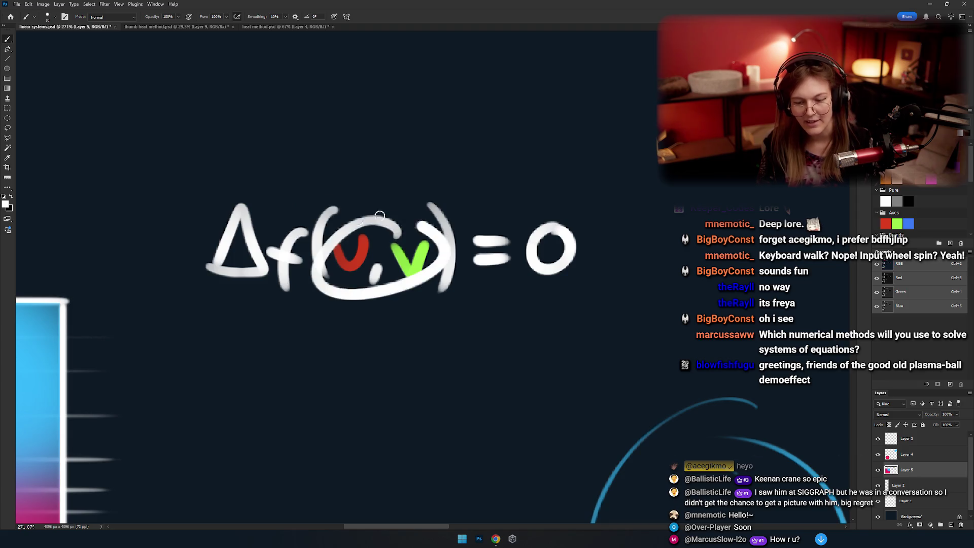
key("ctrl+z")
scroll(404, 259, "right", 2)
left_click_drag(542, 221, 547, 217)
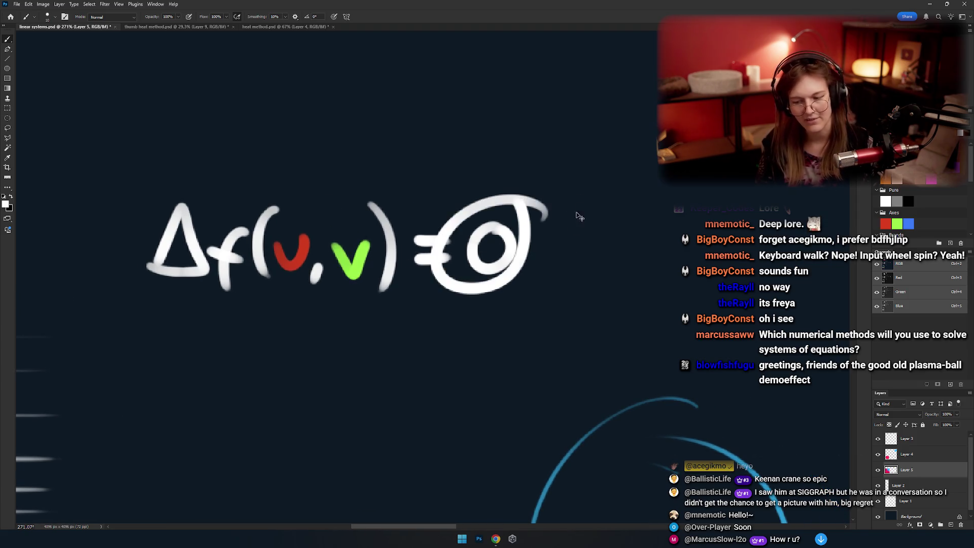
key("ctrl+z")
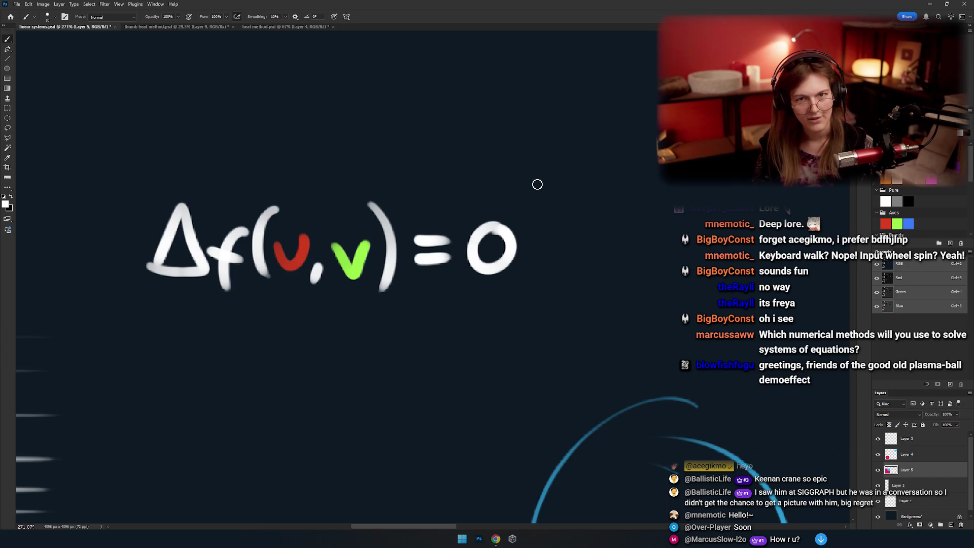
left_click_drag(509, 169, 242, 229)
left_click_drag(355, 192, 526, 171)
key("ctrl+z")
key("ctrl+z")
left_click_drag(279, 210, 507, 163)
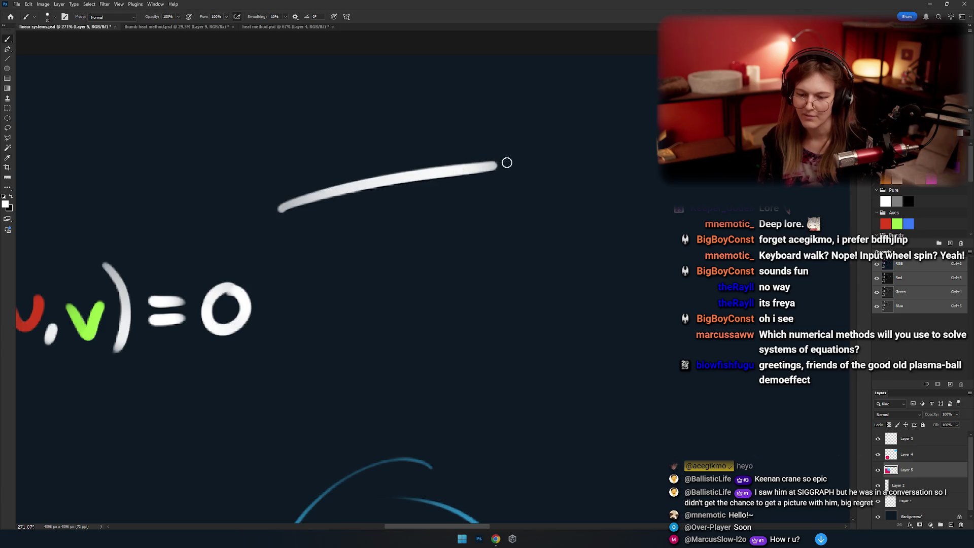
left_click_drag(283, 210, 541, 343)
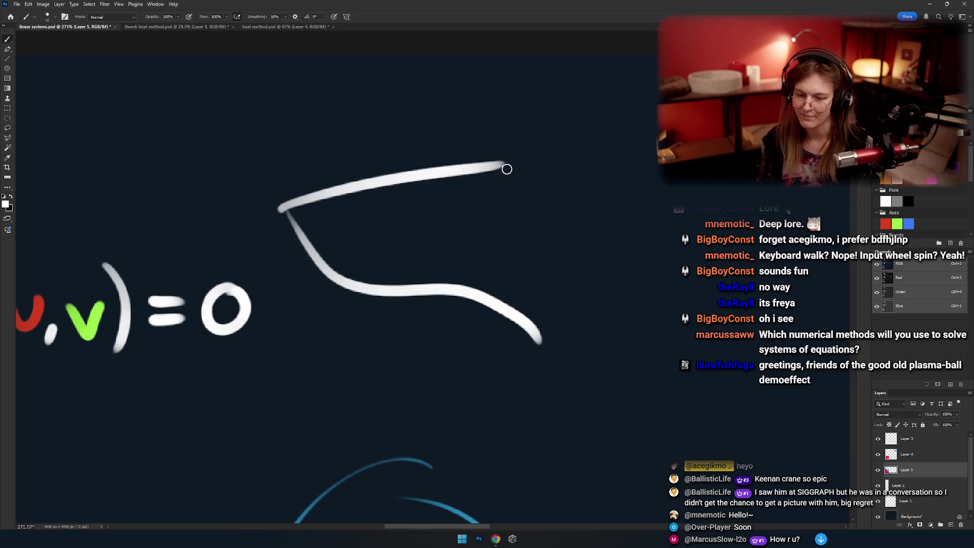
left_click_drag(507, 169, 706, 289)
left_click_drag(635, 307, 740, 279)
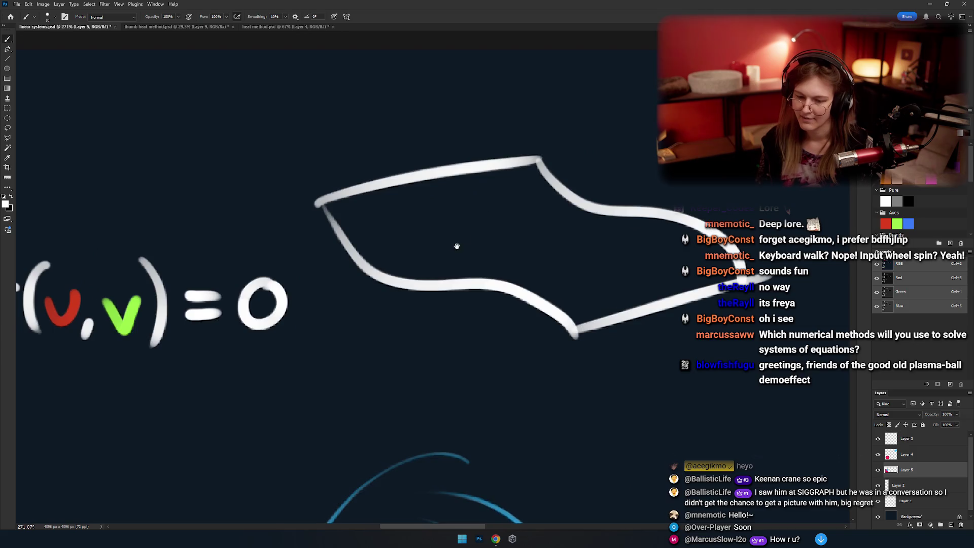
mouse_move(500, 244)
left_mouse_down()
mouse_move(539, 255)
mouse_move(466, 303)
mouse_move(493, 295)
left_mouse_up()
key("[")
key("[")
key("[")
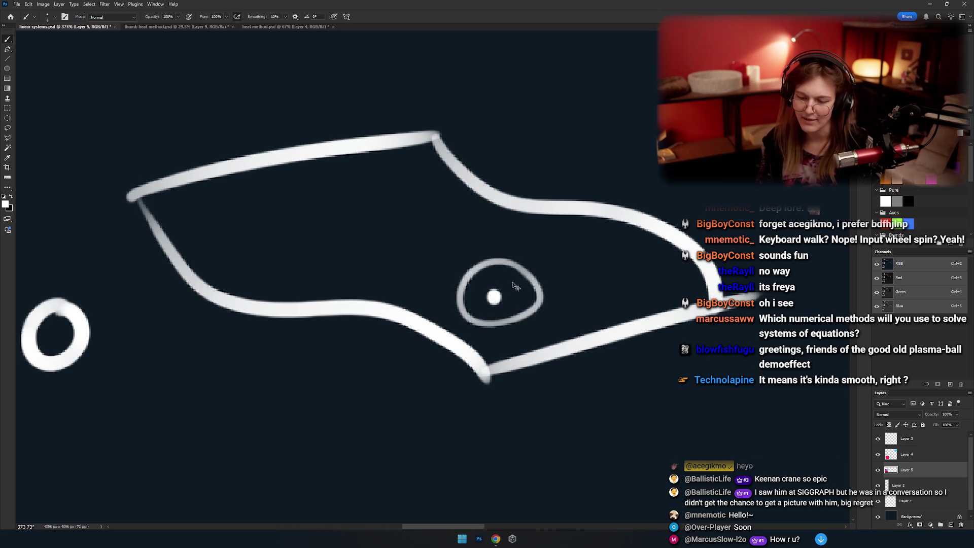
left_click_drag(520, 261, 494, 263)
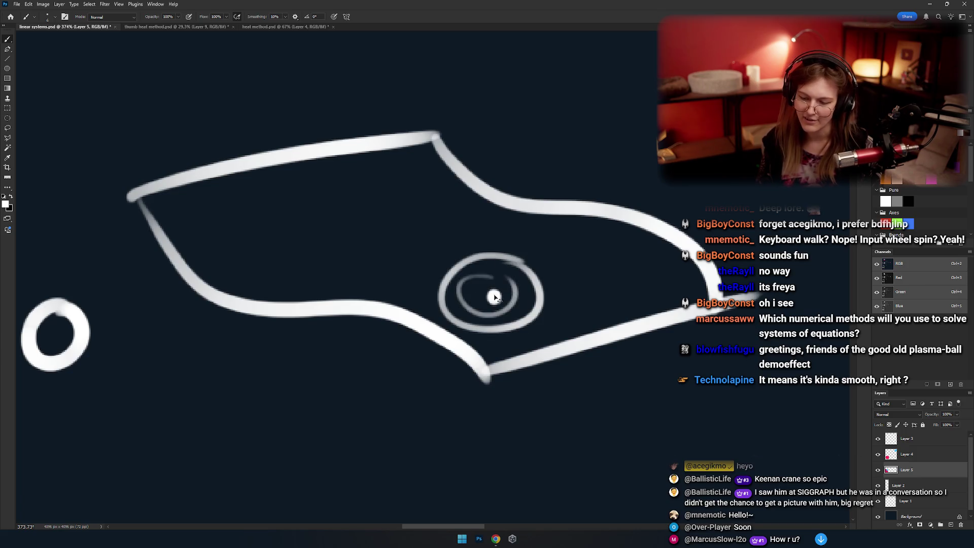
key("ctrl+z")
mouse_move(517, 294)
left_mouse_down()
mouse_move(500, 312)
mouse_move(481, 293)
left_mouse_up()
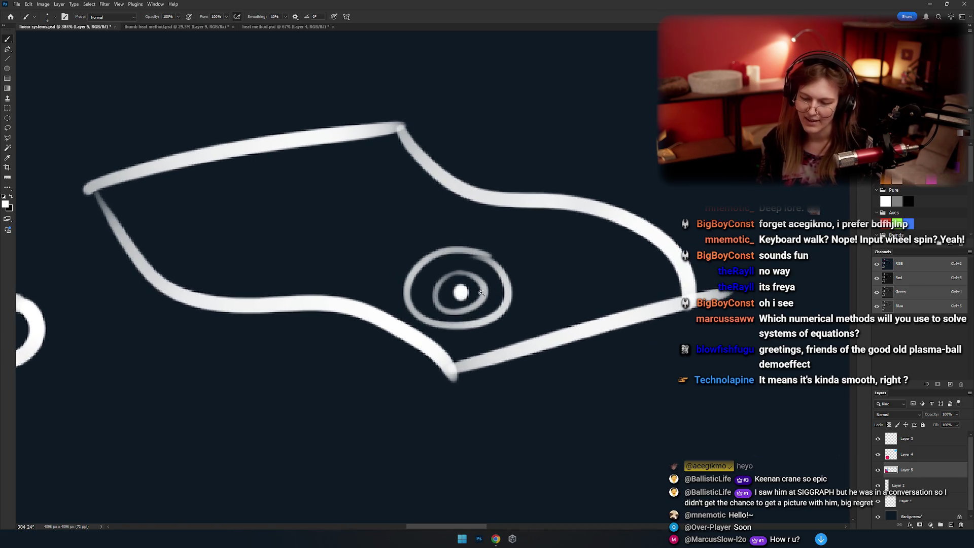
scroll(481, 293, "up", 3)
left_click(420, 249)
left_click(386, 318)
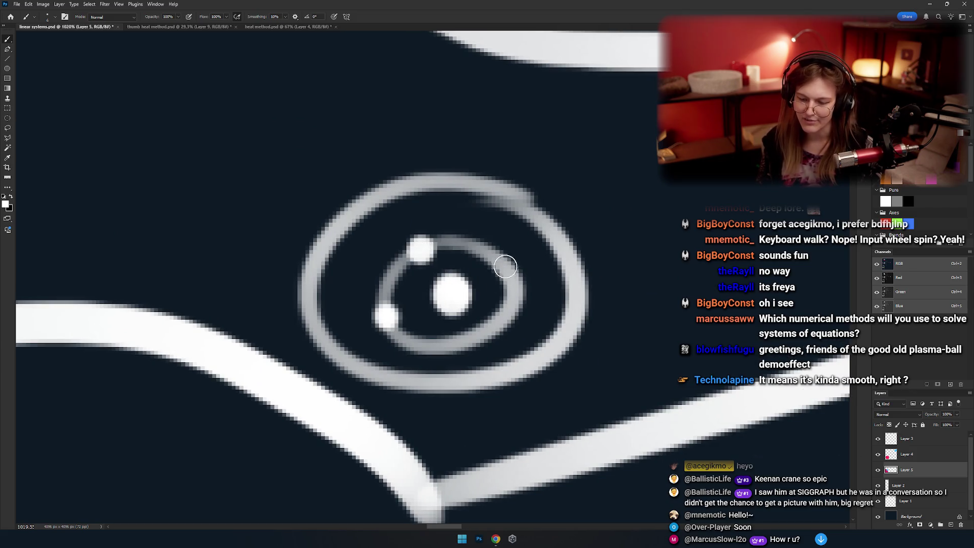
left_click(475, 245)
left_click(511, 278)
left_click(495, 324)
left_click(445, 344)
left_click(419, 346)
left_click(392, 278)
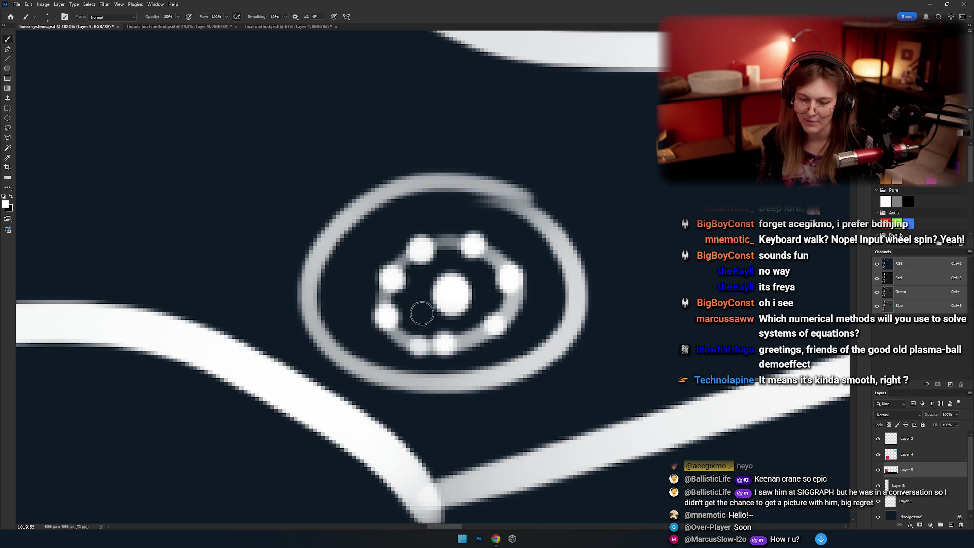
key("ctrl+z")
key("ctrl+z")
left_click(411, 348)
left_click(392, 283)
scroll(404, 316, "down", 8)
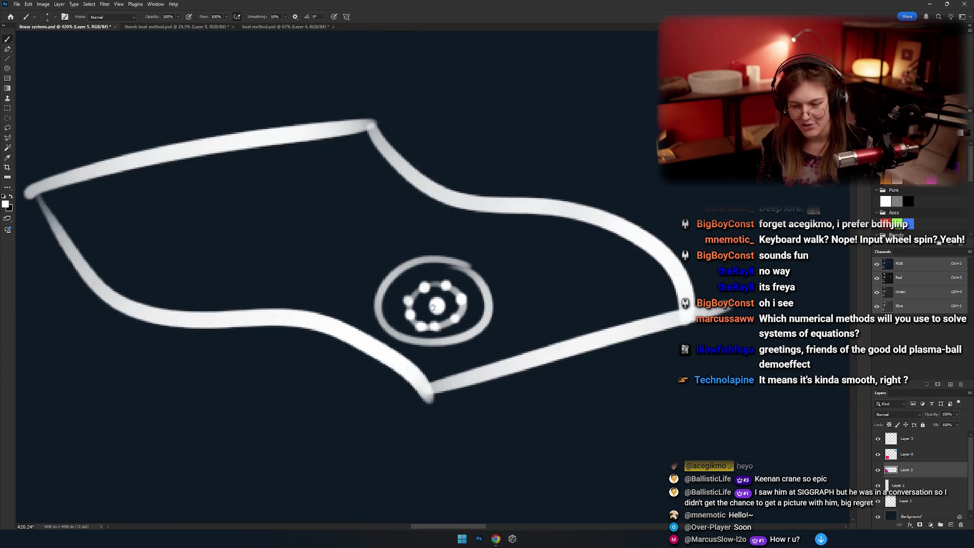
left_click_drag(241, 337, 576, 302)
scroll(404, 316, "up", 2)
left_click_drag(530, 221, 492, 198)
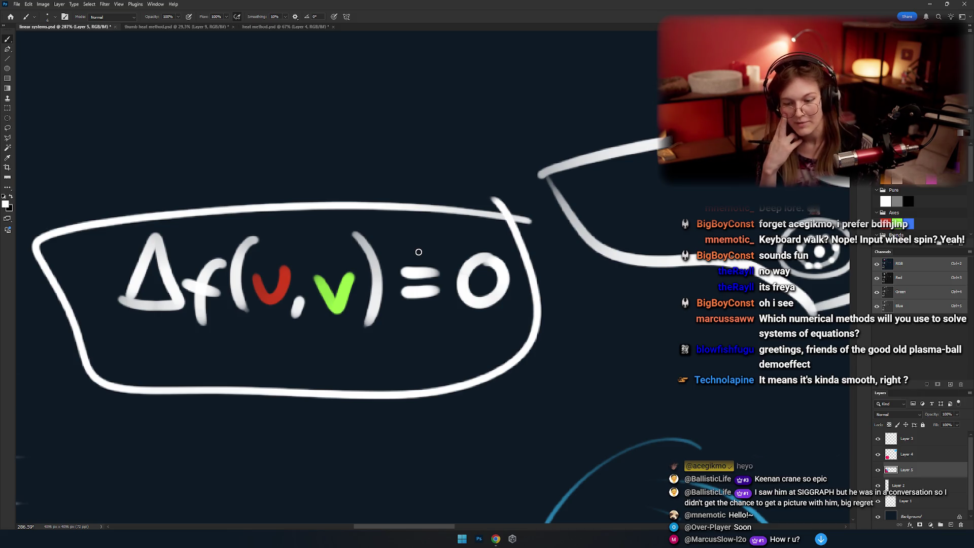
key("ctrl+z")
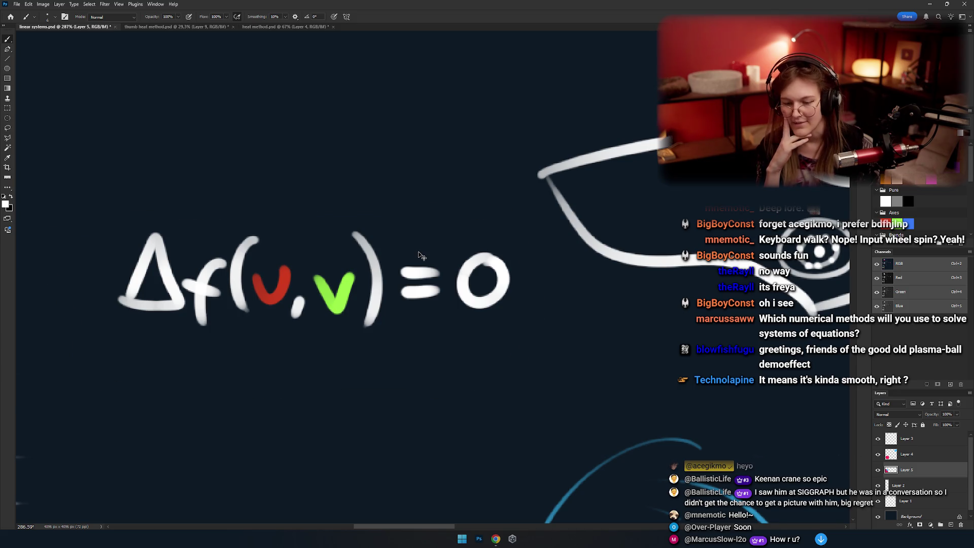
key("ctrl+shift+z")
key("ctrl+z")
left_click_drag(668, 322, 281, 357)
key("ctrl+z")
key("ctrl+z")
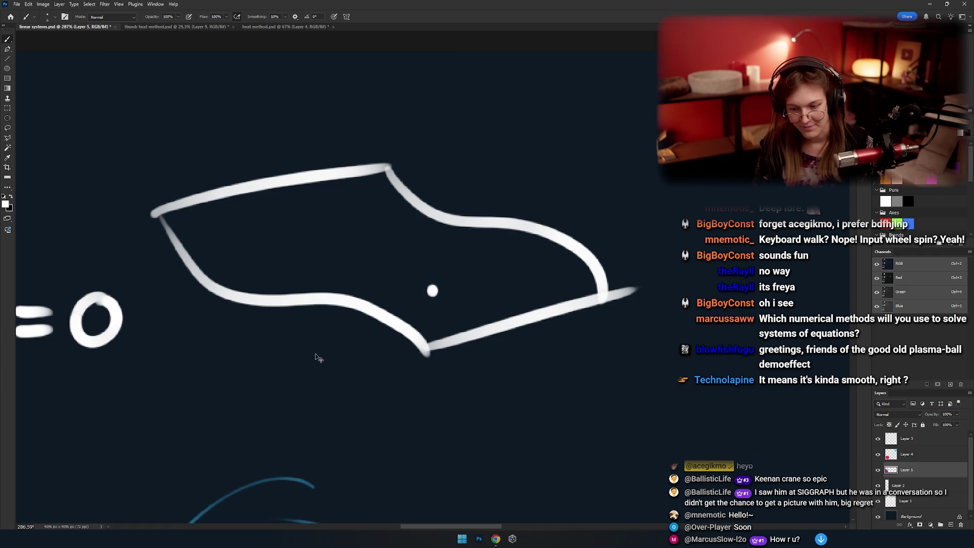
scroll(350, 363, "up", 3)
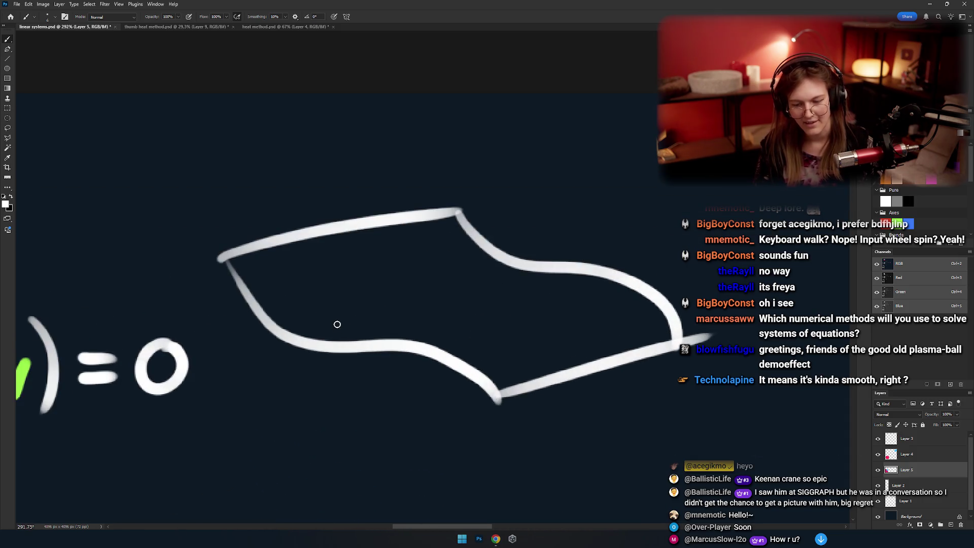
key("e")
mouse_move(447, 366)
left_mouse_down()
mouse_move(718, 315)
mouse_move(411, 379)
mouse_move(448, 207)
mouse_move(374, 239)
left_mouse_up()
key("b")
scroll(391, 264, "left", 2)
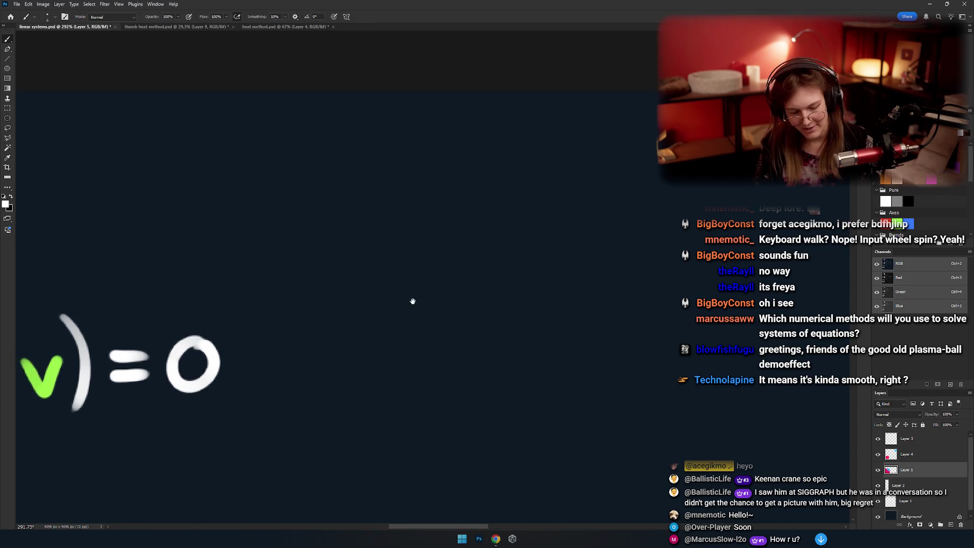
scroll(411, 319, "left", 1)
scroll(406, 315, "down", 2)
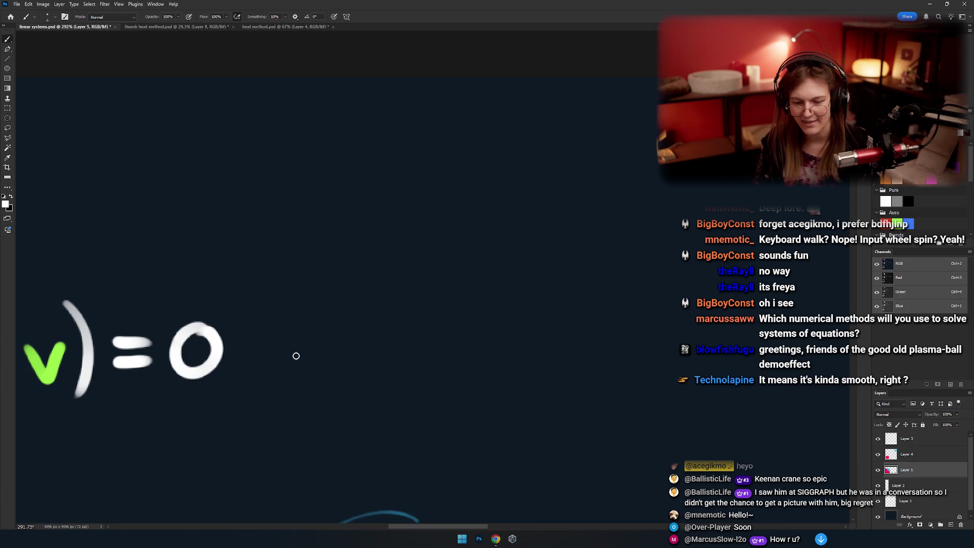
Paint three white dots right of =0: lower-left, middle, and far right.
left_click(316, 334)
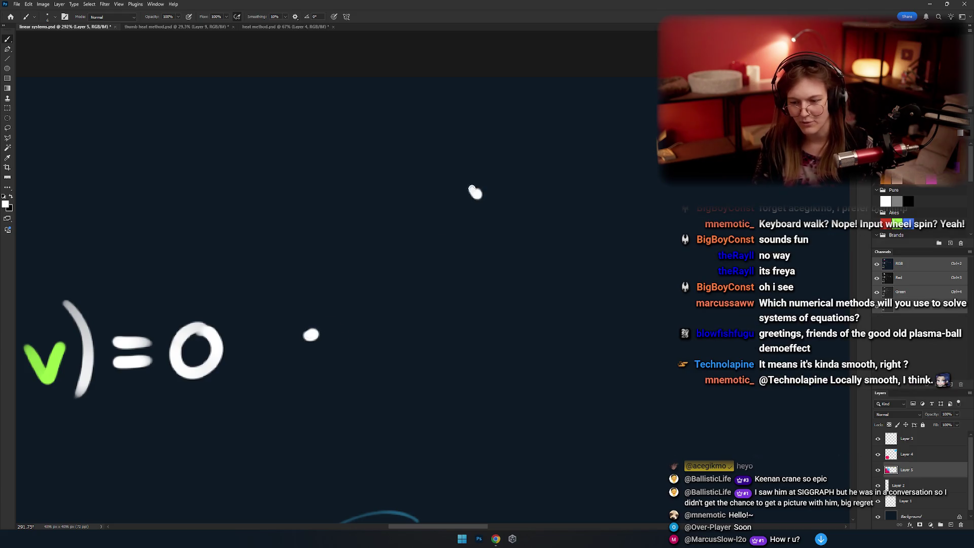
left_click(400, 221)
left_click(537, 199)
scroll(431, 279, "up", 4)
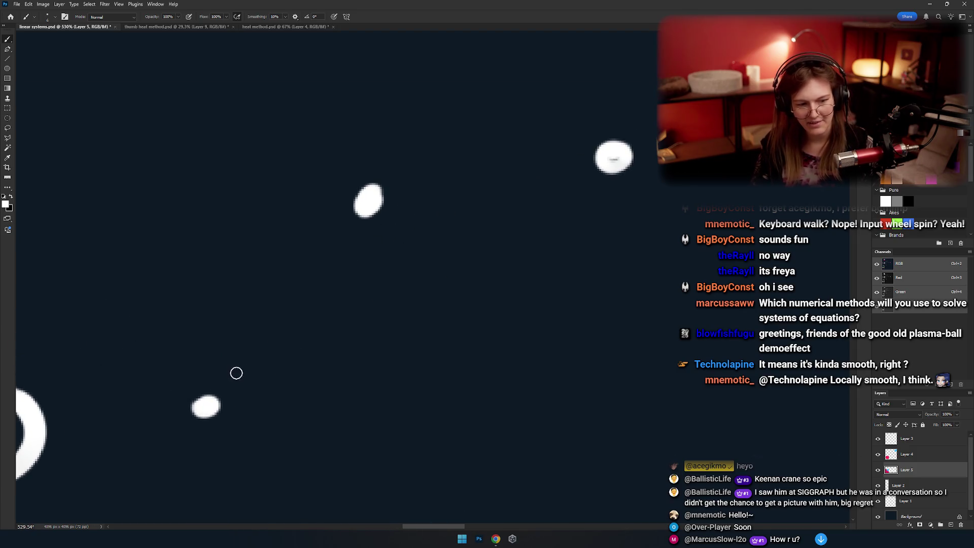
Connect the dots with straight Shift-click strokes into a bent polyline and review it beside the equation.
left_click(206, 406)
left_click(370, 201, "shift")
left_click(614, 158, "shift")
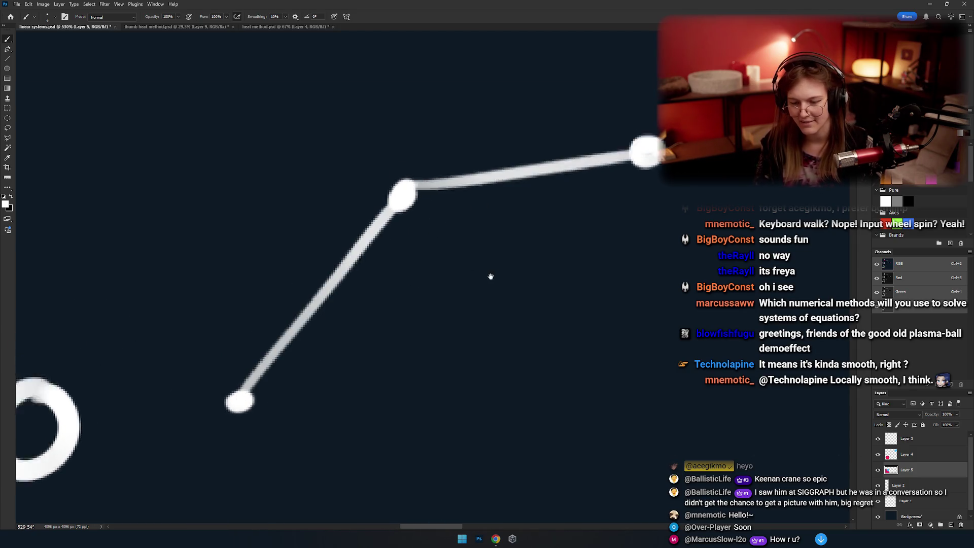
scroll(457, 274, "up", 2)
scroll(426, 229, "down", 1)
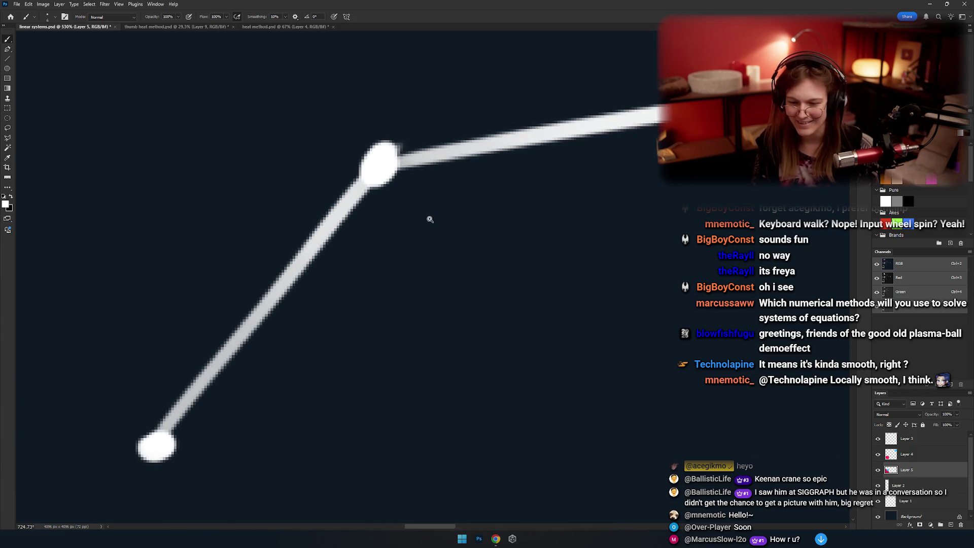
left_click_drag(430, 231, 474, 231)
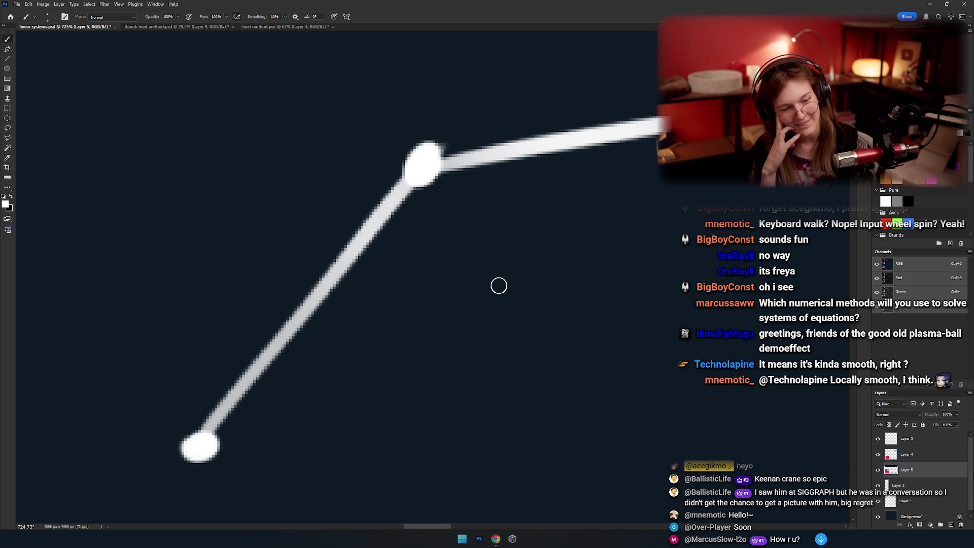
scroll(386, 254, "down", 1)
scroll(387, 255, "down", 3)
left_click_drag(425, 282, 358, 292)
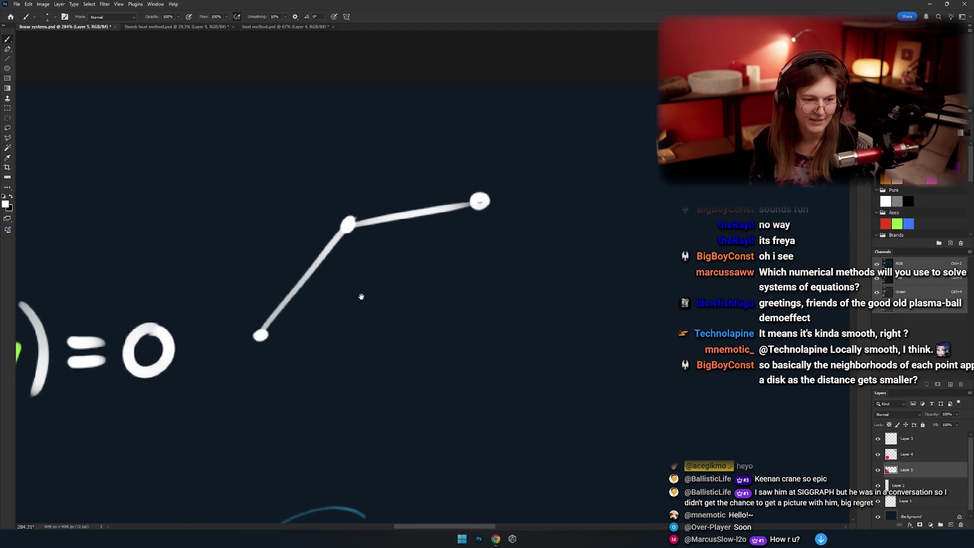
scroll(358, 292, "up", 1)
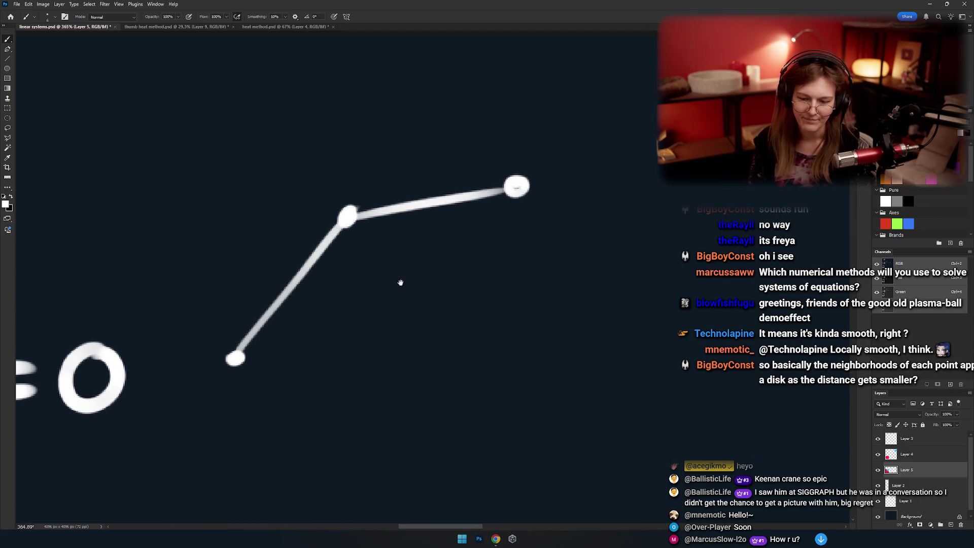
scroll(355, 293, "up", 1)
scroll(372, 291, "down", 4)
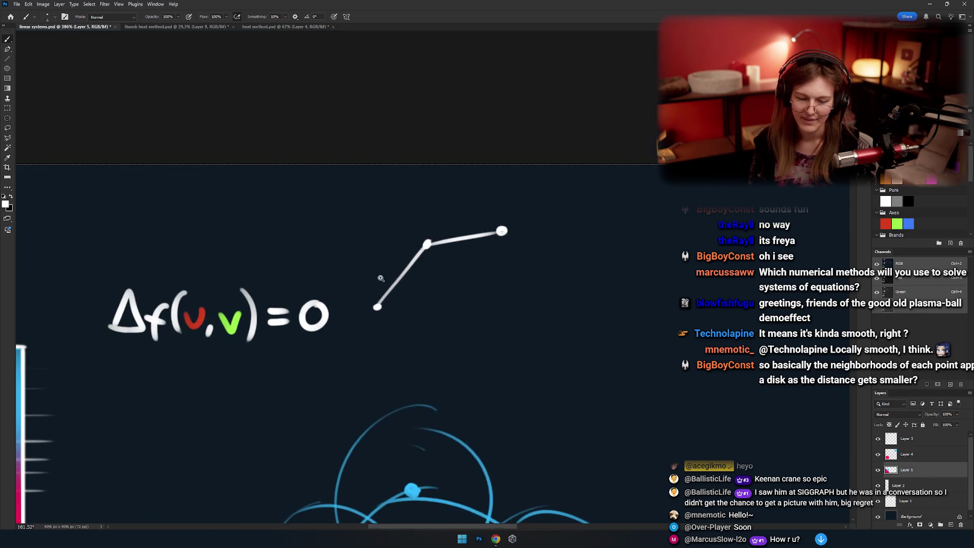
mouse_move(388, 304)
left_mouse_down()
mouse_move(335, 322)
mouse_move(355, 302)
left_mouse_up()
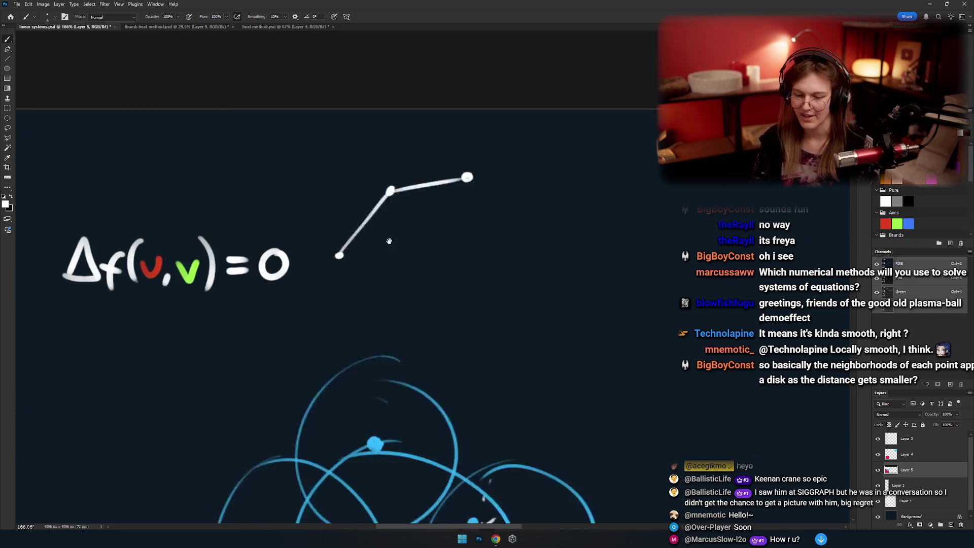
scroll(356, 305, "down", 5)
left_click_drag(366, 321, 408, 345)
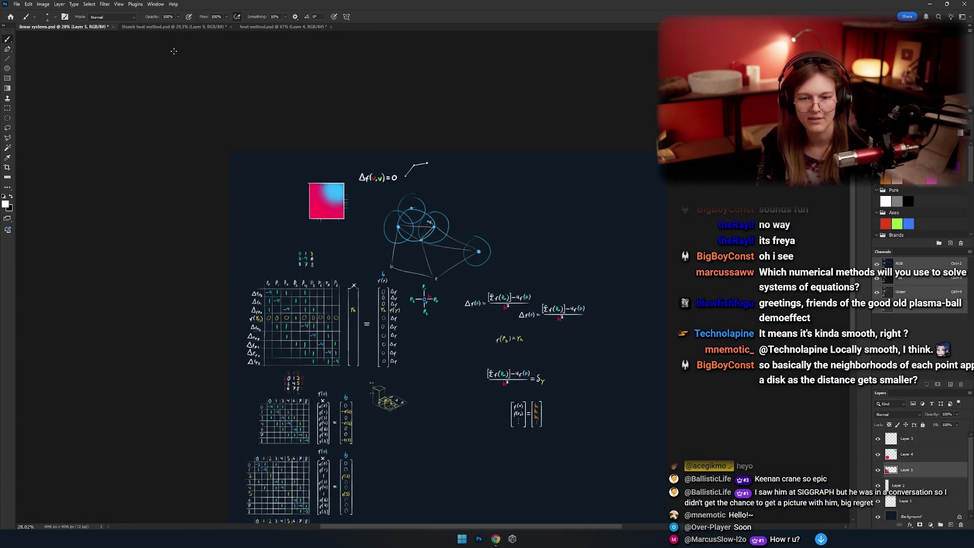
left_click(263, 28)
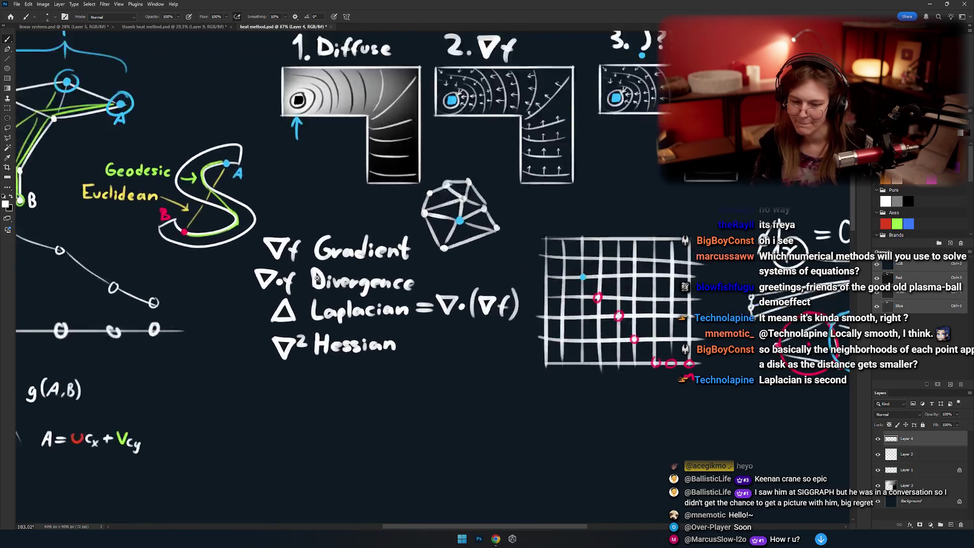
scroll(366, 255, "up", 4)
left_click_drag(381, 269, 356, 297)
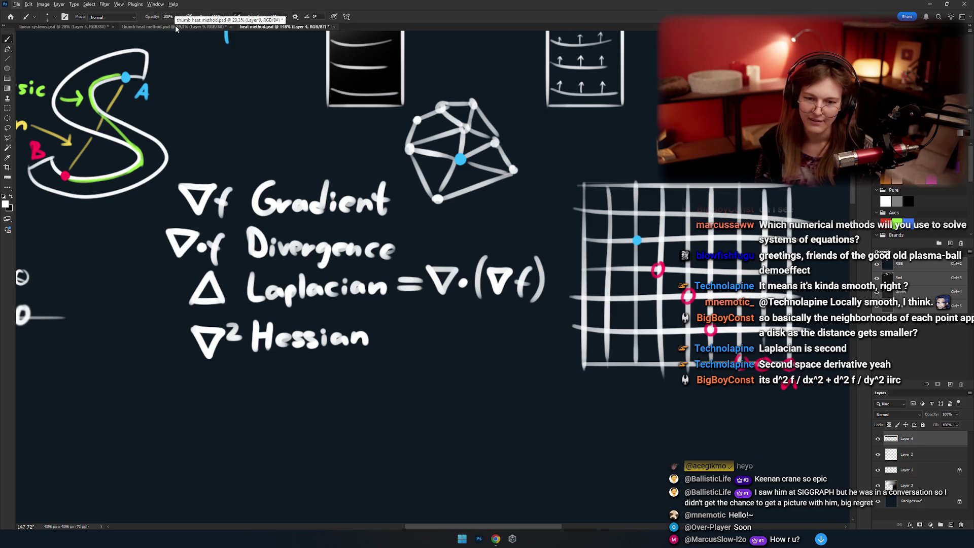
left_click(77, 27)
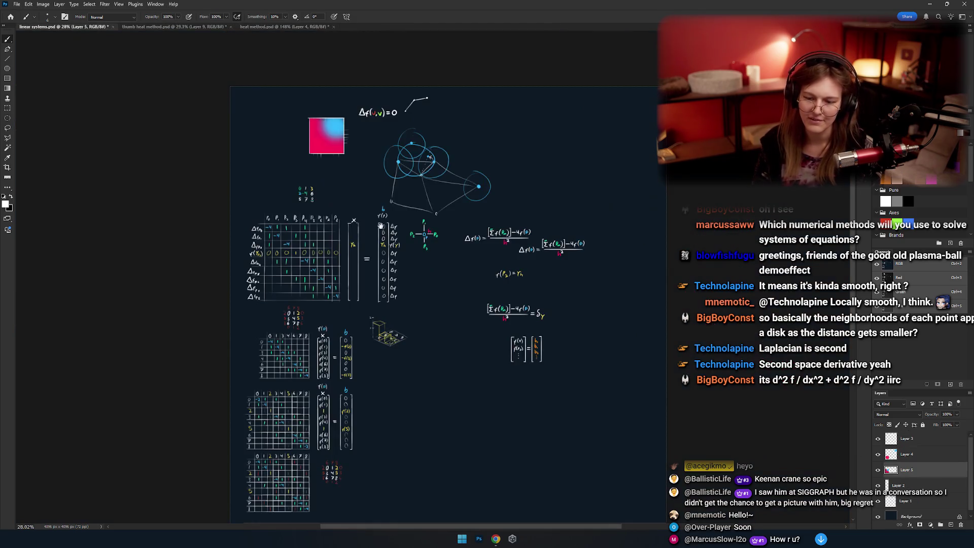
Discard a trial arc stroke and frame the empty space beside the polyline.
scroll(390, 154, "up", 4)
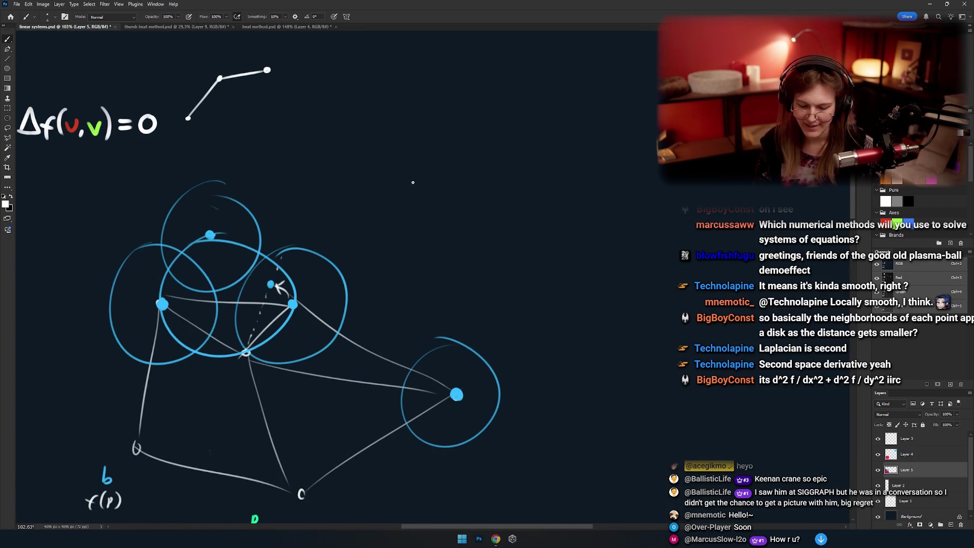
left_click_drag(413, 175, 497, 152)
key("ctrl+z")
key("ctrl+z")
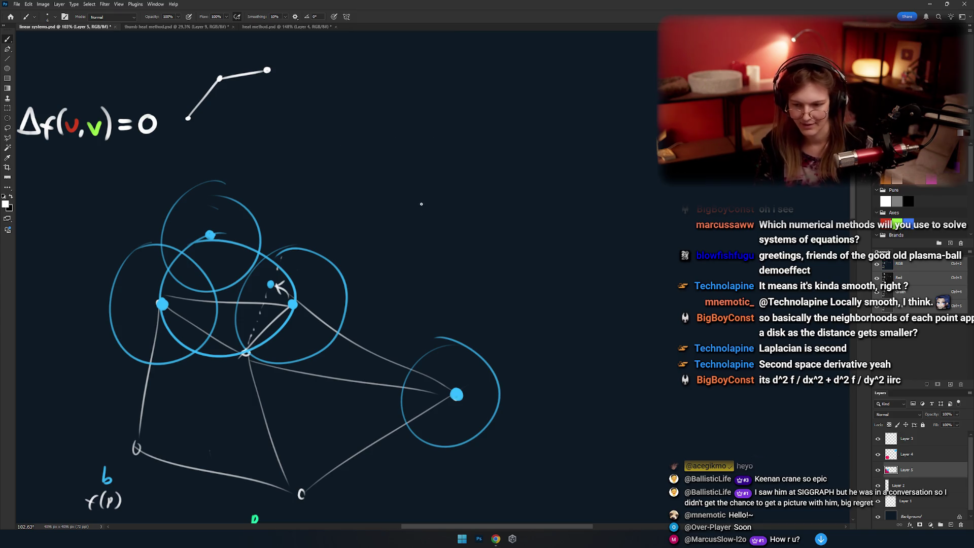
scroll(391, 165, "up", 3)
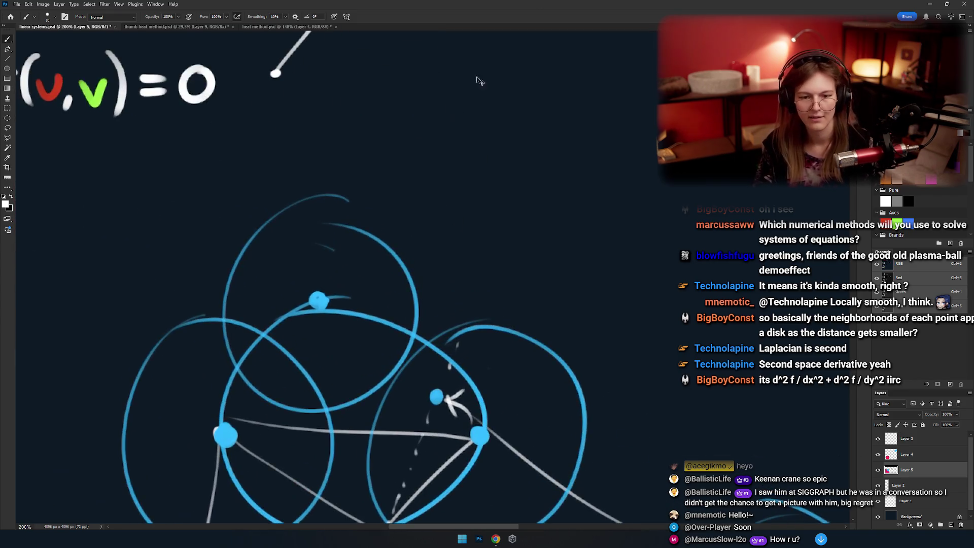
left_click_drag(445, 174, 321, 278)
scroll(395, 100, "down", 3)
left_click_drag(395, 100, 258, 174)
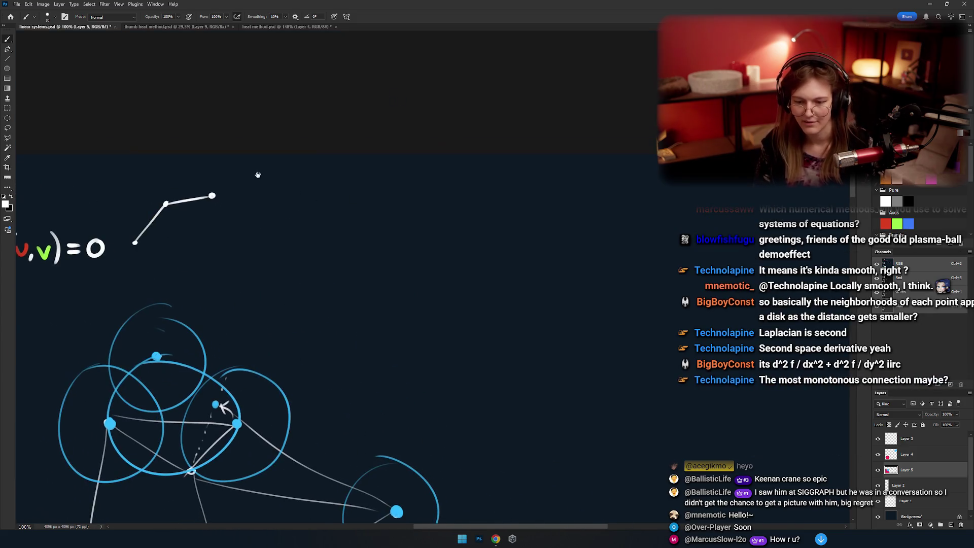
Draw the cylinder's white top ellipse and left side, redoing uneven strokes.
mouse_move(340, 192)
left_mouse_down()
mouse_move(385, 193)
mouse_move(399, 207)
left_mouse_up()
key("ctrl+z")
key("ctrl+z")
mouse_move(267, 219)
left_mouse_down()
mouse_move(267, 336)
mouse_move(388, 329)
left_mouse_up()
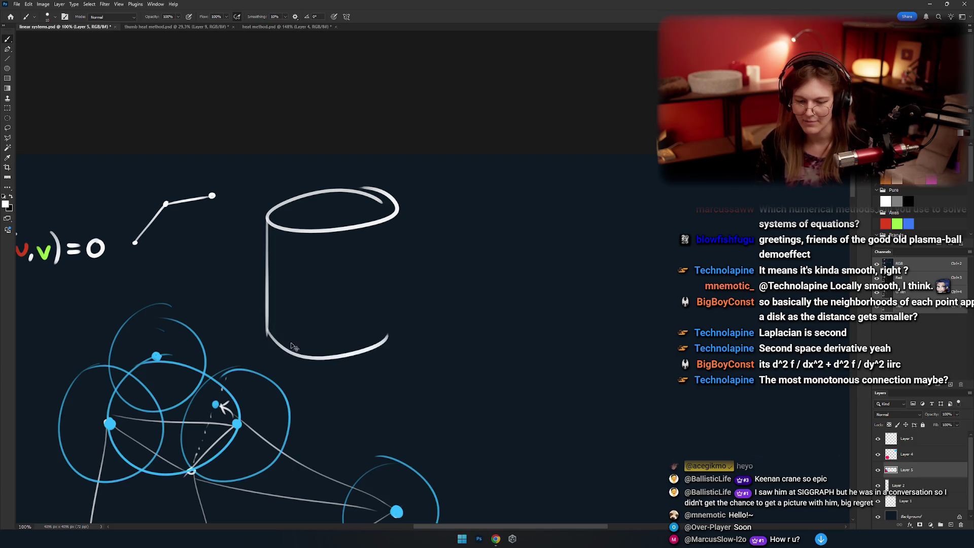
key("ctrl+z")
left_click_drag(269, 335, 382, 327)
key("ctrl+z")
Finish the cylinder's bottom arc and right side, then enlarge the brush.
left_click_drag(269, 334, 386, 324)
key("ctrl+z")
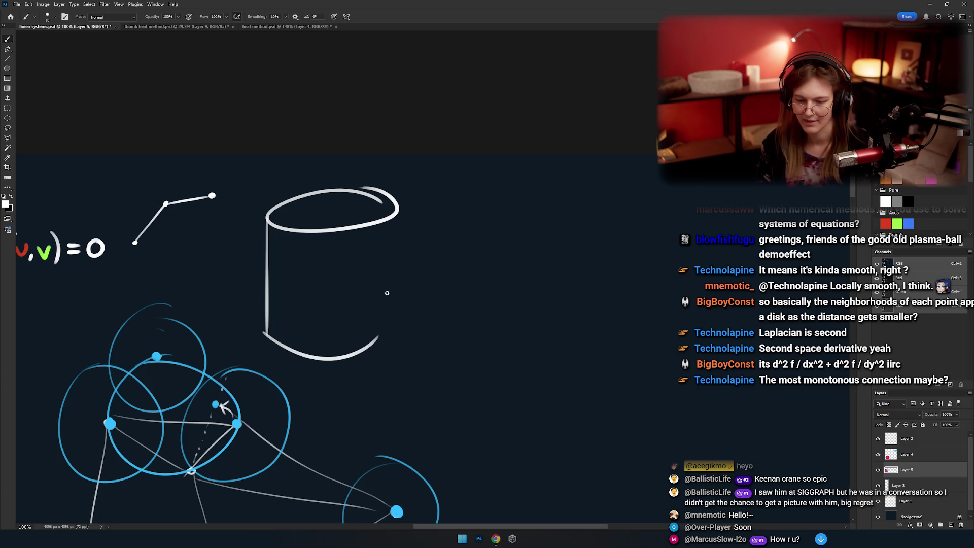
key("ctrl+z")
left_click_drag(265, 337, 386, 310)
left_click_drag(403, 245, 453, 246)
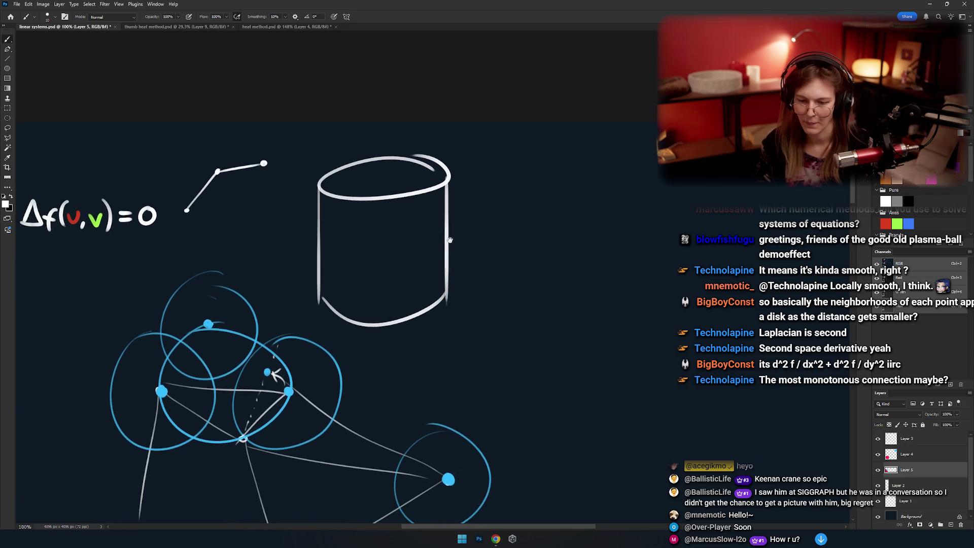
scroll(437, 245, "up", 3)
key("bracketright")
key("bracketright")
key("bracketright")
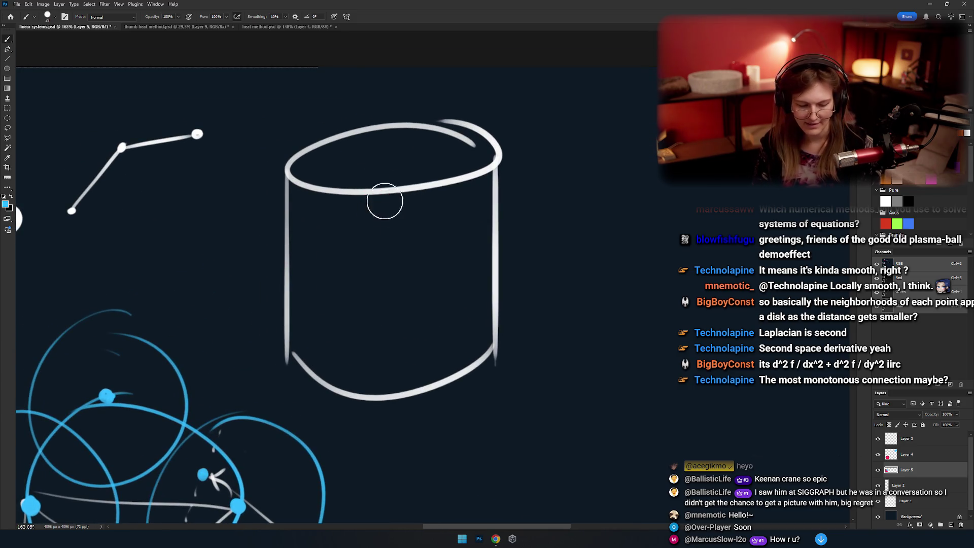
Paint the top and bottom rims blue, then pick white and shrink the brush.
mouse_move(416, 188)
left_mouse_down()
mouse_move(401, 120)
mouse_move(476, 153)
mouse_move(484, 89)
left_mouse_up()
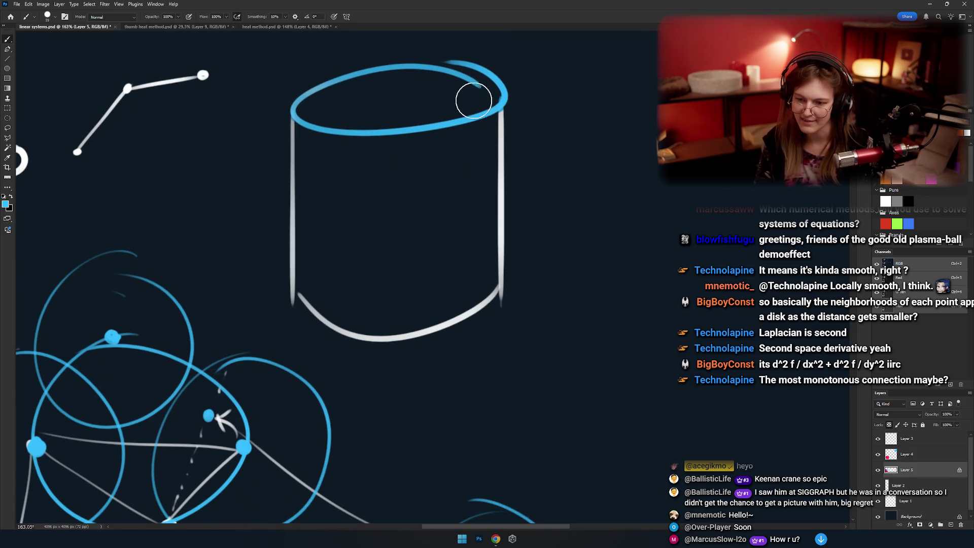
mouse_move(502, 282)
left_mouse_down()
mouse_move(292, 312)
mouse_move(307, 329)
left_mouse_up()
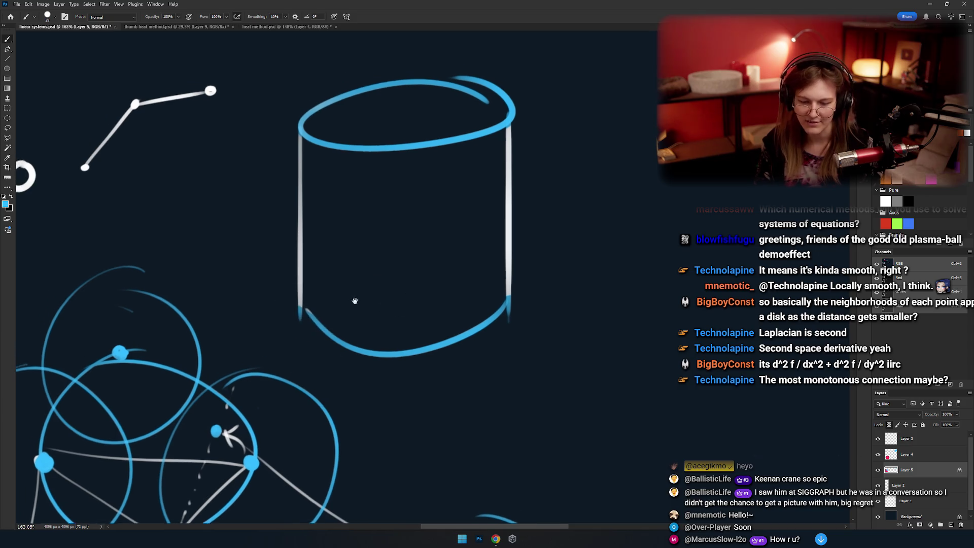
left_click(309, 249, "alt")
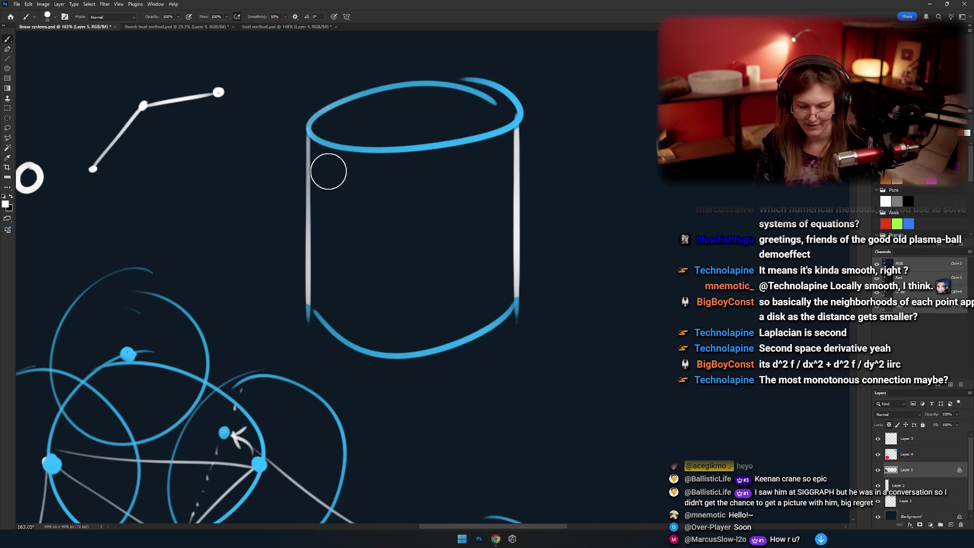
key("bracketleft")
key("bracketleft")
key("bracketleft")
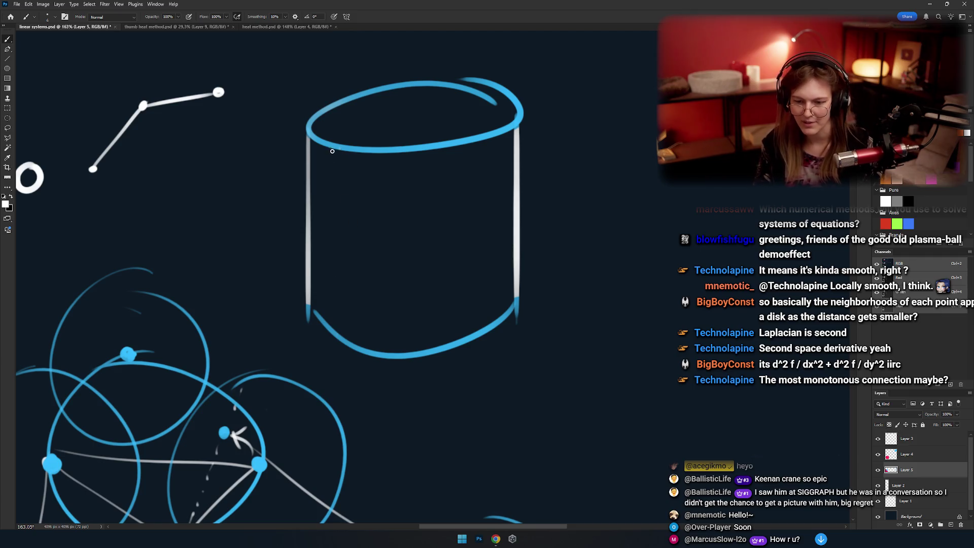
Draw thin white vertical grid lines down the cylinder.
left_click_drag(333, 148, 333, 358)
mouse_move(364, 152)
left_mouse_down()
mouse_move(365, 350)
mouse_move(391, 315)
left_mouse_up()
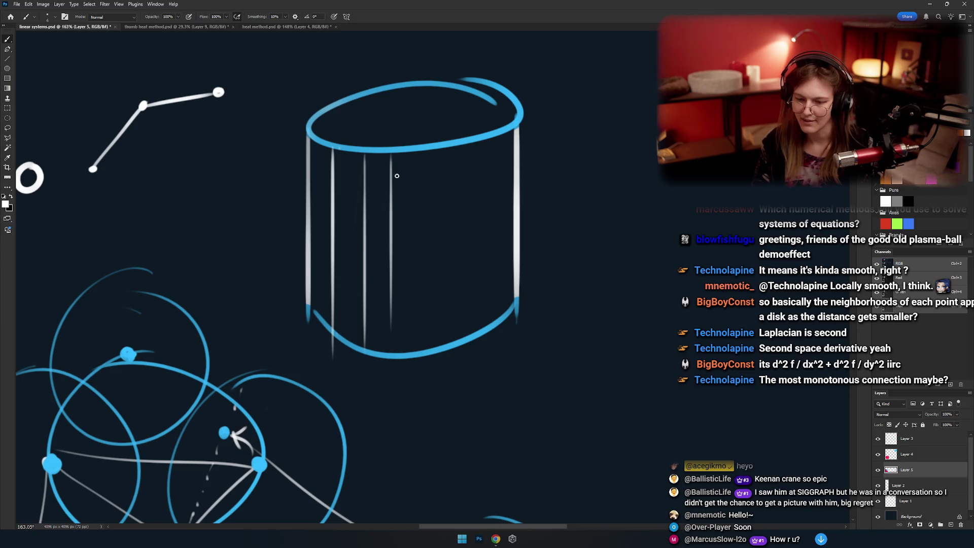
key("ctrl+z")
mouse_move(398, 161)
left_mouse_down()
mouse_move(398, 354)
mouse_move(423, 339)
left_mouse_up()
left_click_drag(455, 148, 456, 330)
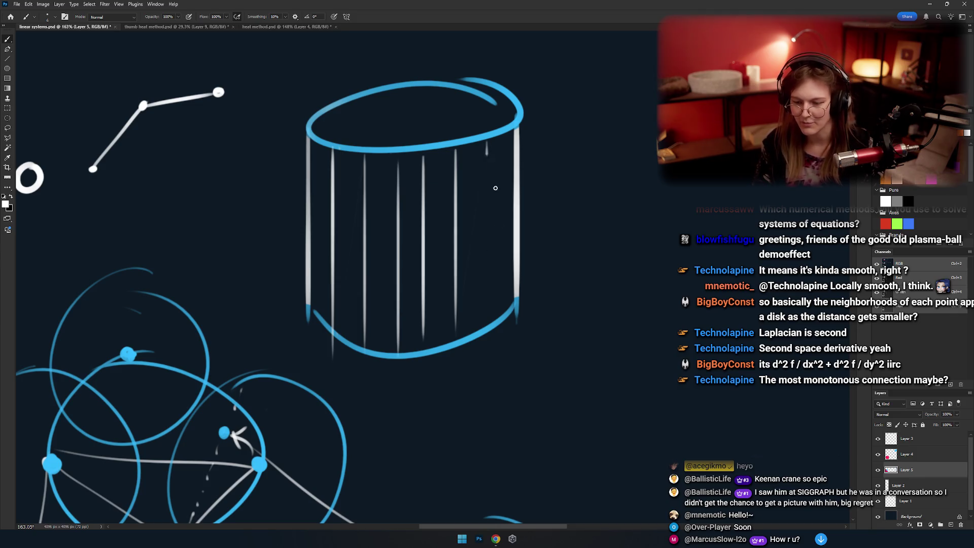
left_click_drag(486, 152, 486, 311)
left_click_drag(494, 130, 498, 302)
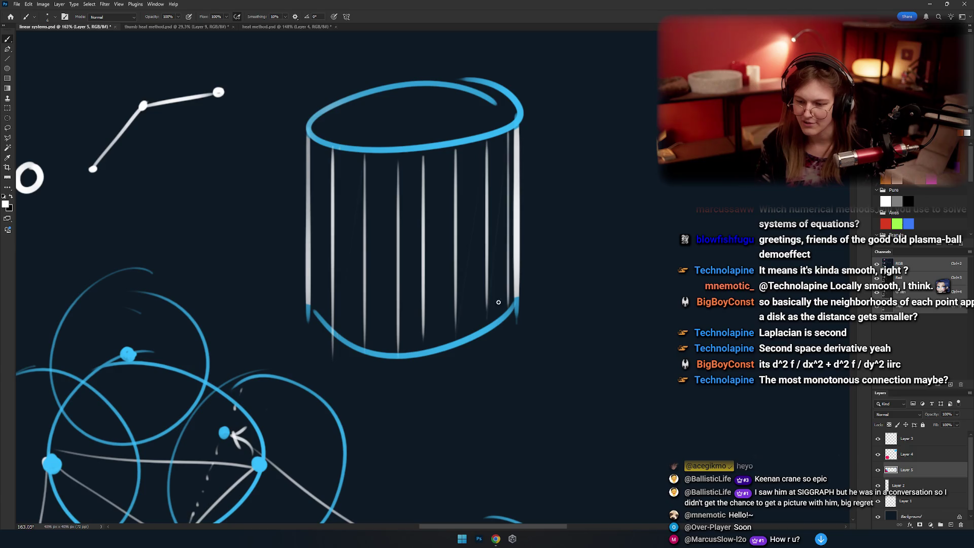
Draw the upper curved cross line of the grid, retrying uneven strokes.
left_click_drag(507, 153, 309, 159)
key("ctrl+z")
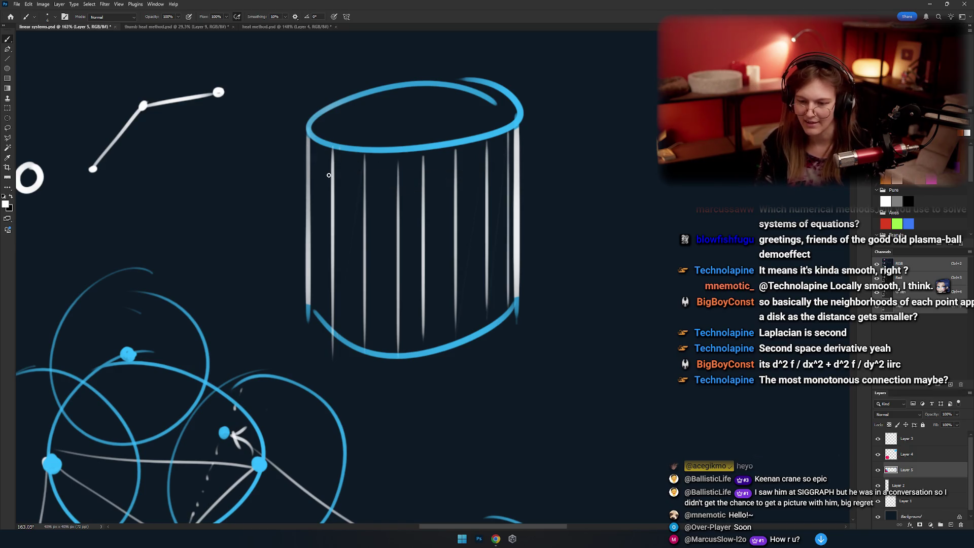
mouse_move(525, 150)
left_mouse_down()
mouse_move(310, 160)
mouse_move(532, 151)
left_mouse_up()
key("ctrl+z")
left_click_drag(320, 180, 548, 183)
key("ctrl+z")
Add the lower curved cross lines to complete the cylinder grid.
left_click_drag(294, 194, 529, 194)
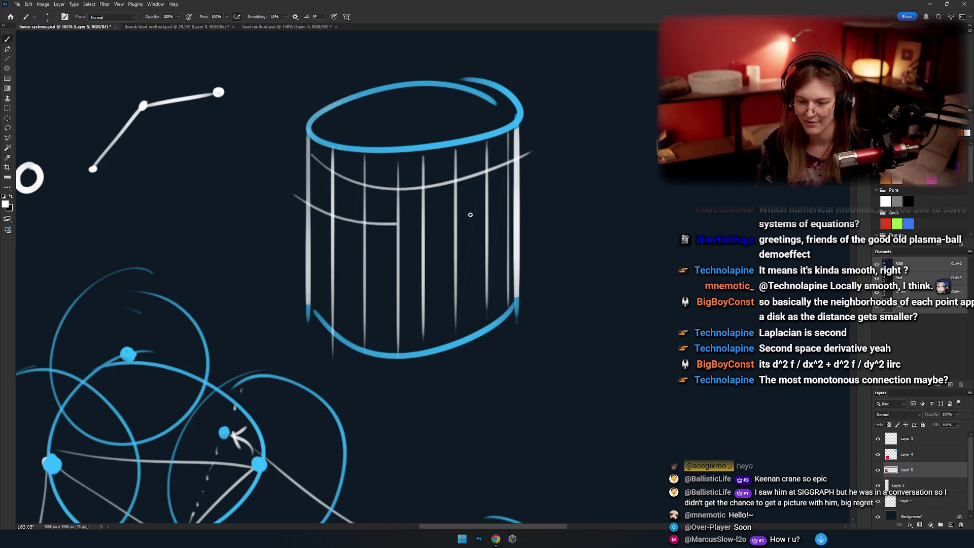
left_click_drag(314, 223, 553, 216)
key("ctrl+z")
mouse_move(313, 241)
left_mouse_down()
mouse_move(514, 228)
mouse_move(493, 238)
left_mouse_up()
key("ctrl+z")
key("ctrl+z")
left_click_drag(303, 240, 511, 231)
mouse_move(310, 279)
left_mouse_down()
mouse_move(517, 284)
mouse_move(472, 302)
mouse_move(511, 277)
left_mouse_up()
key("ctrl+z")
key("ctrl+z")
left_click_drag(458, 244, 397, 246)
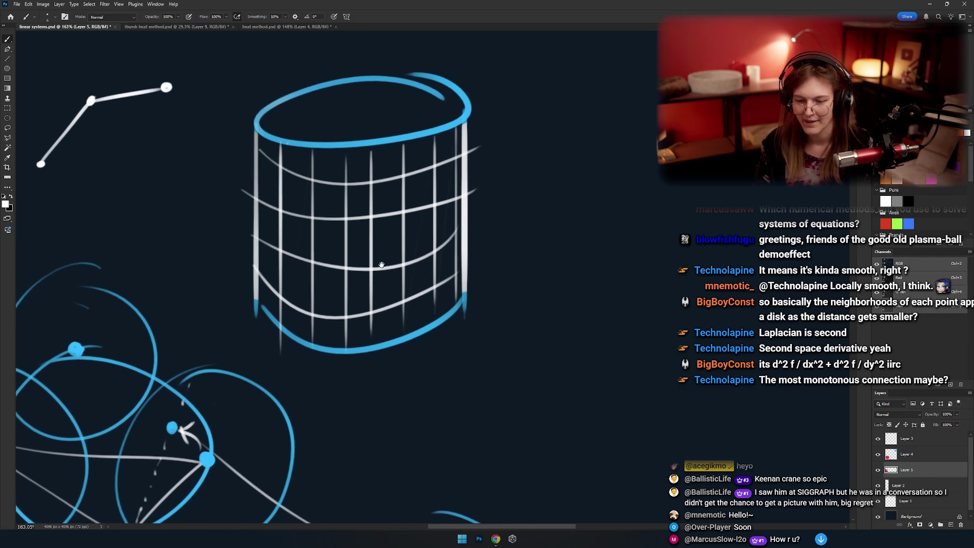
Hand-write ⇒ Δf=0 to the right of the cylinder.
left_click_drag(468, 221, 411, 224)
mouse_move(434, 191)
left_mouse_down()
mouse_move(403, 192)
mouse_move(427, 194)
mouse_move(425, 212)
mouse_move(385, 223)
mouse_move(419, 238)
left_mouse_up()
mouse_move(413, 223)
left_mouse_down()
mouse_move(429, 224)
mouse_move(417, 219)
mouse_move(442, 203)
left_mouse_up()
mouse_move(446, 208)
left_mouse_down()
mouse_move(400, 208)
mouse_move(506, 185)
left_mouse_up()
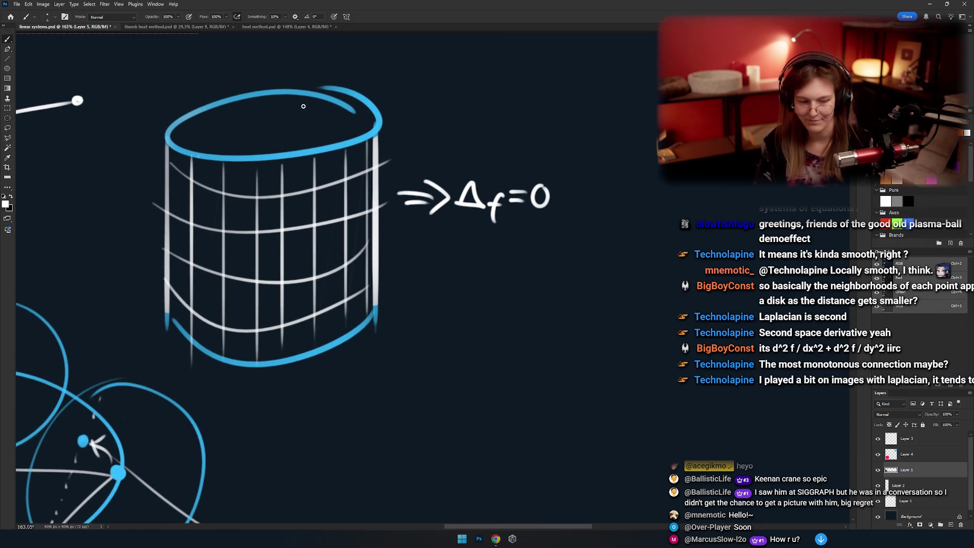
Copy the gridded cylinder to a new layer and move it right of Δf=0.
key("m")
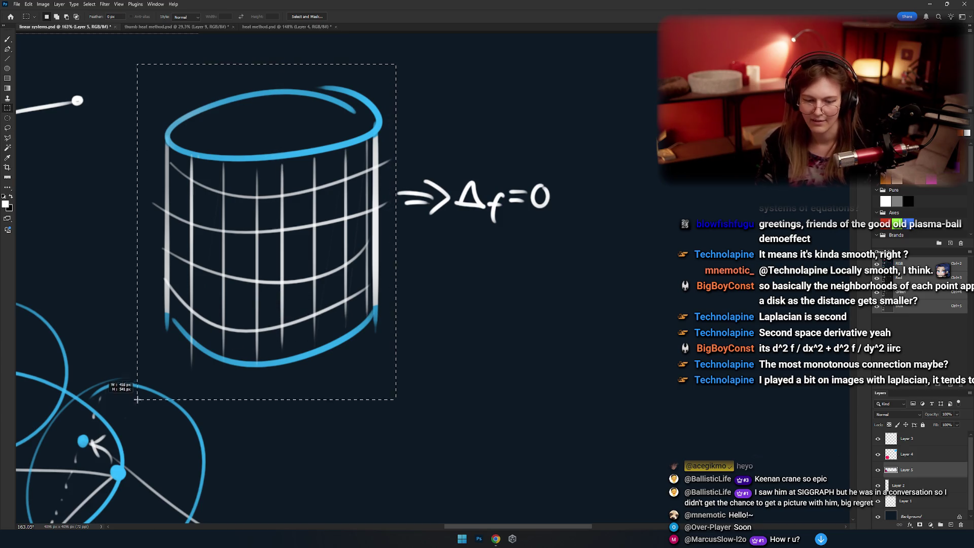
left_click_drag(386, 66, 138, 392)
key("ctrl+j")
left_click_drag(299, 257, 699, 258)
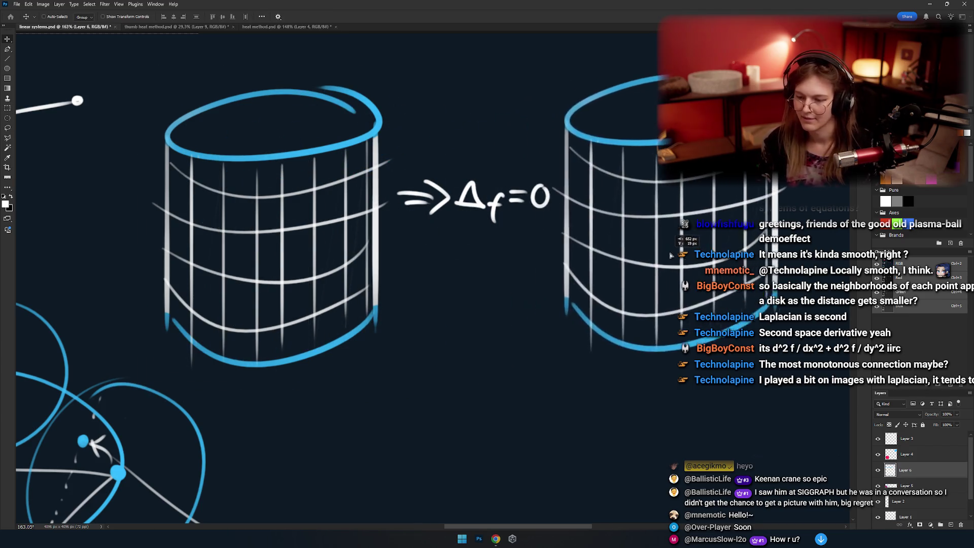
mouse_move(600, 232)
left_mouse_down()
mouse_move(351, 232)
mouse_move(420, 232)
mouse_move(401, 197)
mouse_move(541, 314)
mouse_move(578, 194)
mouse_move(450, 174)
mouse_move(413, 191)
left_mouse_up()
key("e")
Draw the inward-curving white left and right sides between the blue rims.
key("b")
scroll(403, 132, "up", 3)
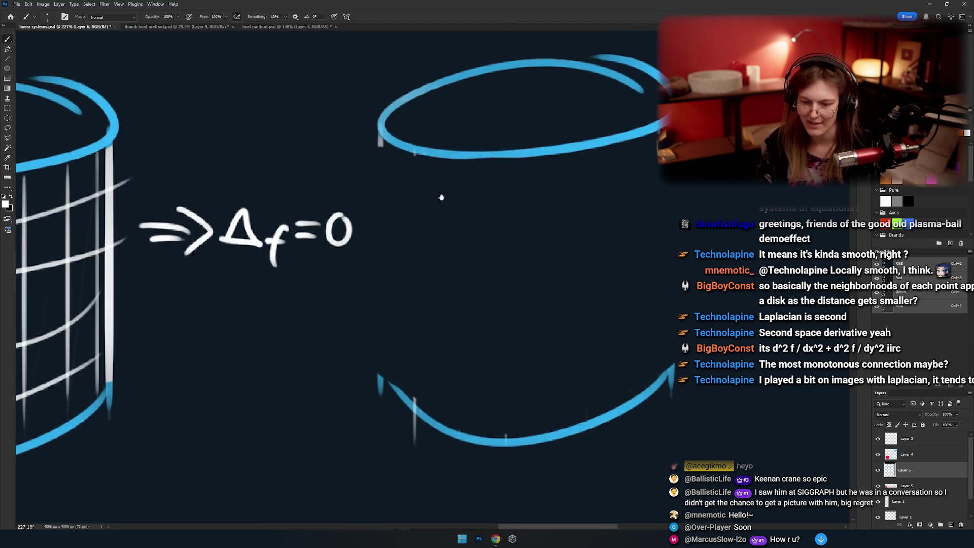
mouse_move(378, 103)
left_mouse_down()
mouse_move(363, 349)
mouse_move(428, 223)
mouse_move(365, 343)
left_mouse_up()
key("ctrl+z")
scroll(468, 265, "right", 3)
left_click_drag(598, 85, 603, 345)
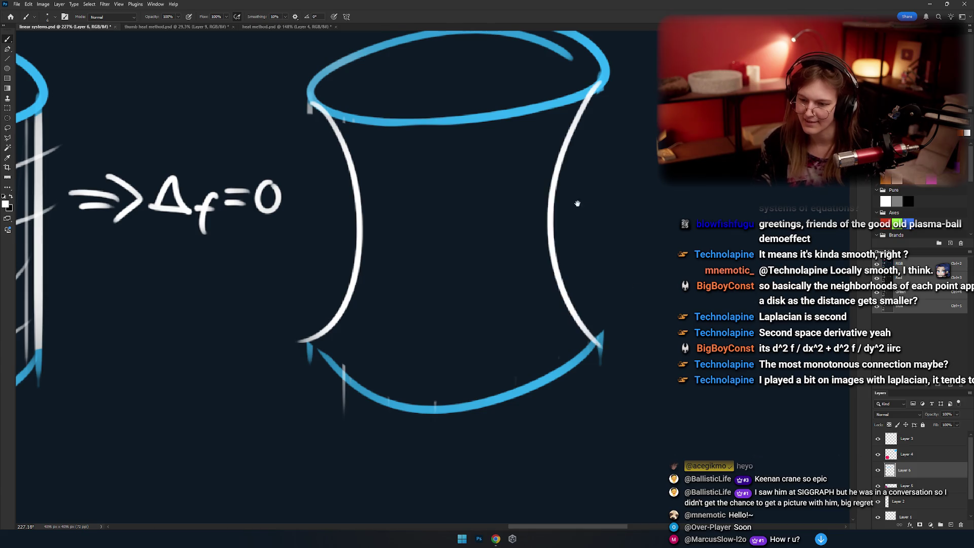
left_click_drag(578, 203, 574, 212)
Draw grey ring curves across the middle and lower body of the surface.
left_click_drag(339, 140, 510, 134)
key("ctrl+z")
left_click_drag(358, 232, 556, 227)
key("ctrl+z")
key("ctrl+z")
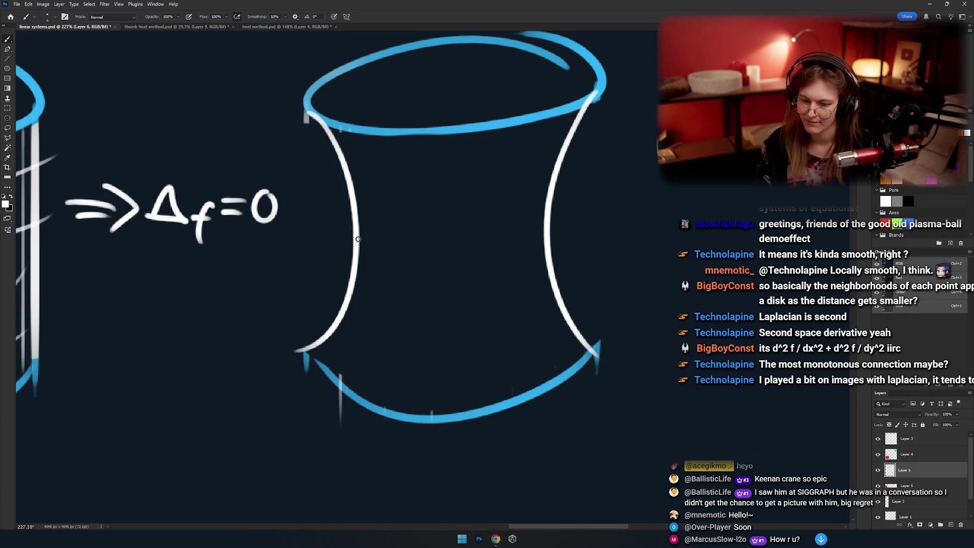
key("ctrl+shift+z")
key("ctrl+z")
mouse_move(378, 282)
left_mouse_down()
mouse_move(306, 271)
mouse_move(494, 267)
left_mouse_up()
key("ctrl+shift+z")
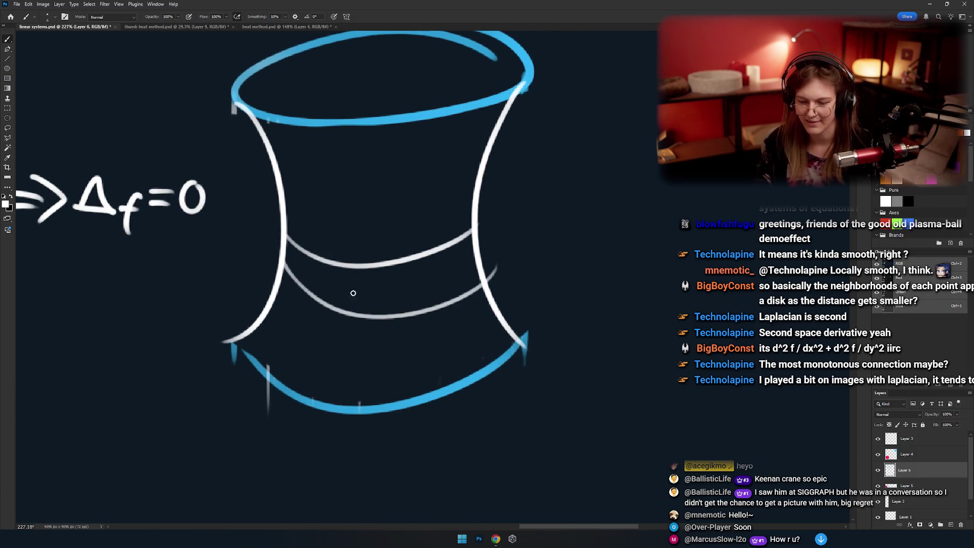
key("ctrl+z")
left_click_drag(278, 291, 490, 259)
left_click_drag(265, 322, 509, 325)
left_click_drag(382, 274, 411, 328)
Add grey ring curves higher up the pinched surface.
left_click_drag(316, 258, 500, 256)
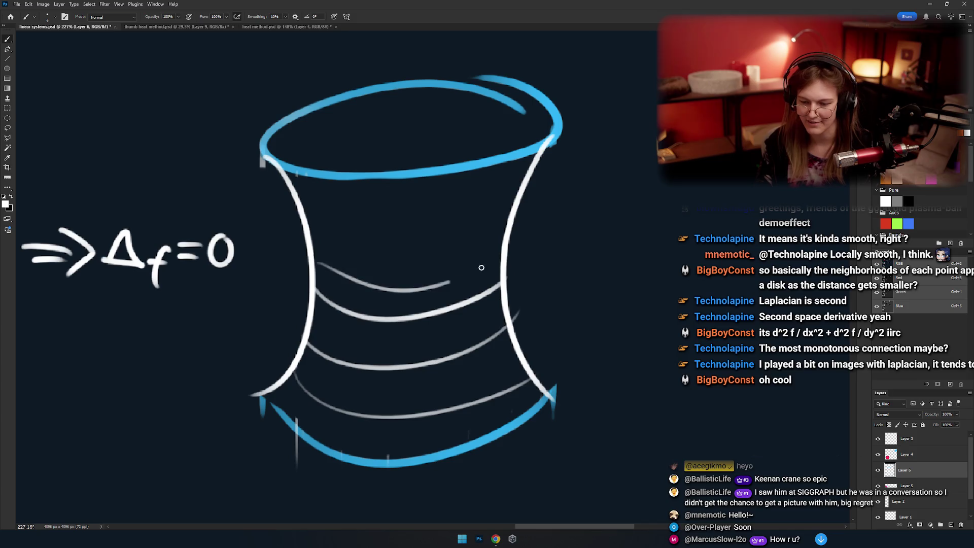
key("ctrl+z")
left_click_drag(315, 251, 501, 254)
left_click_drag(307, 216, 542, 220)
key("ctrl+z")
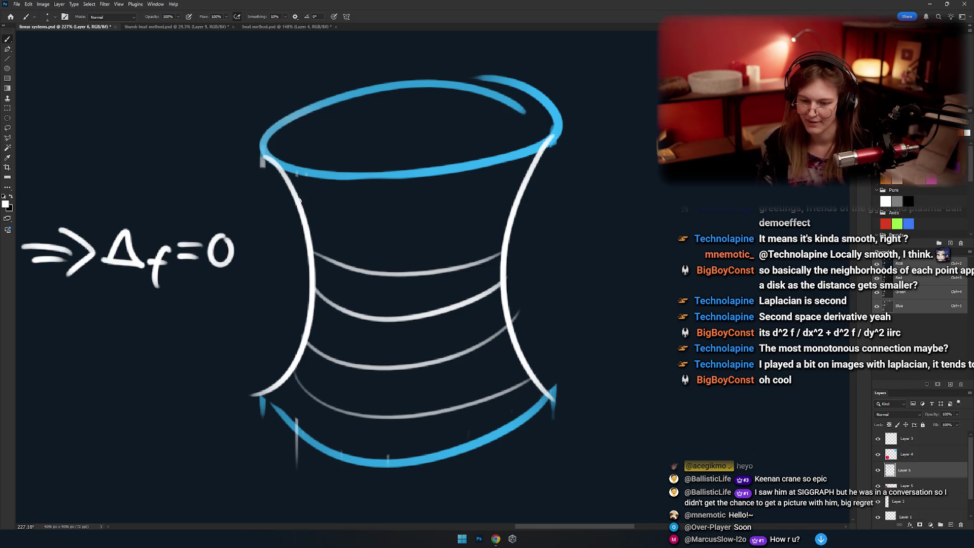
mouse_move(310, 203)
left_mouse_down()
mouse_move(528, 200)
mouse_move(517, 184)
mouse_move(434, 160)
mouse_move(437, 346)
left_mouse_up()
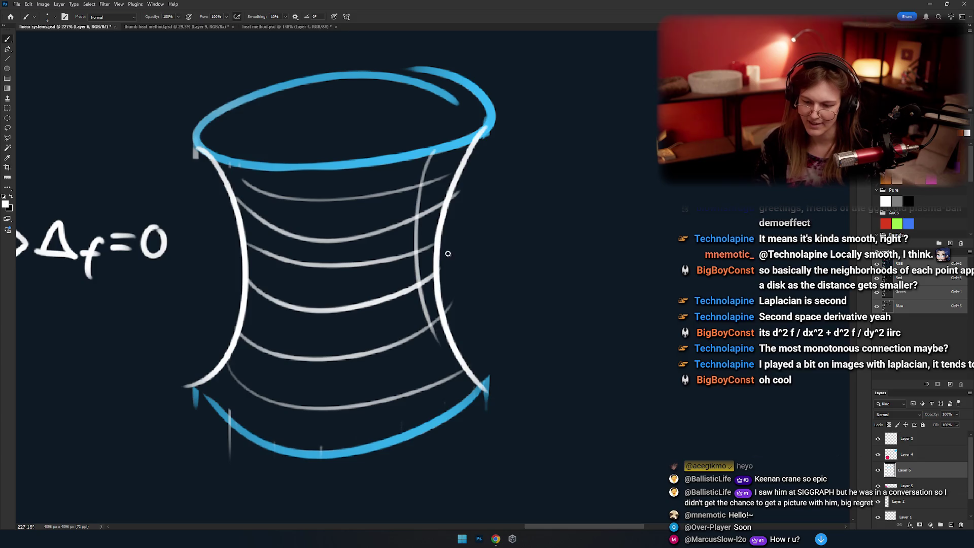
Draw vertical grid curves on the right and middle of the surface.
key("ctrl+z")
left_click_drag(435, 151, 439, 389)
mouse_move(374, 165)
left_mouse_down()
mouse_move(404, 149)
mouse_move(411, 376)
left_mouse_up()
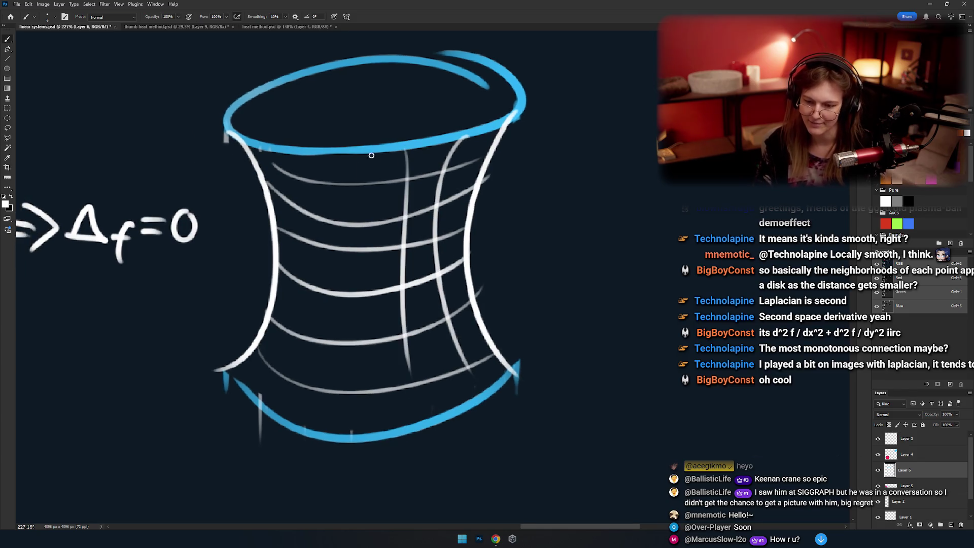
key("ctrl+z")
mouse_move(412, 149)
left_mouse_down()
mouse_move(423, 396)
mouse_move(424, 378)
left_mouse_up()
key("ctrl+z")
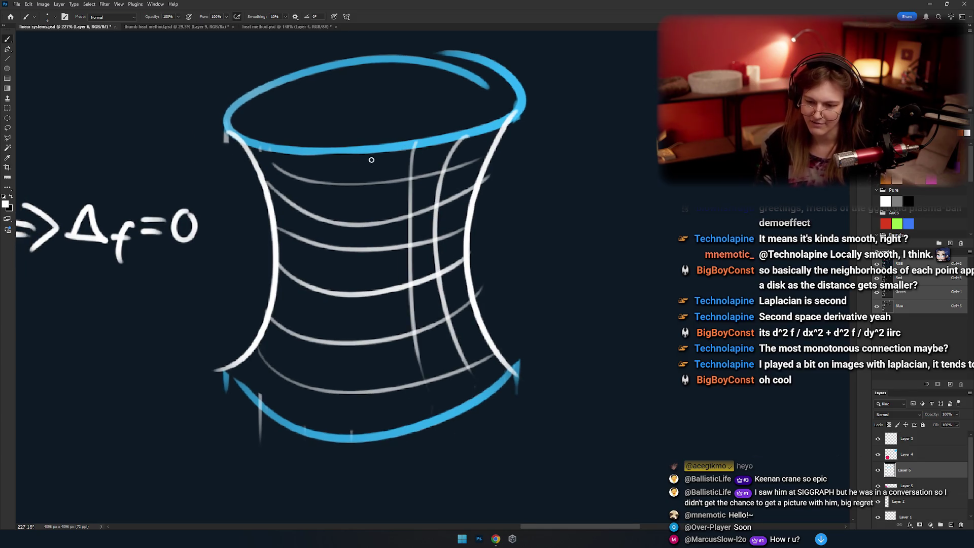
mouse_move(373, 148)
left_mouse_down()
mouse_move(358, 399)
mouse_move(414, 135)
mouse_move(401, 386)
left_mouse_up()
key("ctrl+z")
mouse_move(402, 187)
left_mouse_down()
mouse_move(449, 187)
mouse_move(447, 408)
left_mouse_up()
key("ctrl+z")
Add vertical grid curves on the left side, retrying misdrawn strokes.
left_click_drag(408, 155, 378, 445)
key("ctrl+z")
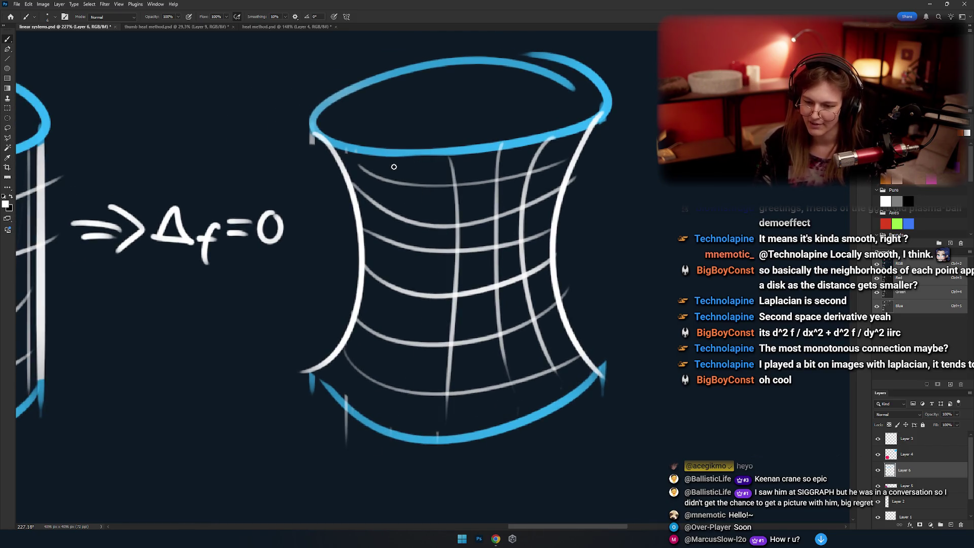
left_click_drag(405, 163, 386, 424)
key("ctrl+z")
mouse_move(376, 158)
left_mouse_down()
mouse_move(340, 437)
mouse_move(347, 401)
left_mouse_up()
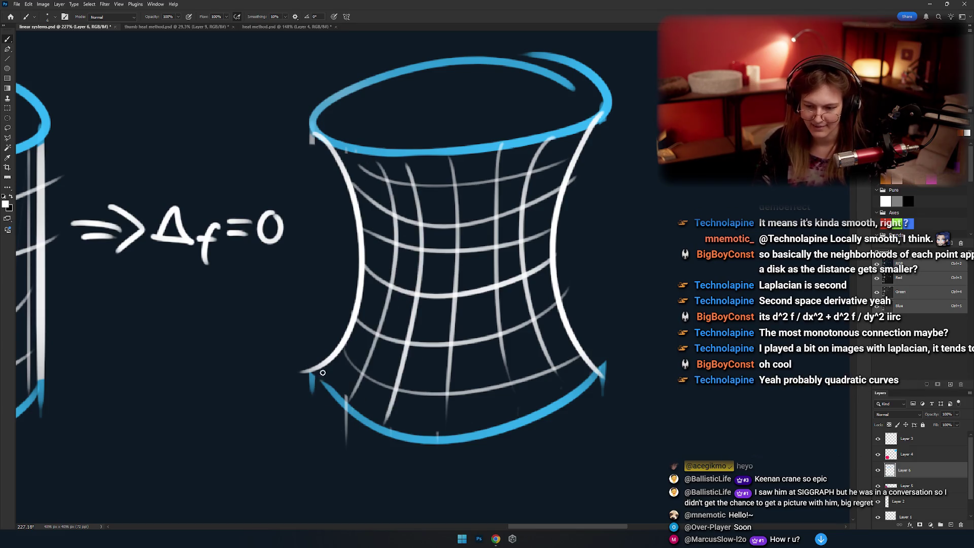
left_click_drag(361, 156, 361, 354)
mouse_move(365, 159)
left_mouse_down()
mouse_move(325, 395)
mouse_move(345, 395)
left_mouse_up()
key("ctrl+z")
key("ctrl+z")
left_click_drag(361, 162, 343, 375)
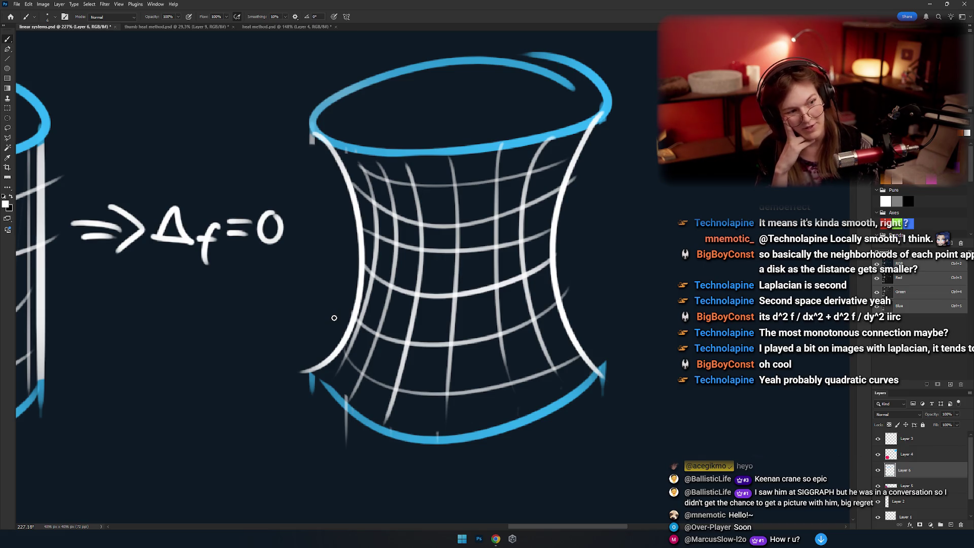
scroll(334, 318, "down", 3)
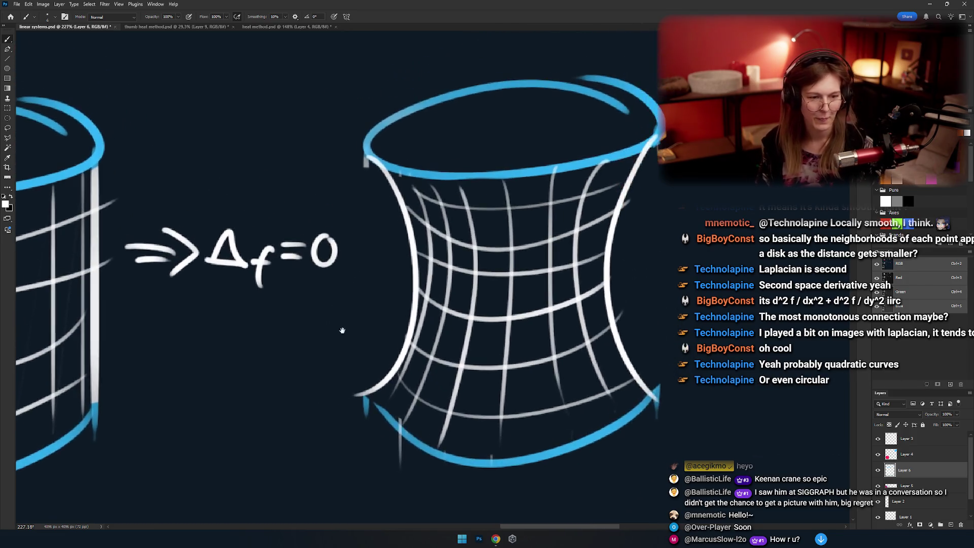
left_click_drag(385, 291, 385, 293)
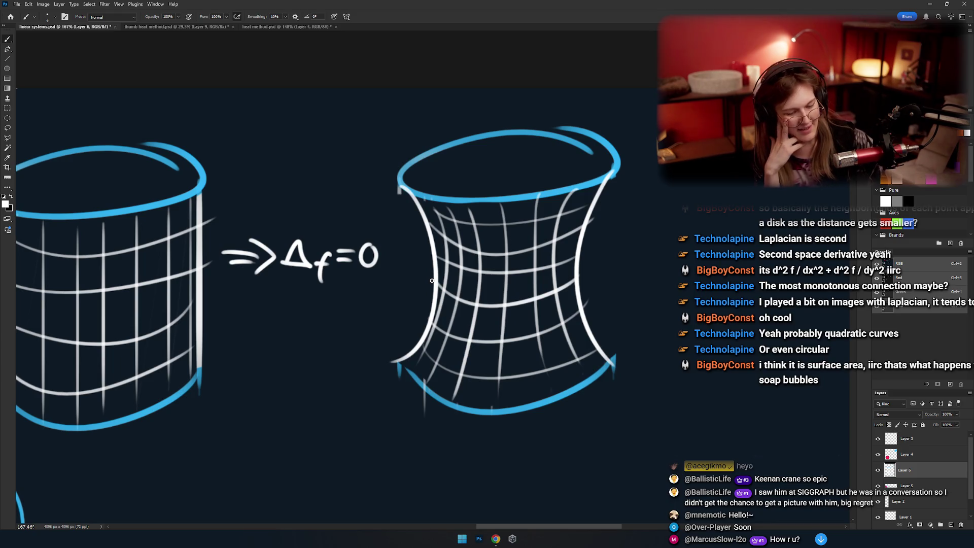
left_click_drag(414, 305, 359, 307)
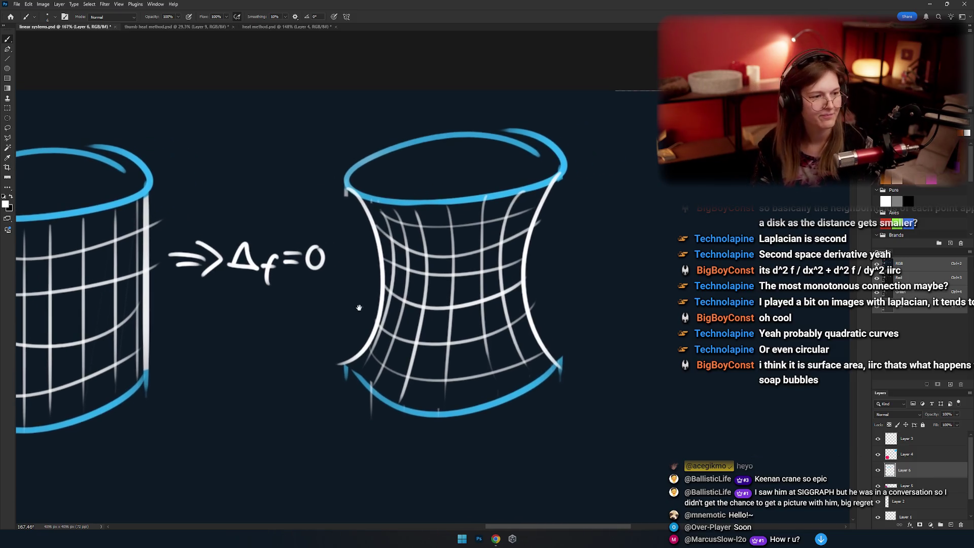
scroll(360, 308, "down", 5)
scroll(476, 283, "up", 3)
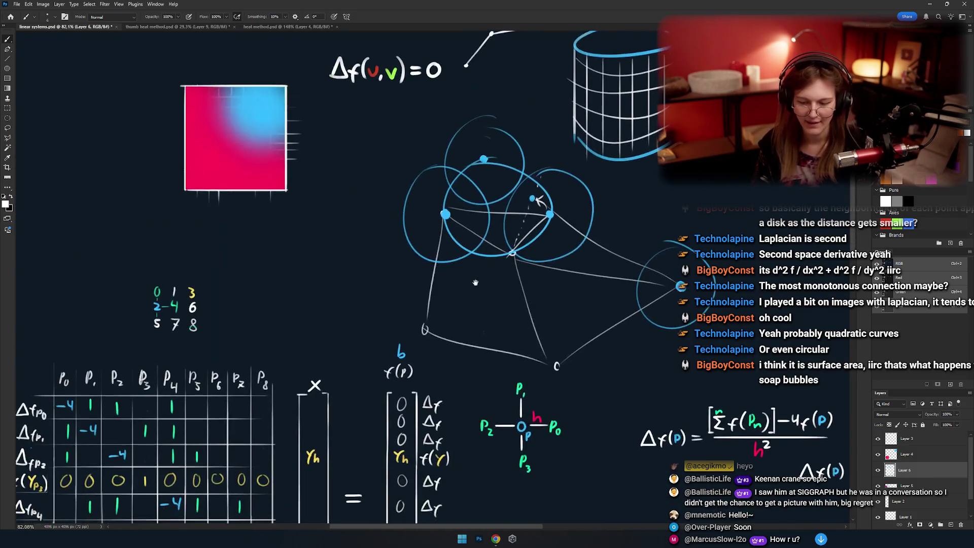
left_click_drag(475, 283, 406, 205)
left_click_drag(434, 239, 385, 283)
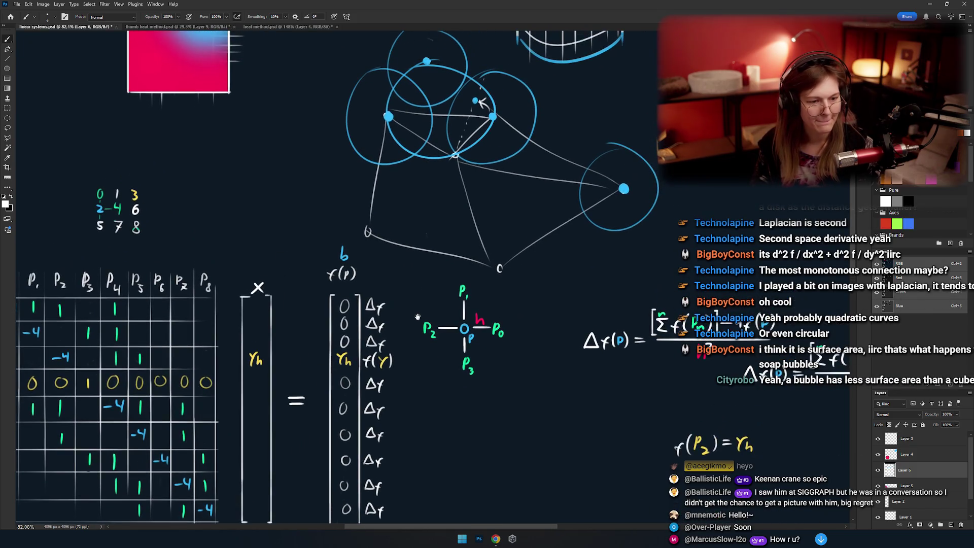
scroll(408, 344, "down", 3)
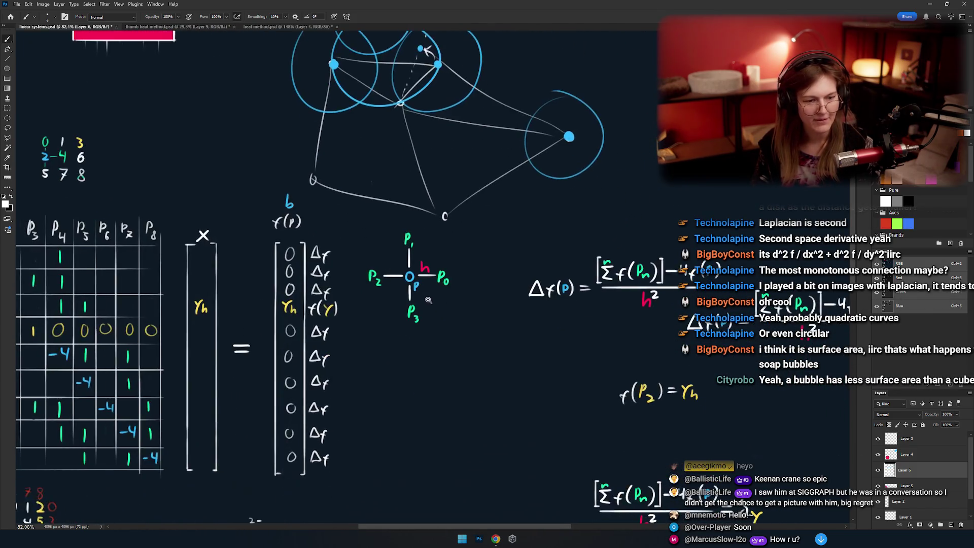
scroll(457, 337, "down", 4)
scroll(498, 331, "up", 3)
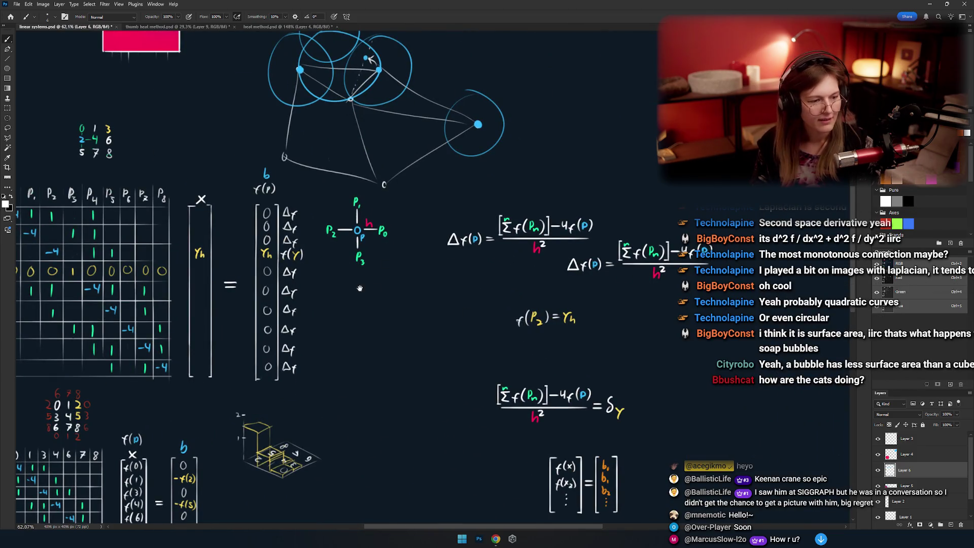
mouse_move(349, 239)
left_mouse_down()
mouse_move(466, 292)
mouse_move(432, 312)
left_mouse_up()
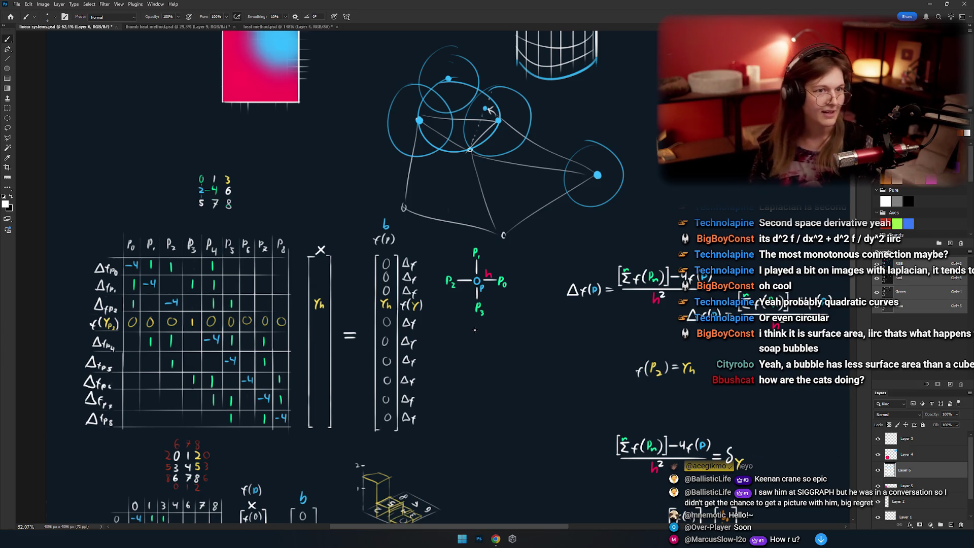
left_click_drag(431, 298, 470, 278)
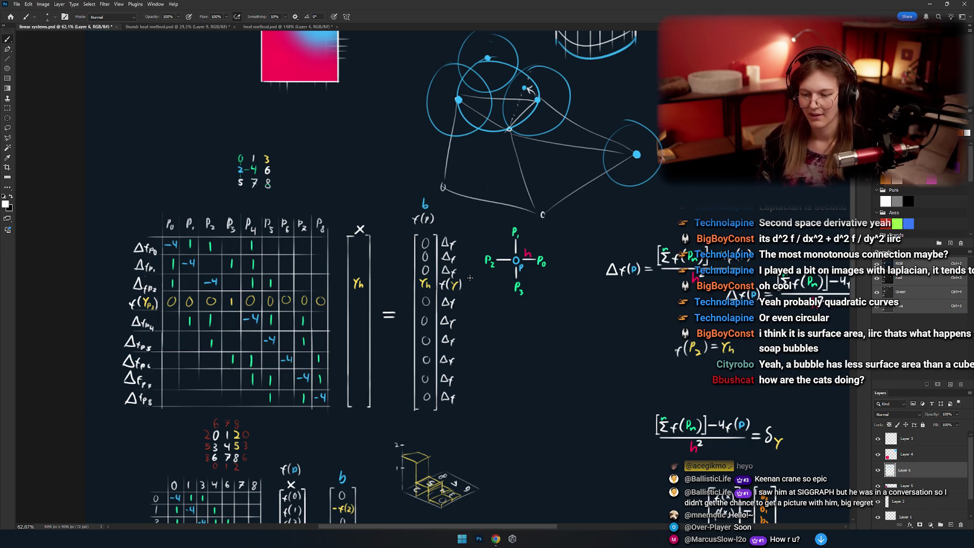
left_click_drag(358, 285, 285, 463)
mouse_move(317, 381)
left_mouse_down()
mouse_move(343, 303)
mouse_move(420, 333)
mouse_move(373, 318)
mouse_move(268, 434)
mouse_move(397, 337)
left_mouse_up()
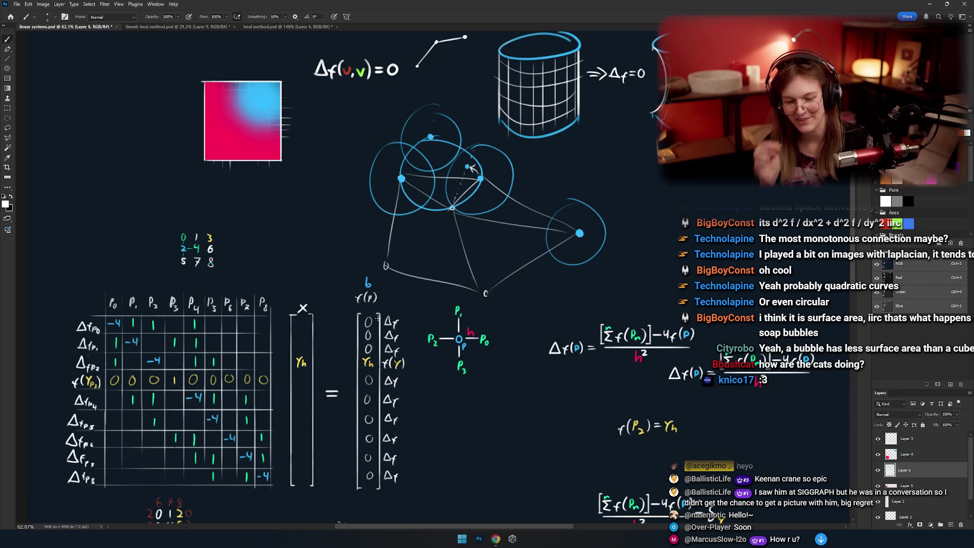
mouse_move(341, 273)
left_mouse_down()
mouse_move(336, 253)
mouse_move(330, 421)
left_mouse_up()
mouse_move(284, 219)
left_mouse_down()
mouse_move(357, 219)
mouse_move(324, 219)
mouse_move(315, 183)
left_mouse_up()
key("ctrl+z")
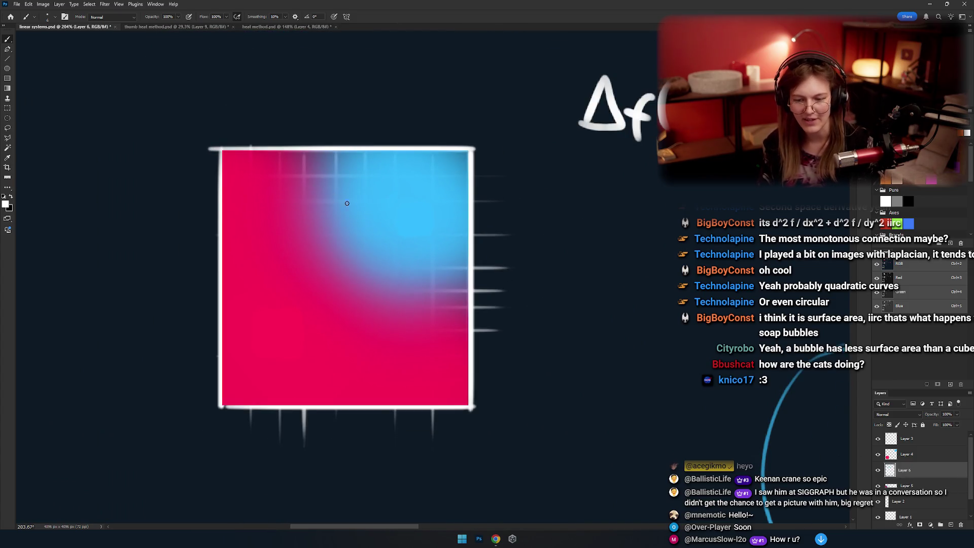
left_click_drag(251, 330, 388, 201)
left_click_drag(271, 360, 346, 364)
key("ctrl+z")
key("ctrl+z")
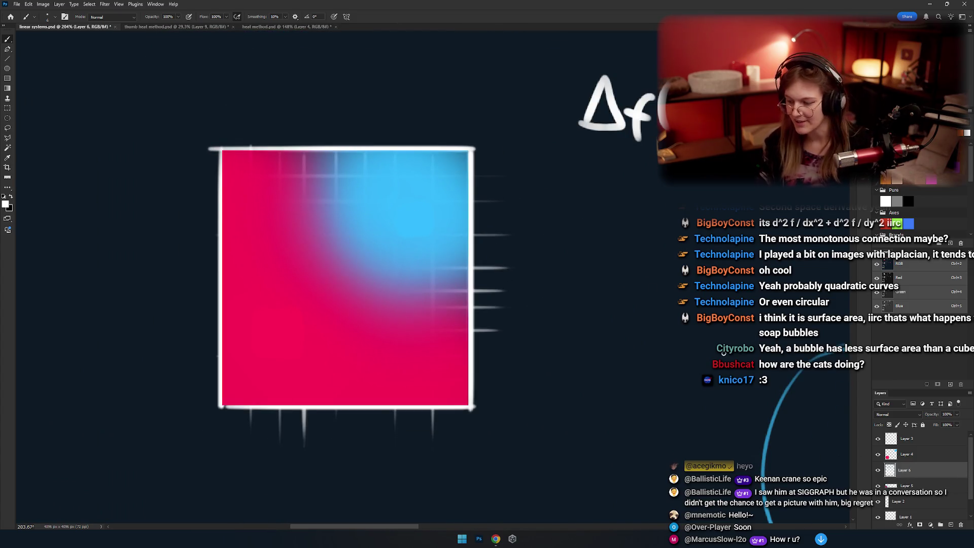
left_click_drag(395, 195, 396, 245)
key("ctrl+z")
mouse_move(343, 298)
left_mouse_down()
mouse_move(343, 315)
mouse_move(353, 312)
left_mouse_up()
key("ctrl+z")
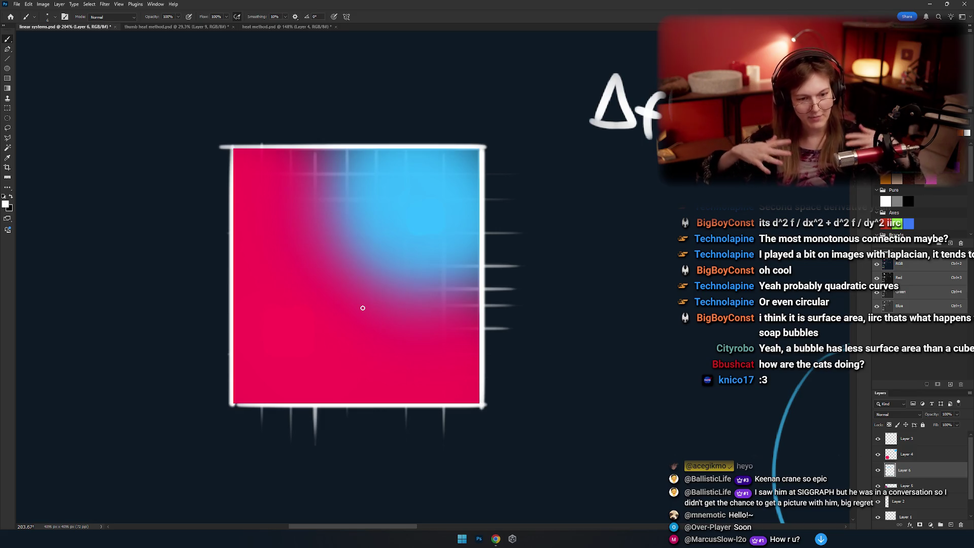
scroll(363, 308, "down", 8)
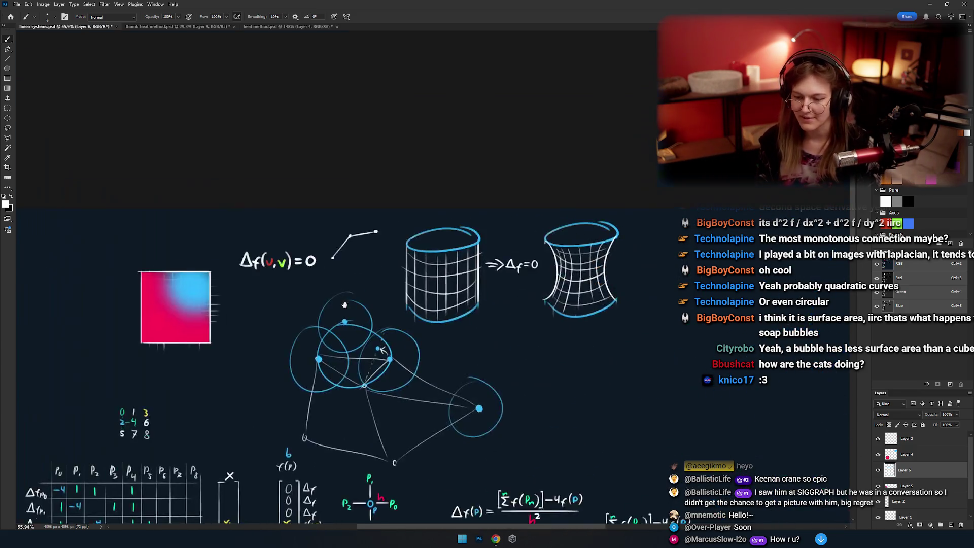
scroll(478, 298, "up", 7)
scroll(479, 298, "down", 3)
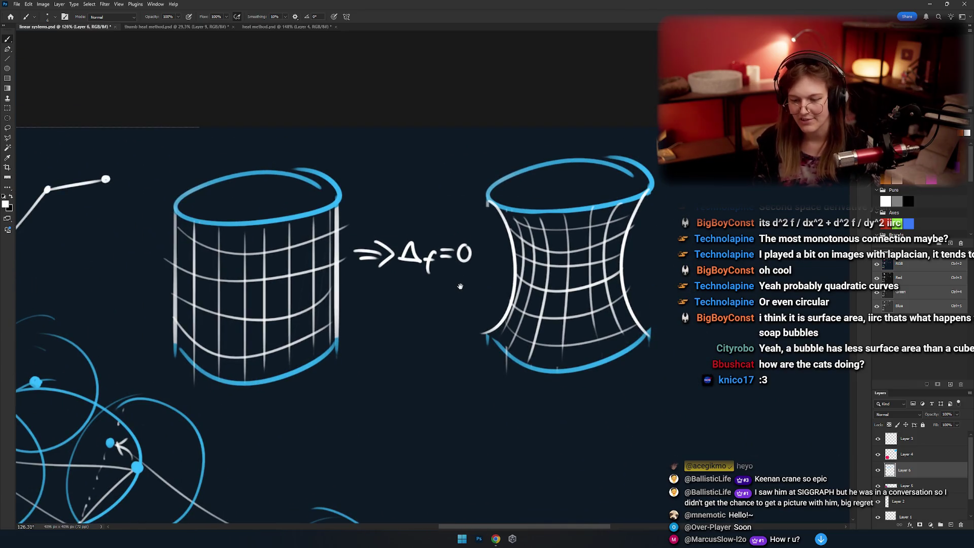
scroll(464, 271, "up", 3)
left_click_drag(381, 337, 459, 304)
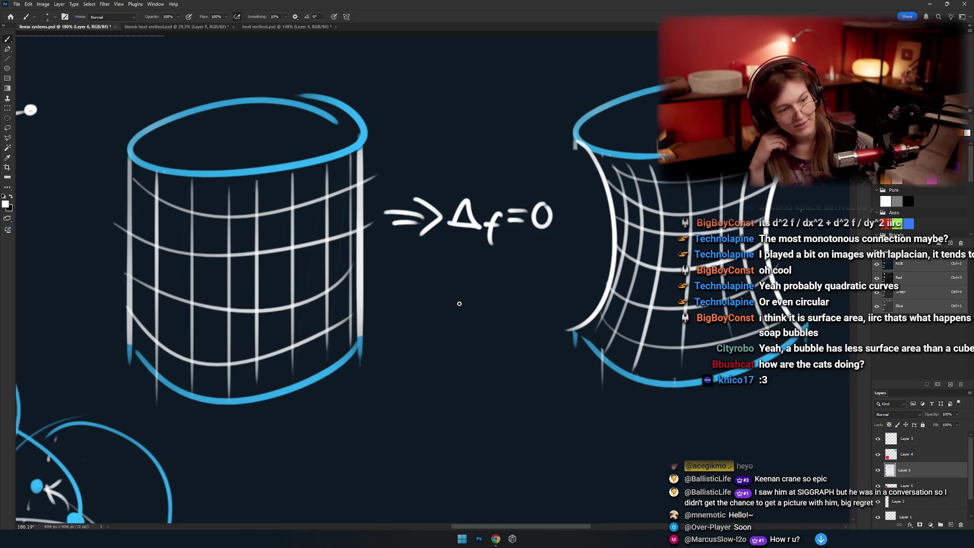
mouse_move(578, 241)
left_mouse_down()
mouse_move(499, 232)
mouse_move(522, 248)
mouse_move(486, 243)
left_mouse_up()
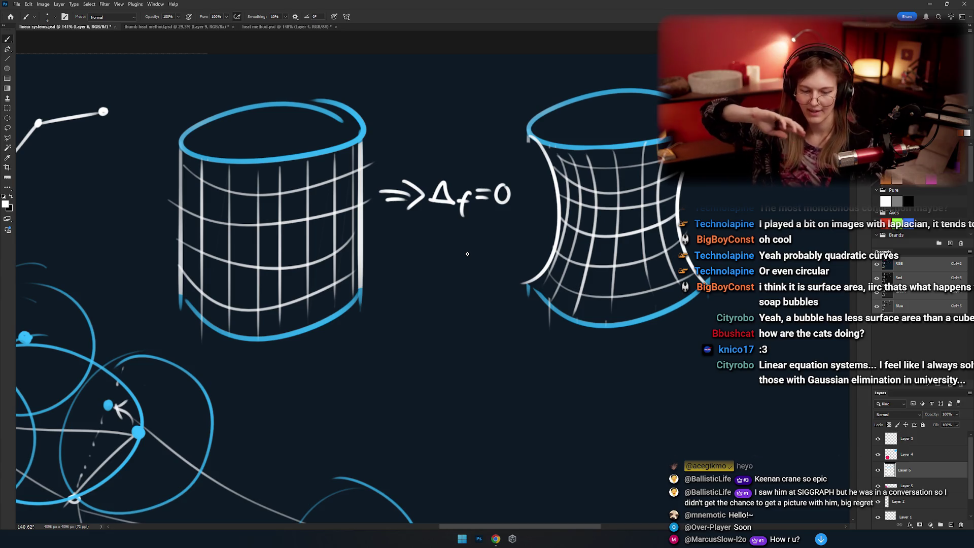
left_click_drag(467, 254, 353, 259)
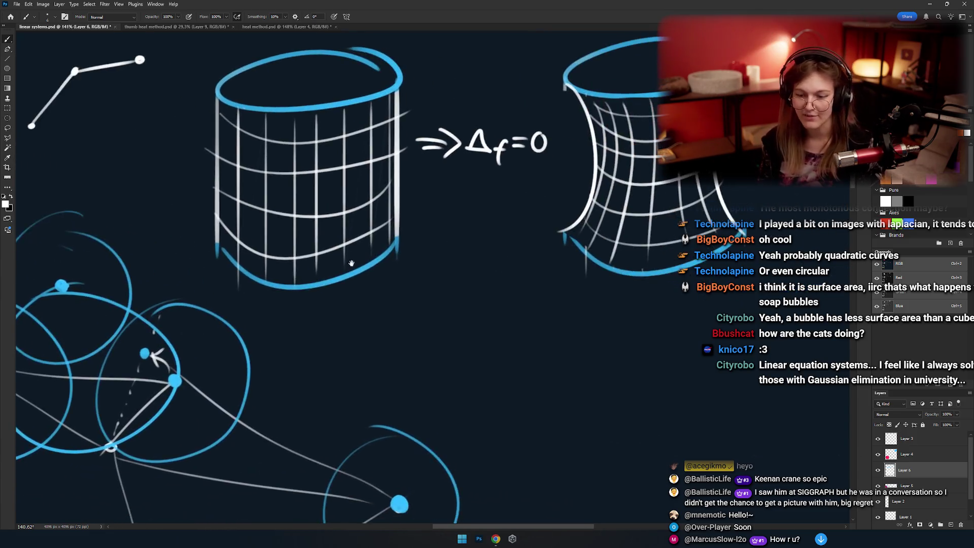
Draw the near edges of the white perspective plane, redoing stray edge strokes.
left_click_drag(254, 289, 402, 365)
key("ctrl+z")
left_click_drag(222, 289, 379, 372)
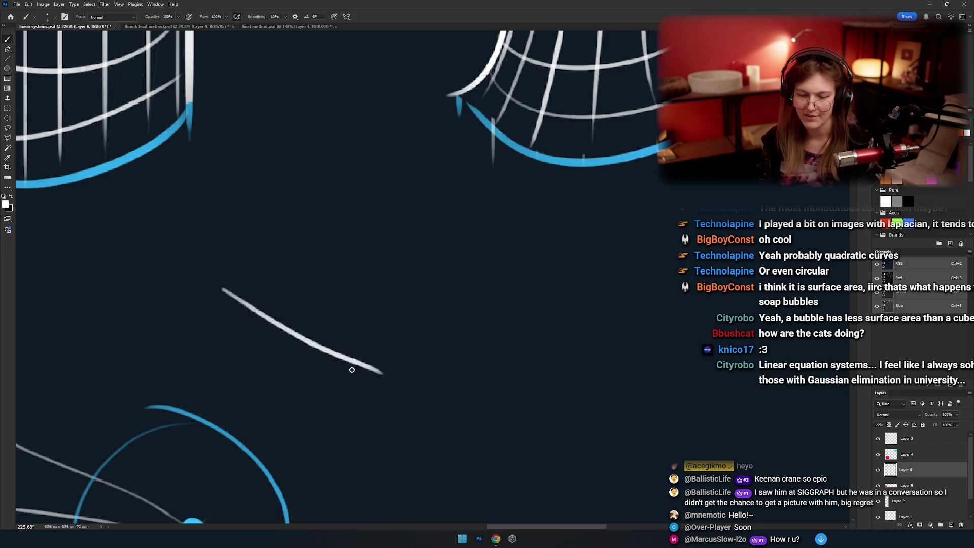
left_click(507, 323, "shift")
key("ctrl+z")
left_click(416, 359, "shift")
left_click_drag(493, 332, 552, 316)
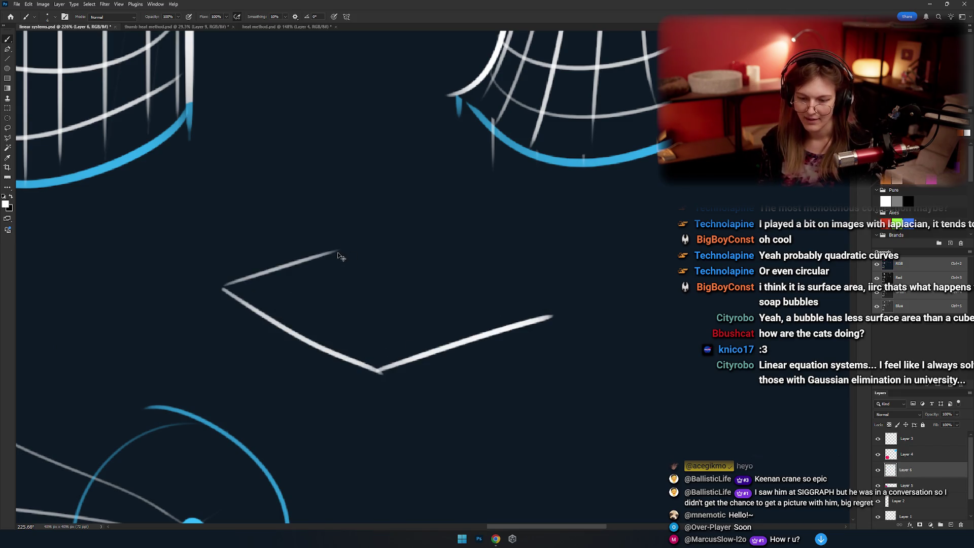
left_click_drag(282, 289, 300, 295)
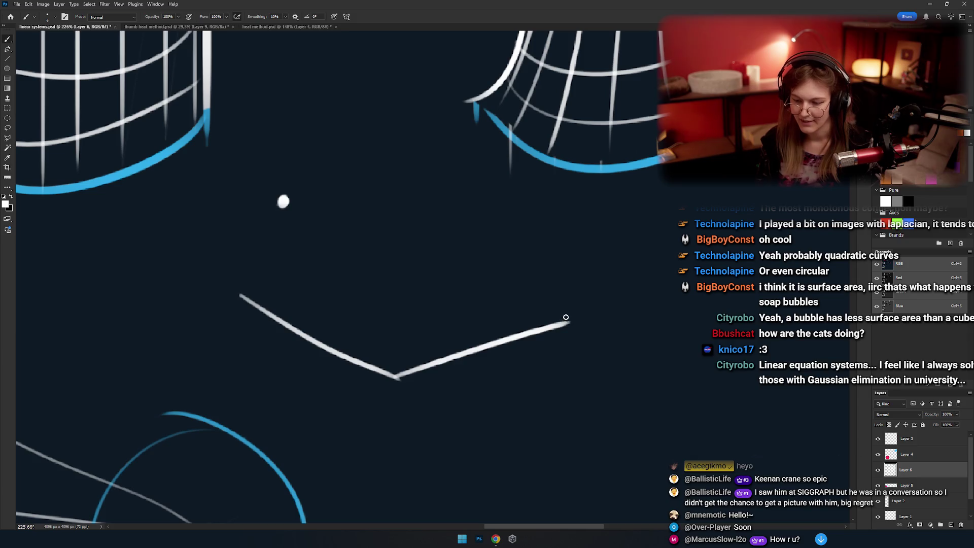
Draw upright pins standing on the plane, redrawing misdrawn pin strokes.
mouse_move(565, 318)
left_mouse_down()
mouse_move(533, 305)
mouse_move(520, 261)
left_mouse_up()
key("ctrl+z")
key("ctrl+z")
key("ctrl+z")
left_click_drag(515, 315, 515, 294)
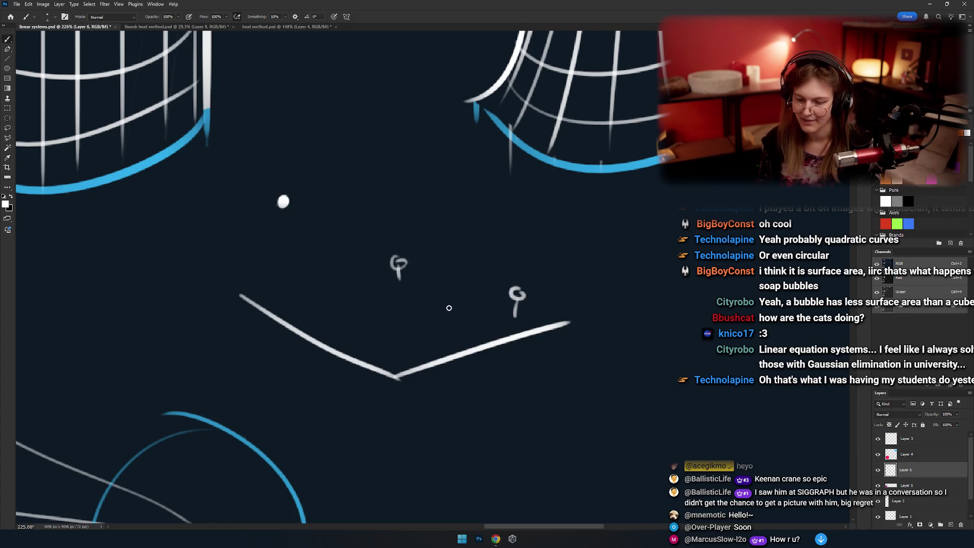
left_click_drag(437, 331, 436, 243)
key("ctrl+z")
left_click_drag(436, 333, 436, 242)
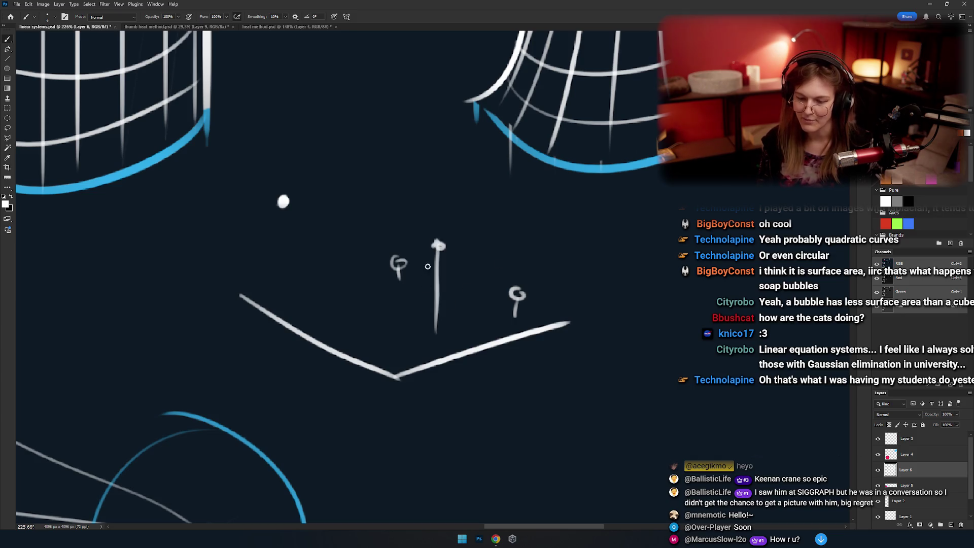
Add the plane's far right and left edges and the pin below the white dot.
left_click_drag(572, 322, 412, 248)
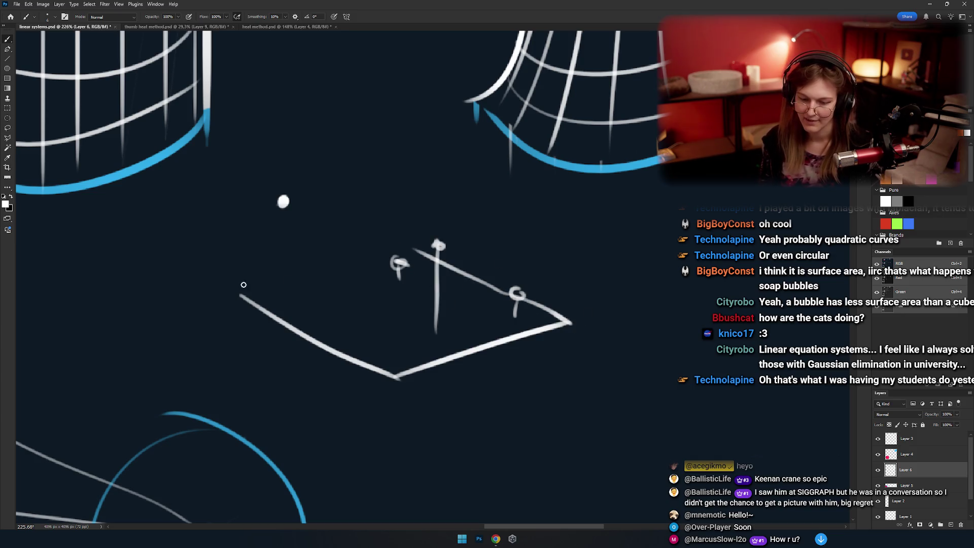
left_click_drag(241, 294, 416, 248)
left_click_drag(283, 206, 285, 290)
key("ctrl+z")
left_click_drag(283, 206, 285, 288)
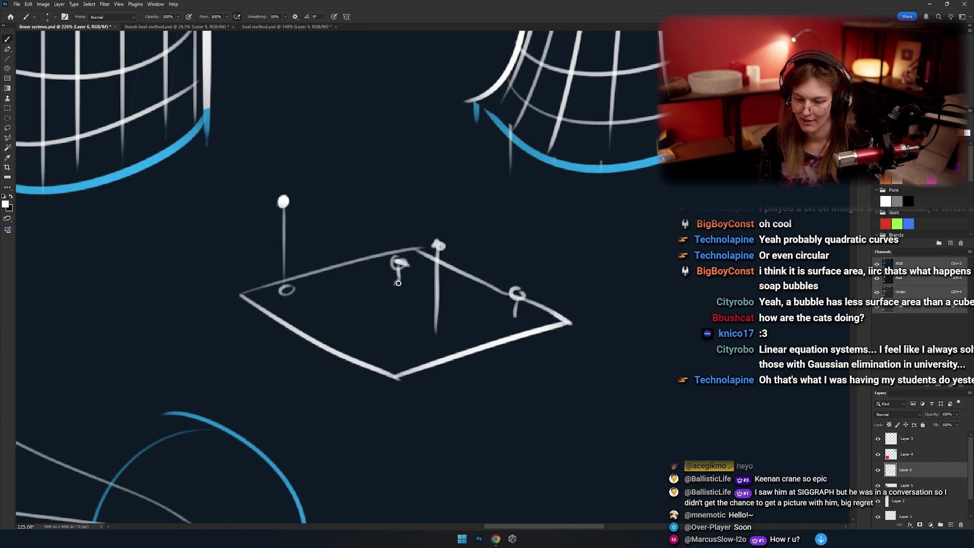
Zoom in on the plane and try a diagonal line from the right pin, then undo it.
left_click_drag(448, 322, 528, 331)
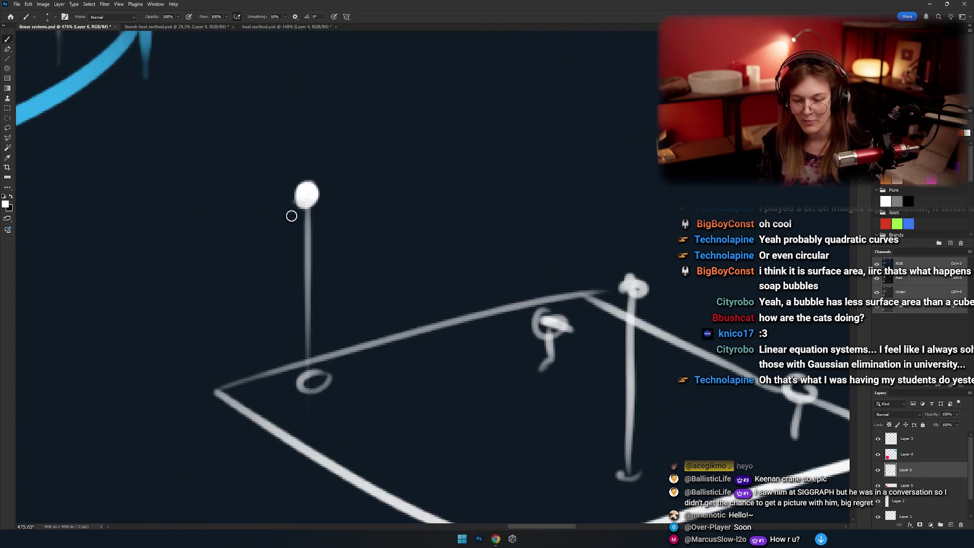
scroll(358, 205, "up", 4)
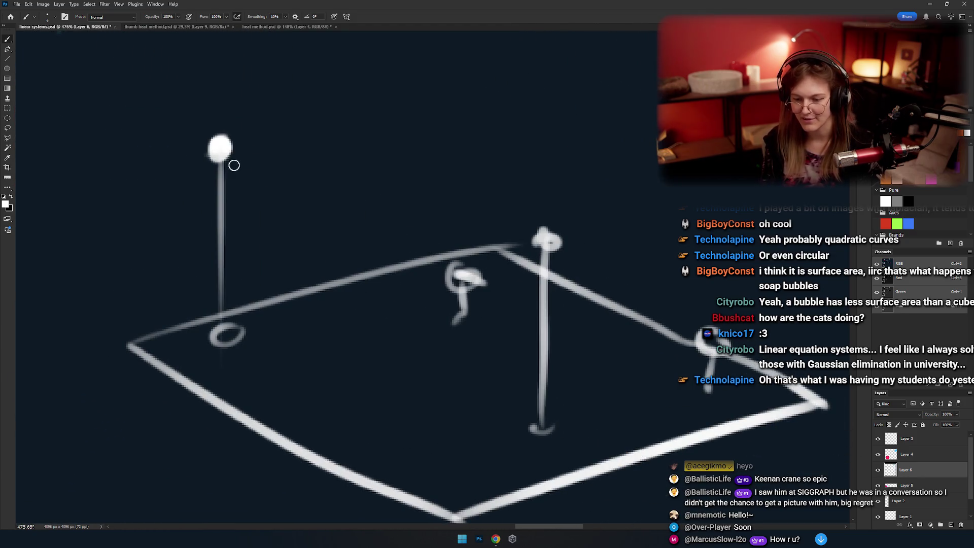
left_click_drag(234, 165, 163, 140)
left_click_drag(657, 314, 410, 190)
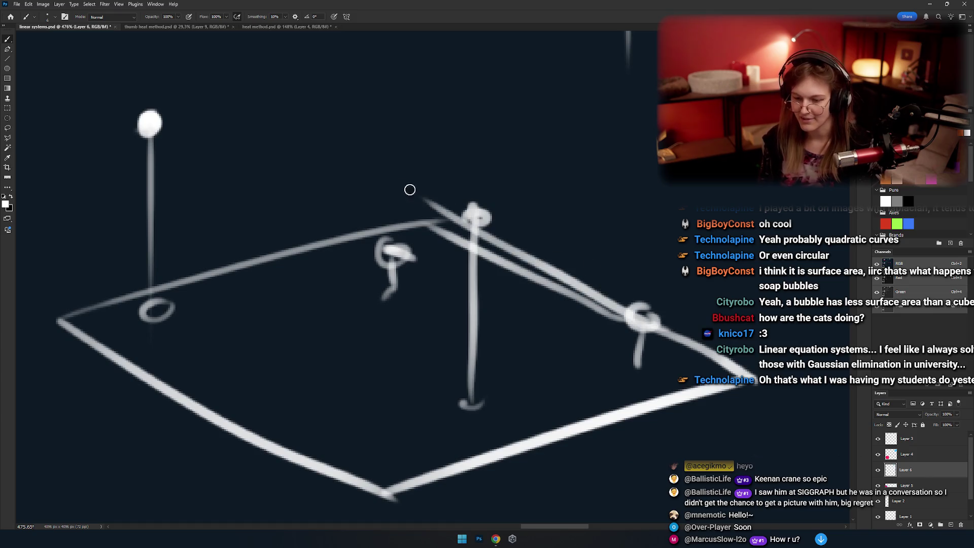
key("ctrl+z")
key("ctrl+shift+z")
key("ctrl+z")
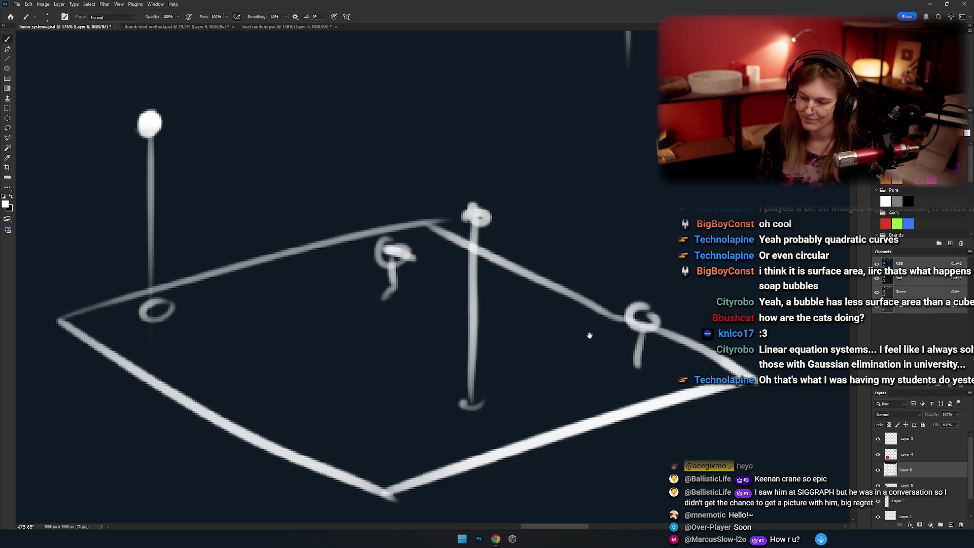
Draw a short diagonal up from the plane's right corner after several retries.
scroll(544, 276, "down", 5)
key("ctrl+z")
left_click_drag(644, 319, 476, 219)
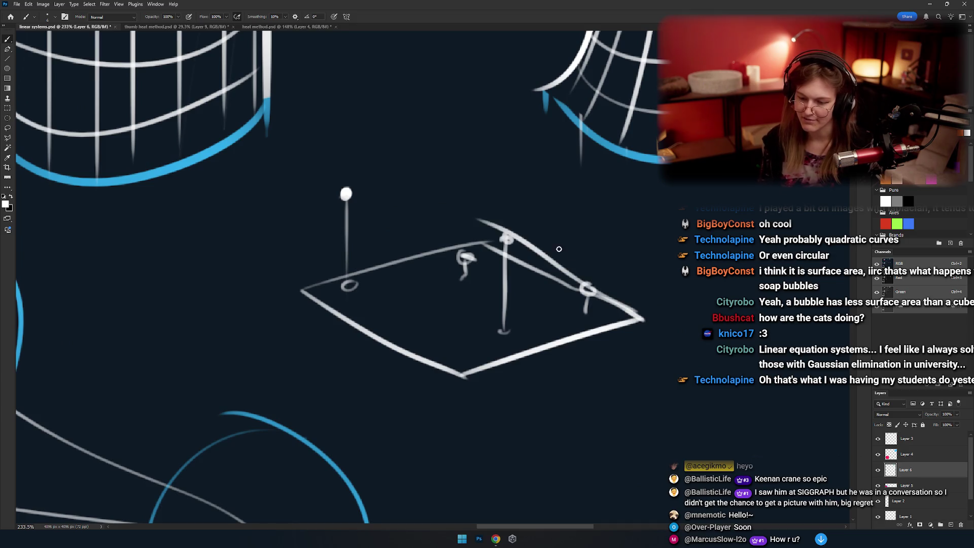
key("ctrl+z")
mouse_move(641, 317)
left_mouse_down()
mouse_move(444, 226)
mouse_move(453, 213)
left_mouse_up()
key("ctrl+z")
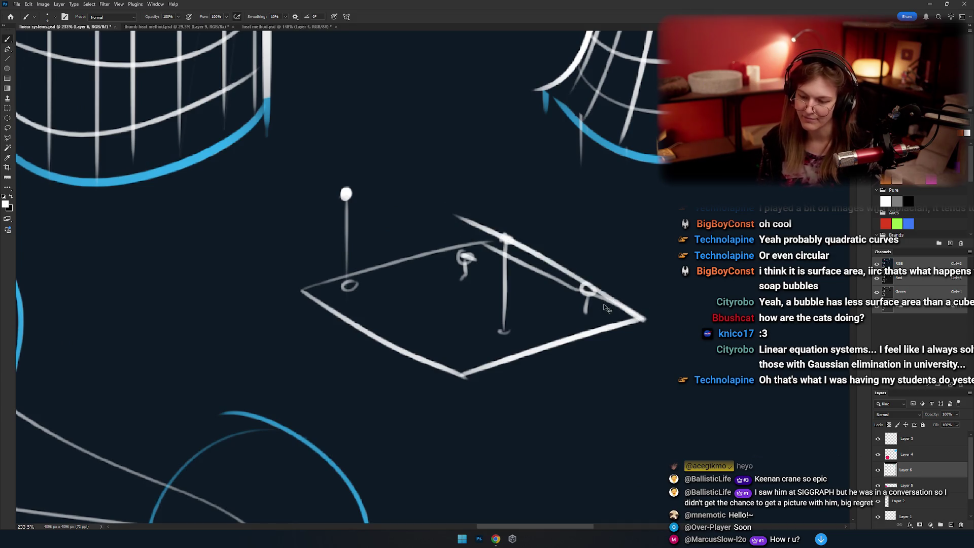
key("ctrl+z")
mouse_move(640, 317)
left_mouse_down()
mouse_move(477, 220)
mouse_move(401, 190)
mouse_move(487, 256)
mouse_move(592, 289)
left_mouse_up()
Try sketching a curved surface draped over the pins, then undo it.
scroll(604, 276, "up", 3)
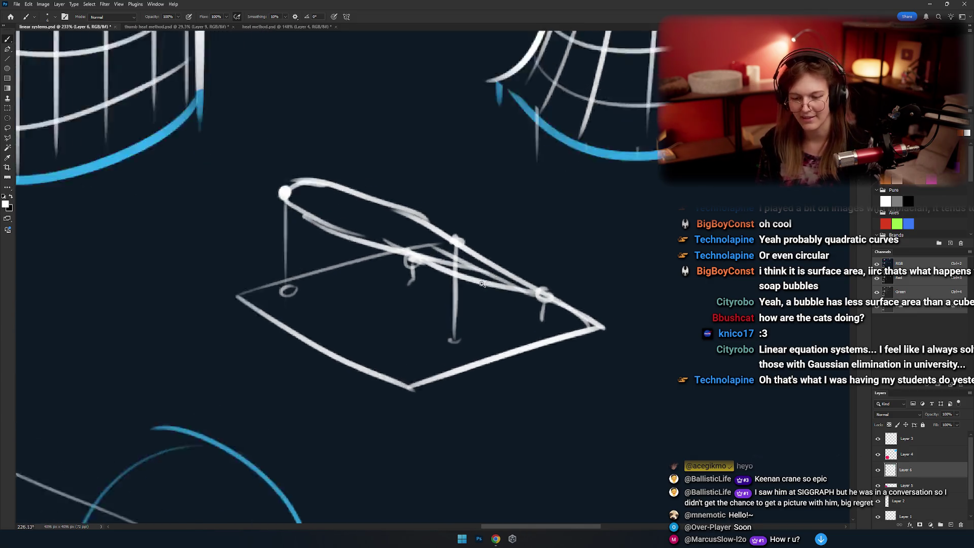
left_click_drag(265, 155, 400, 208)
key("ctrl+z")
key("ctrl+z")
key("ctrl+z")
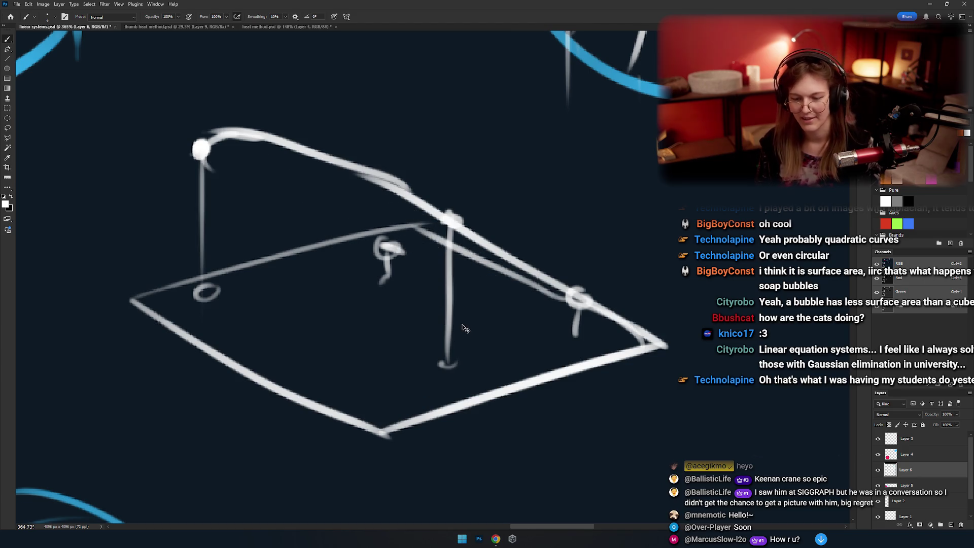
key("ctrl+z")
key("ctrl+z")
Recentre the view on the plane and paint a small mark on it.
left_click_drag(377, 320, 381, 322)
scroll(472, 316, "down", 5)
scroll(421, 220, "up", 3)
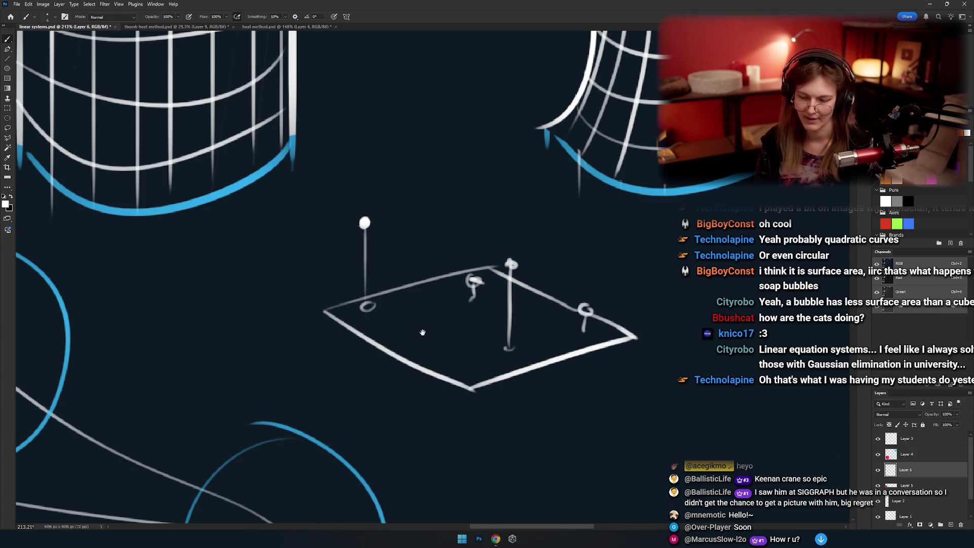
left_click_drag(424, 331, 401, 300)
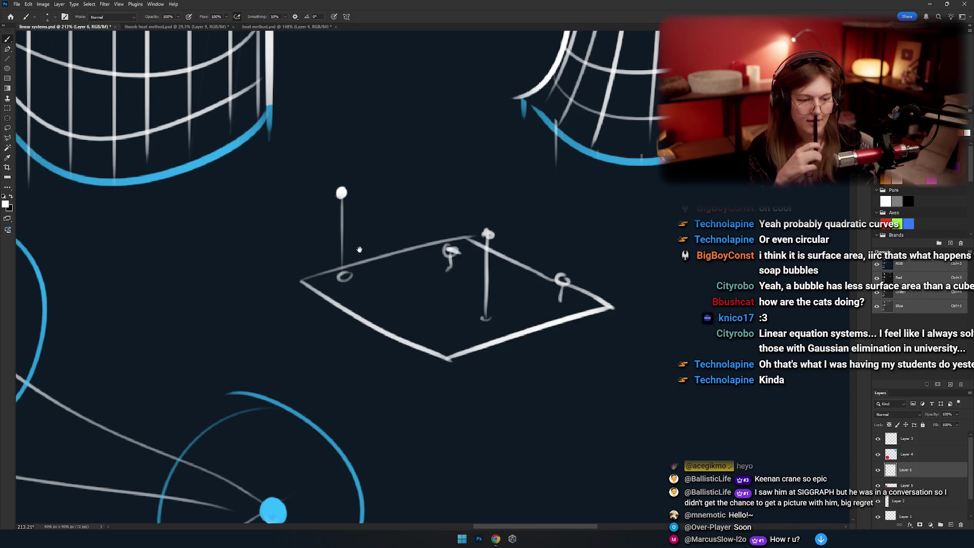
scroll(360, 249, "down", 3)
scroll(452, 265, "down", 3)
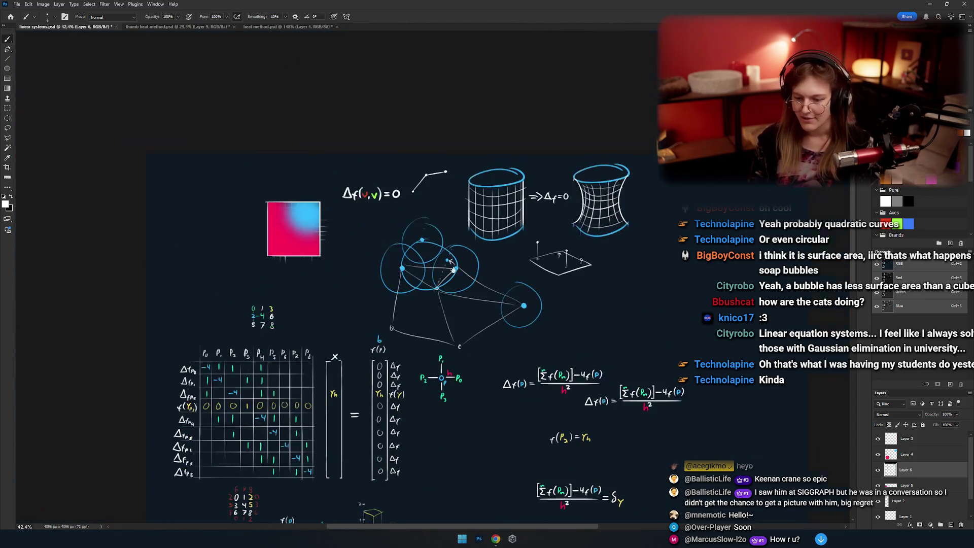
scroll(487, 264, "up", 4)
scroll(436, 284, "up", 3)
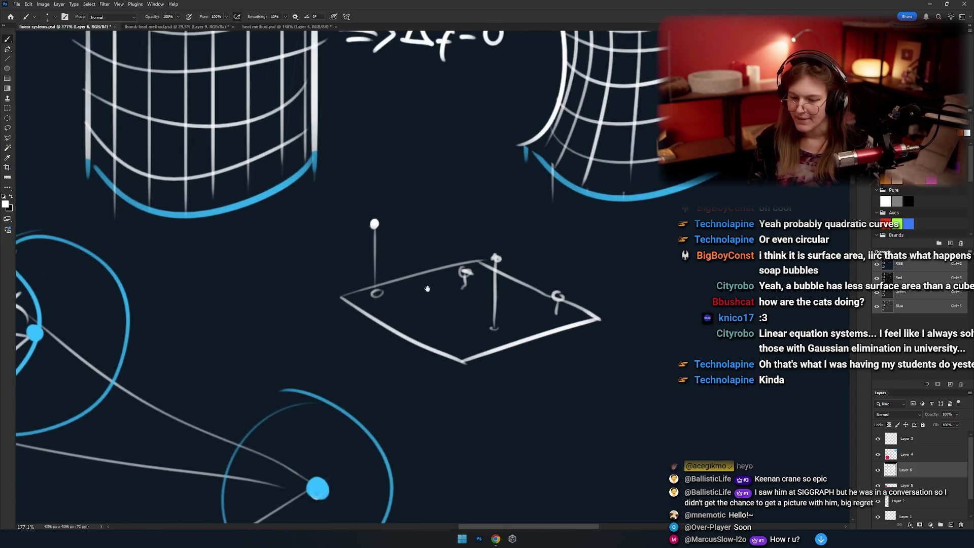
scroll(428, 287, "up", 2)
scroll(406, 264, "up", 1)
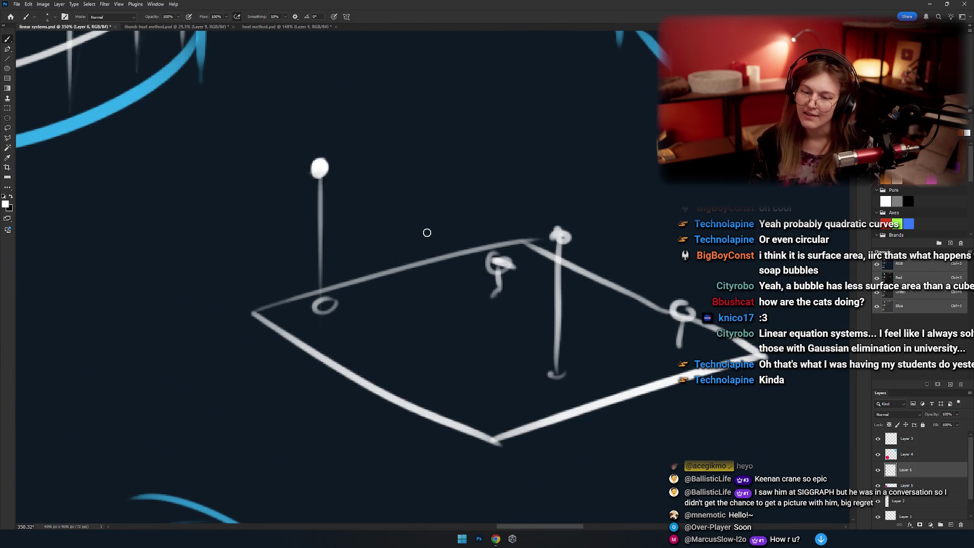
left_click_drag(360, 261, 332, 269)
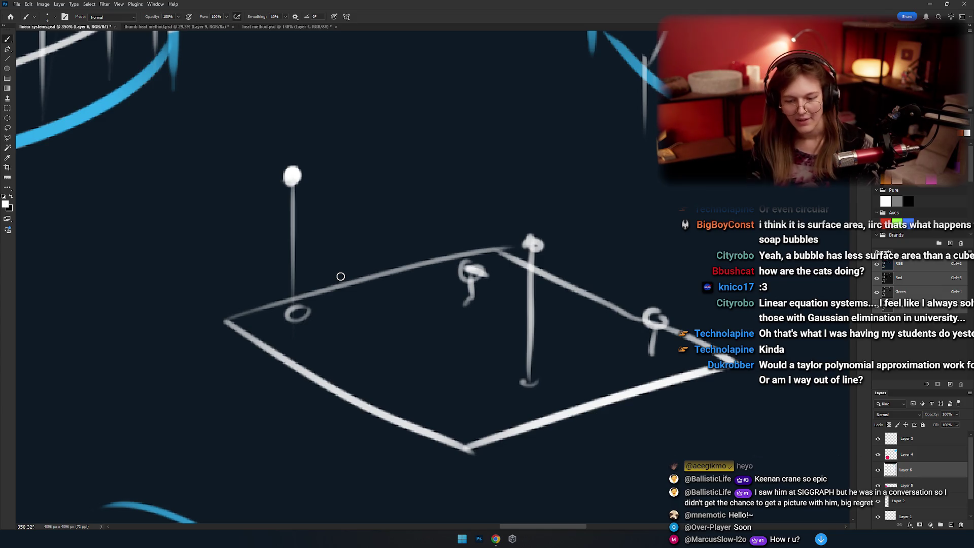
left_click_drag(343, 333, 325, 340)
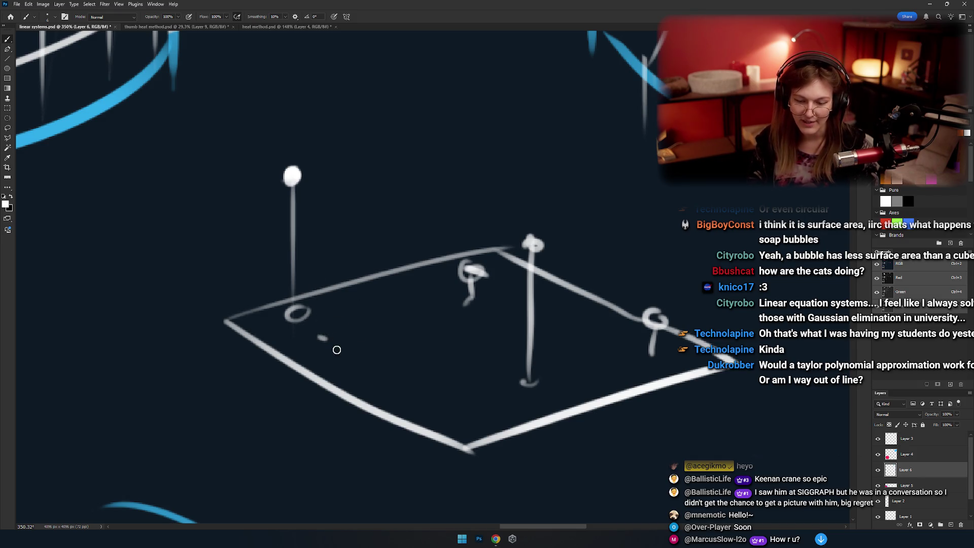
left_click_drag(349, 339, 367, 342)
left_click_drag(375, 362, 481, 407)
left_click_drag(494, 388, 505, 390)
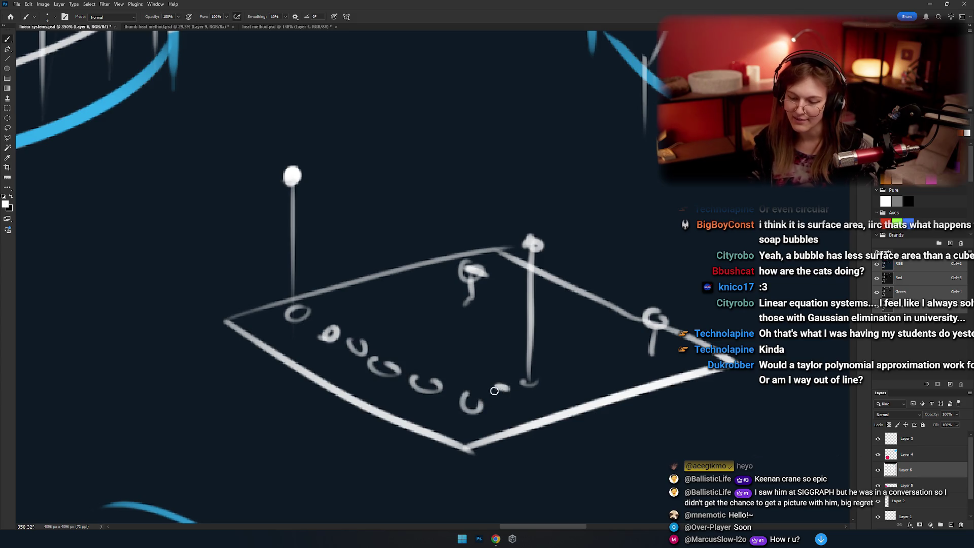
left_click_drag(456, 368, 478, 379)
mouse_move(440, 350)
left_mouse_down()
mouse_move(429, 357)
mouse_move(422, 345)
left_mouse_up()
key("ctrl+z")
key("ctrl+z")
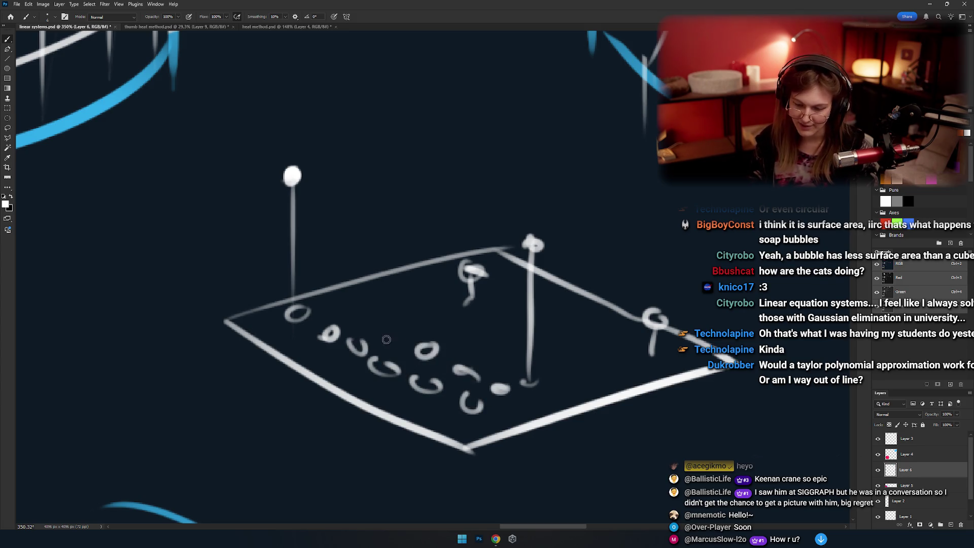
left_click_drag(376, 315, 370, 323)
left_click_drag(346, 305, 357, 304)
left_click_drag(350, 244, 369, 251)
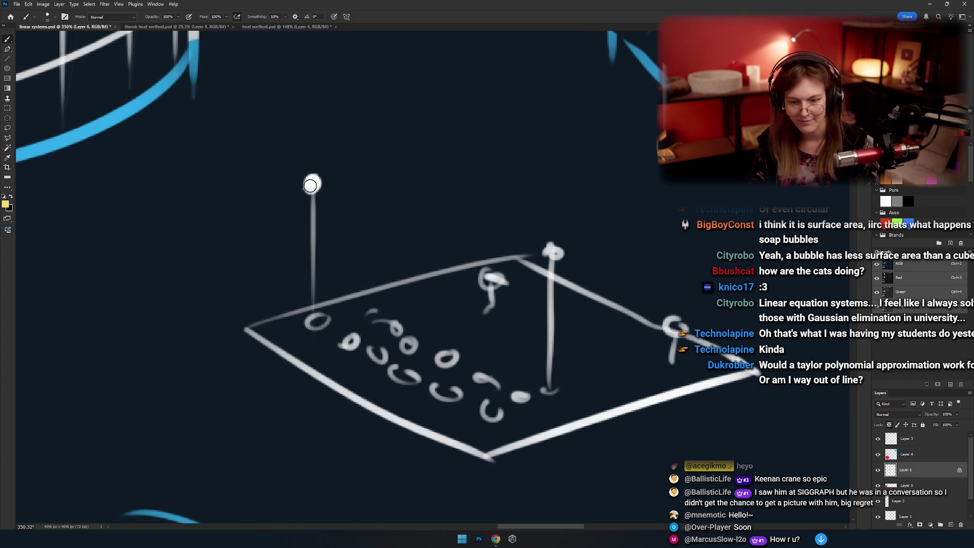
left_click_drag(311, 185, 312, 184)
left_click_drag(553, 252, 555, 251)
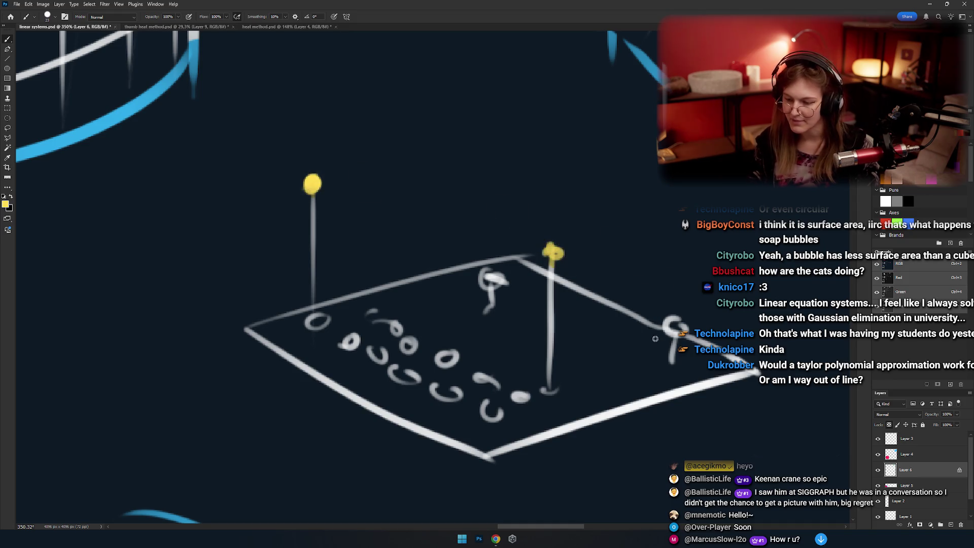
key("bracketleft")
mouse_move(488, 278)
left_mouse_down()
mouse_move(500, 293)
mouse_move(476, 302)
left_mouse_up()
left_click(419, 278, "alt")
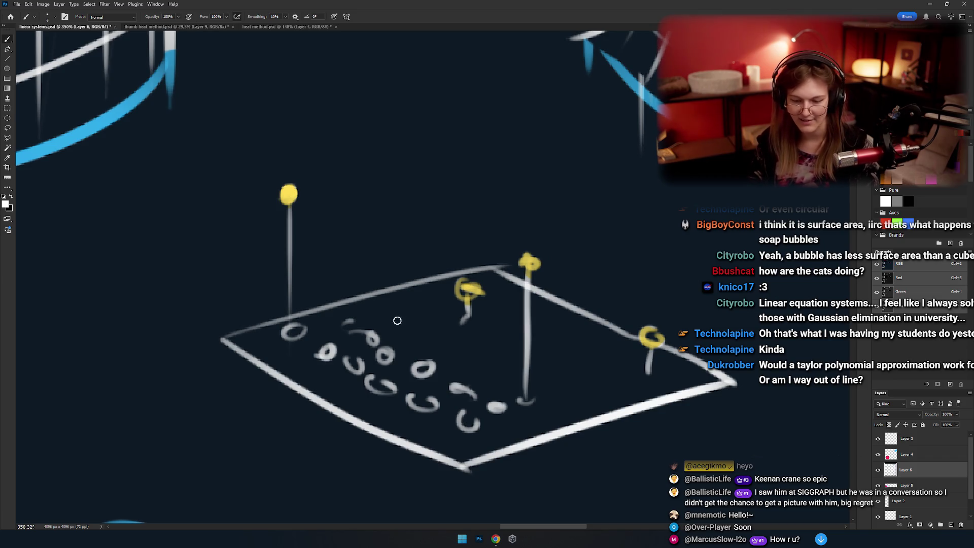
mouse_move(449, 342)
left_mouse_down()
mouse_move(452, 356)
mouse_move(506, 388)
left_mouse_up()
mouse_move(557, 376)
left_mouse_down()
mouse_move(559, 386)
mouse_move(610, 380)
left_mouse_up()
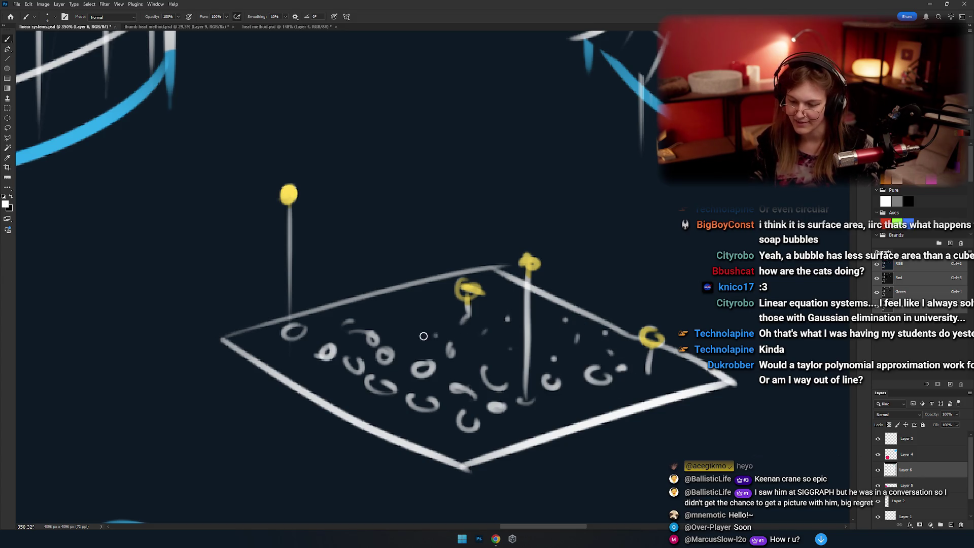
scroll(470, 303, "down", 4)
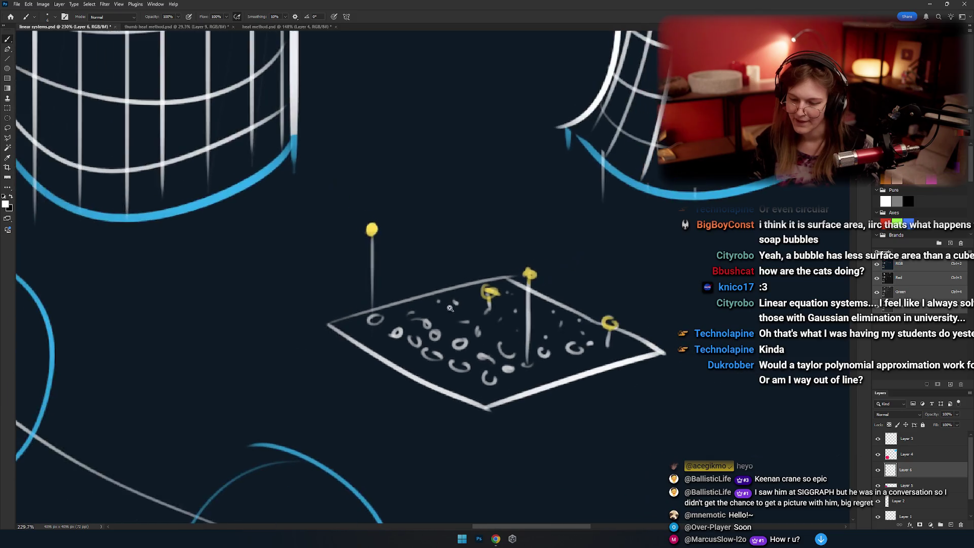
Zoom in on the plane's left corner and its pin.
scroll(457, 307, "up", 3)
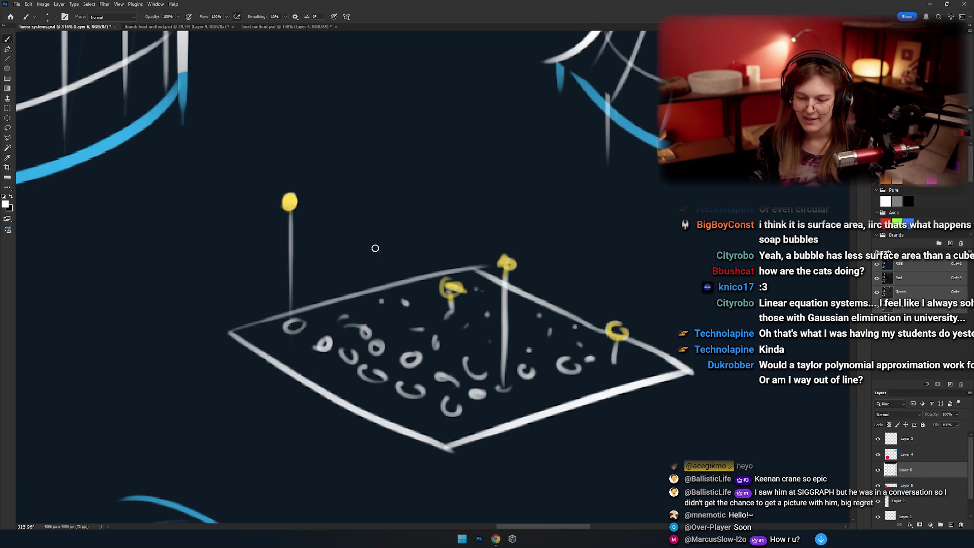
scroll(375, 248, "down", 3)
scroll(370, 333, "up", 2)
scroll(370, 333, "down", 3)
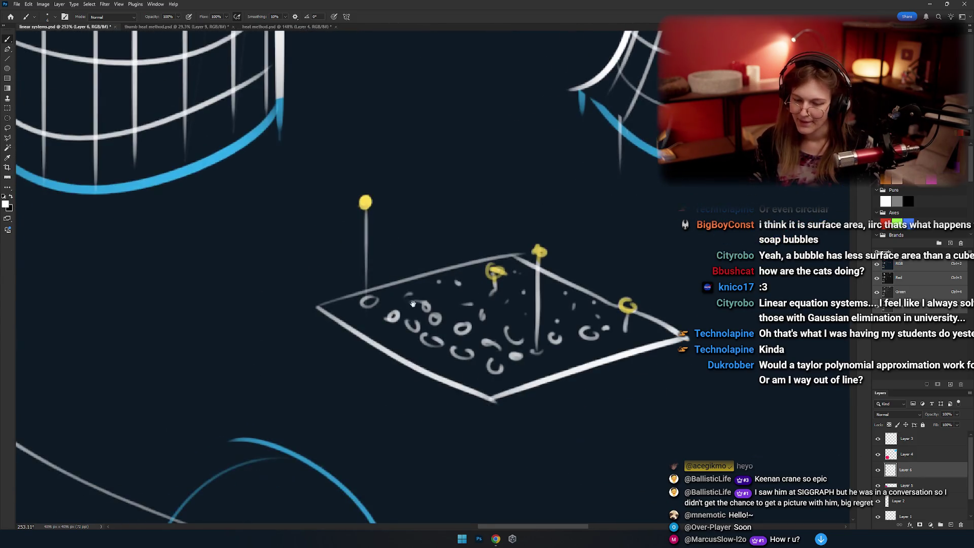
left_click_drag(417, 294, 416, 354)
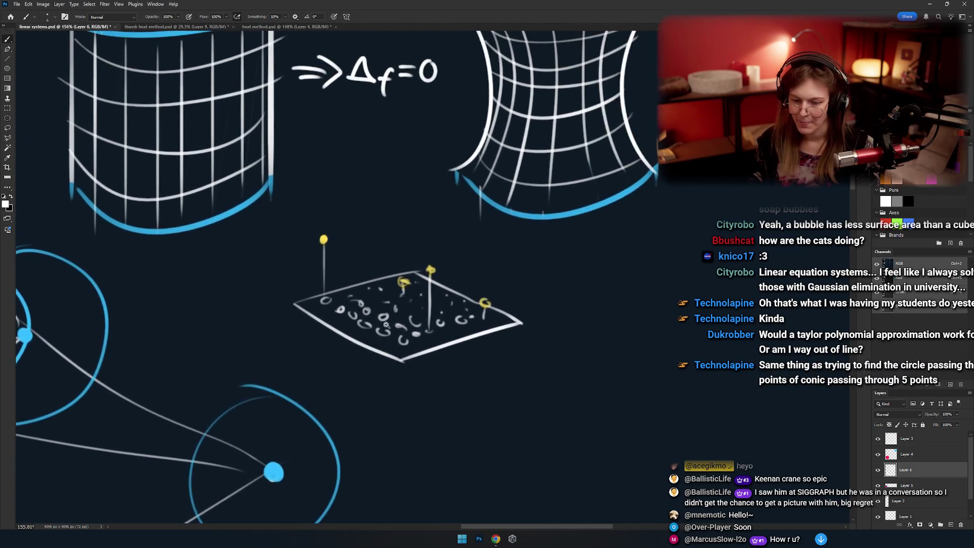
scroll(356, 157, "up", 5)
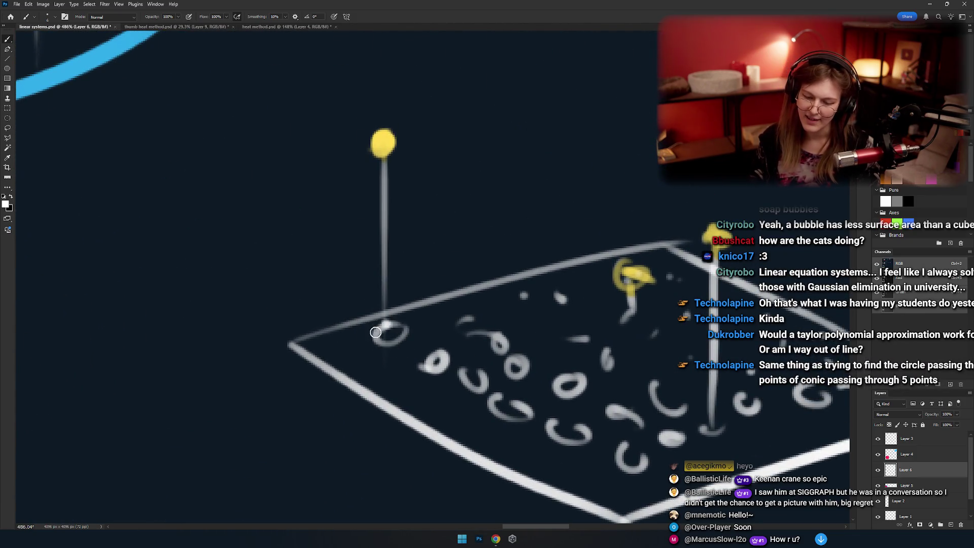
mouse_move(425, 332)
left_mouse_down()
mouse_move(399, 314)
mouse_move(400, 323)
left_mouse_up()
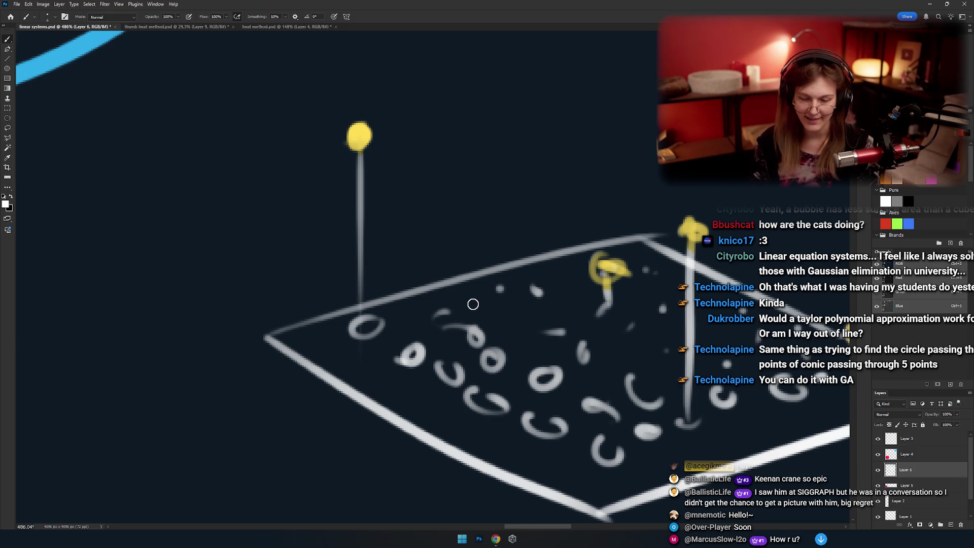
Pan to the far pins and the grid drawings above, then recentre on the pinned plane.
left_click_drag(473, 304, 267, 316)
scroll(267, 316, "down", 5)
scroll(368, 316, "up", 4)
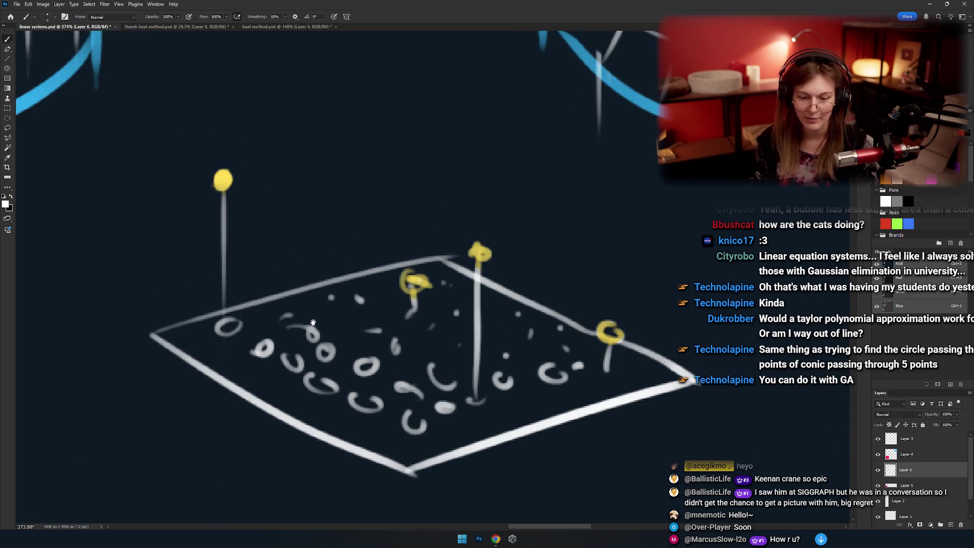
left_click_drag(367, 317, 345, 387)
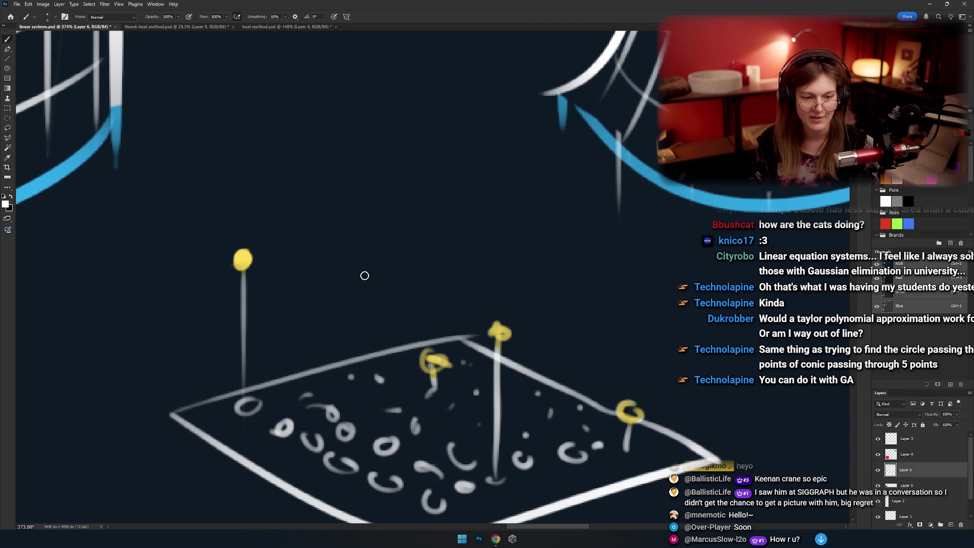
mouse_move(364, 276)
left_mouse_down()
mouse_move(390, 289)
mouse_move(353, 324)
left_mouse_up()
scroll(367, 277, "down", 8)
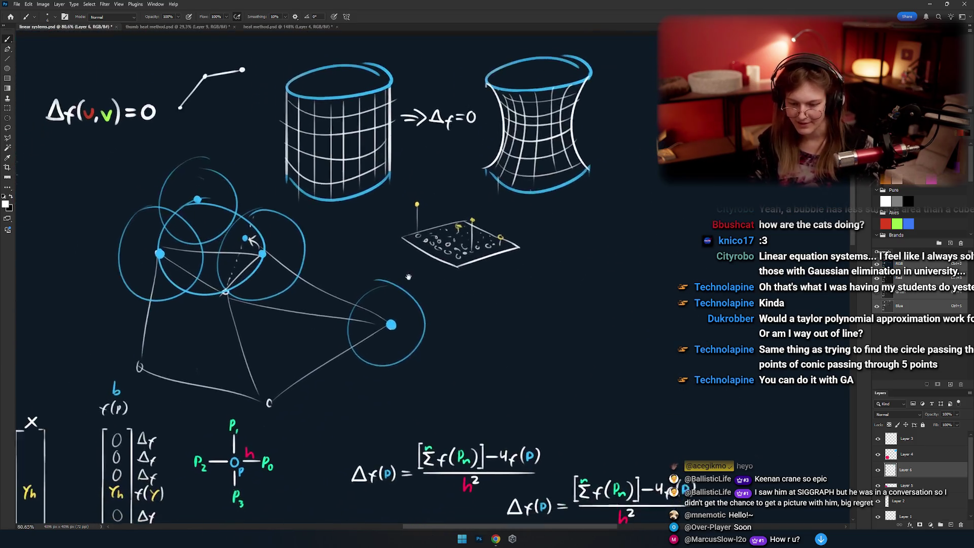
scroll(363, 304, "up", 5)
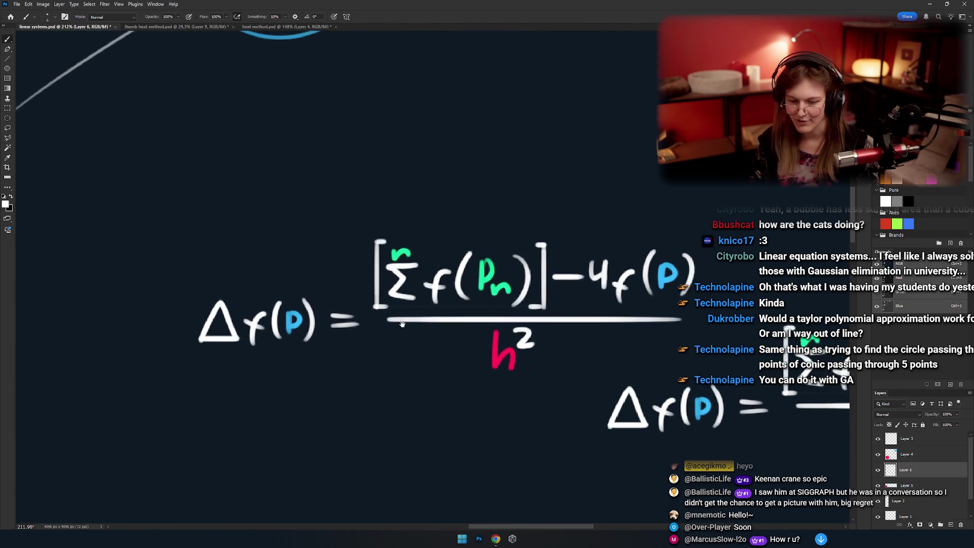
scroll(443, 302, "up", 1)
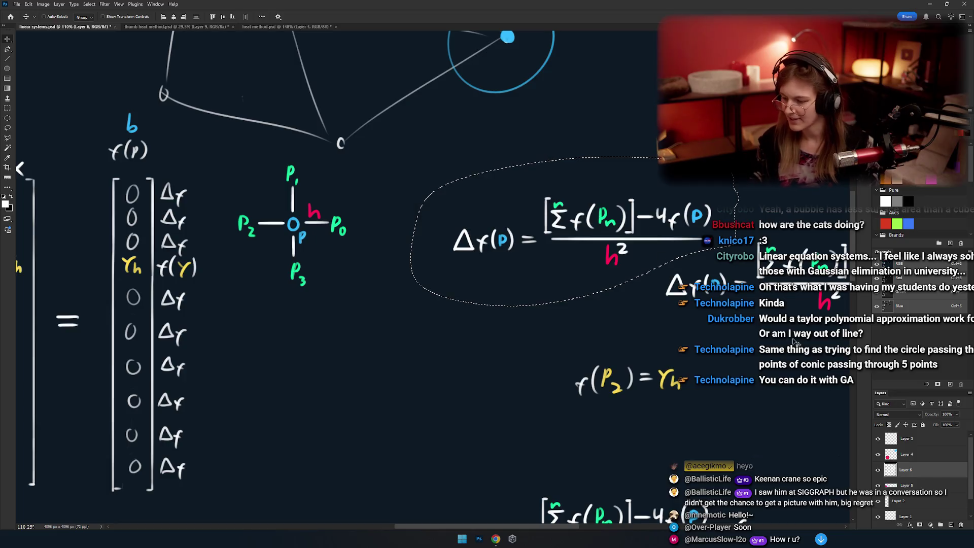
key("ctrl+e")
key("ctrl+e")
key("ctrl+e")
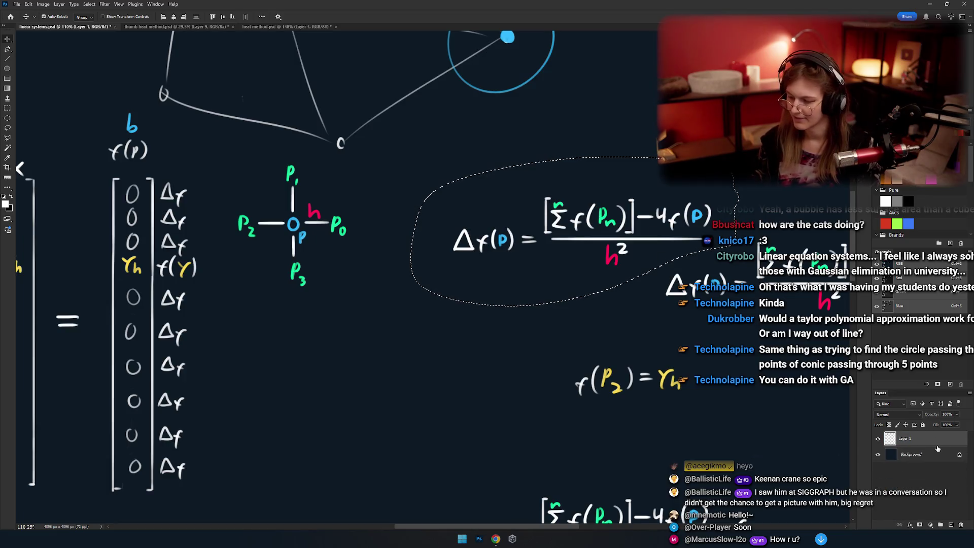
mouse_move(617, 236)
left_mouse_down()
mouse_move(523, 276)
mouse_move(543, 228)
left_mouse_up()
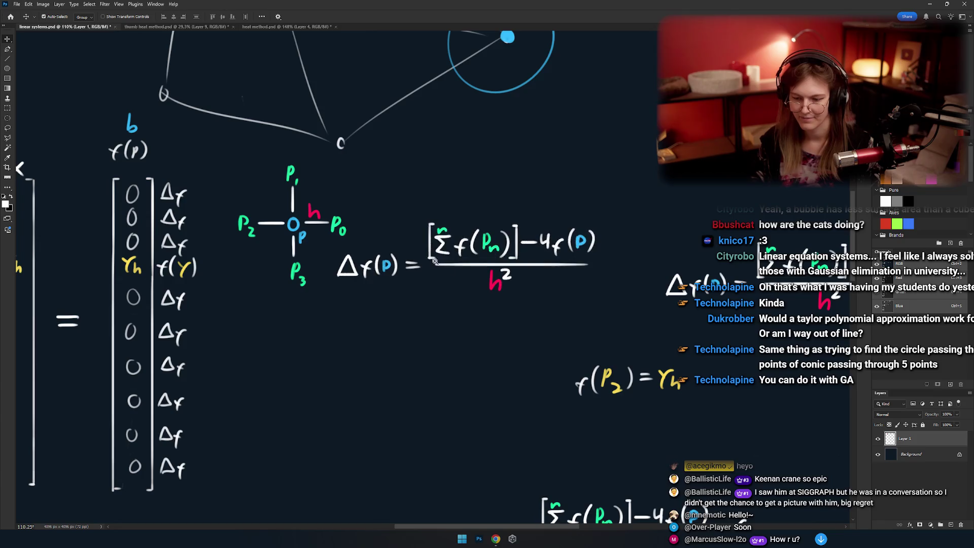
scroll(499, 304, "up", 4)
scroll(500, 304, "down", 3)
scroll(457, 294, "up", 4)
scroll(307, 252, "up", 1)
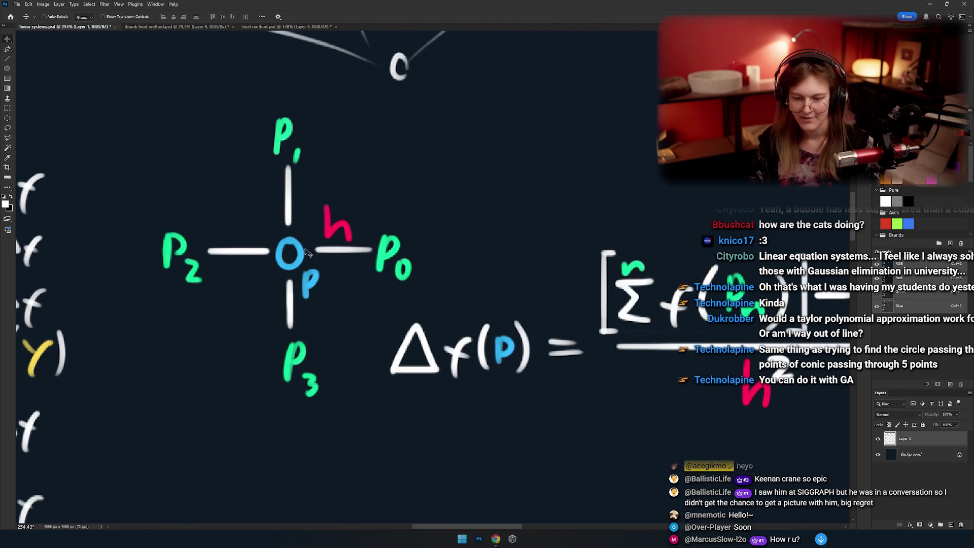
key("b")
scroll(305, 259, "right", 2)
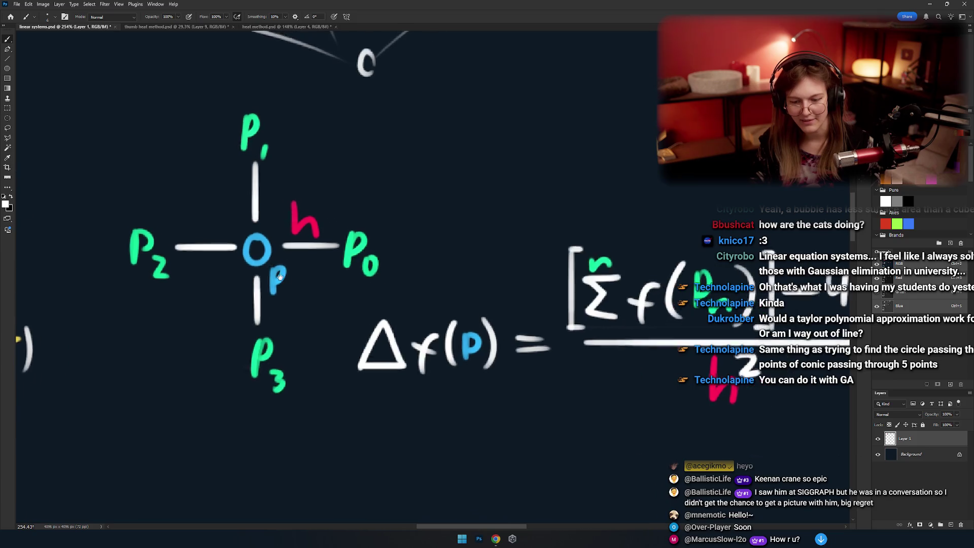
scroll(334, 234, "right", 1)
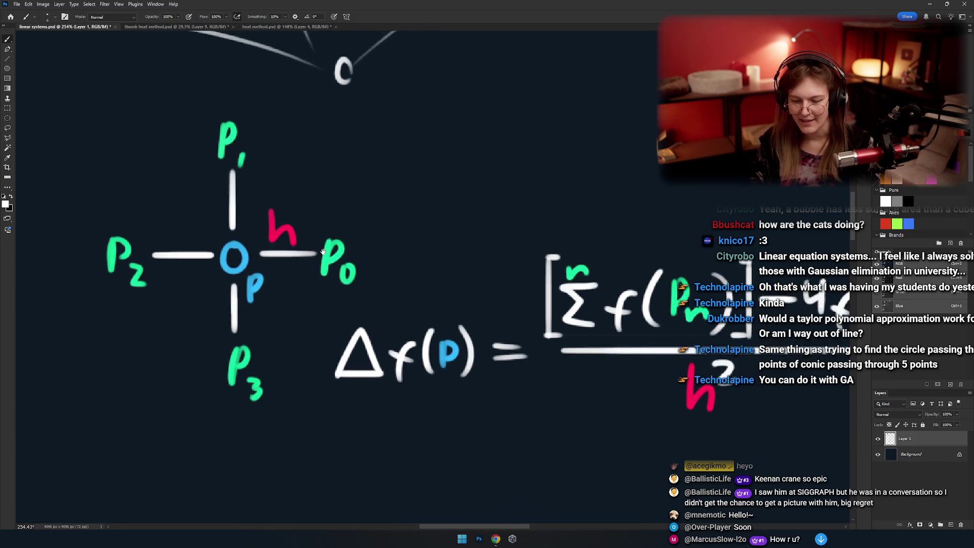
scroll(382, 339, "right", 2)
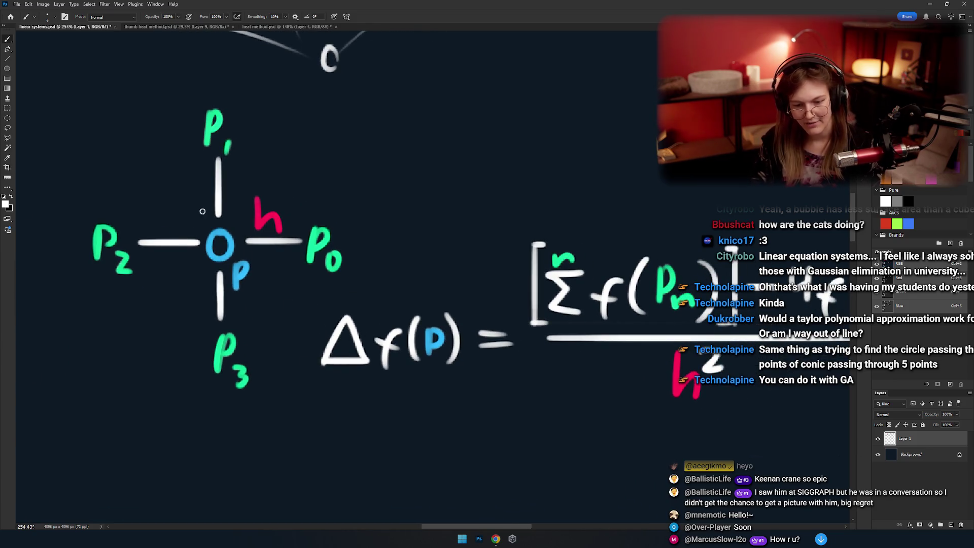
scroll(256, 274, "down", 2)
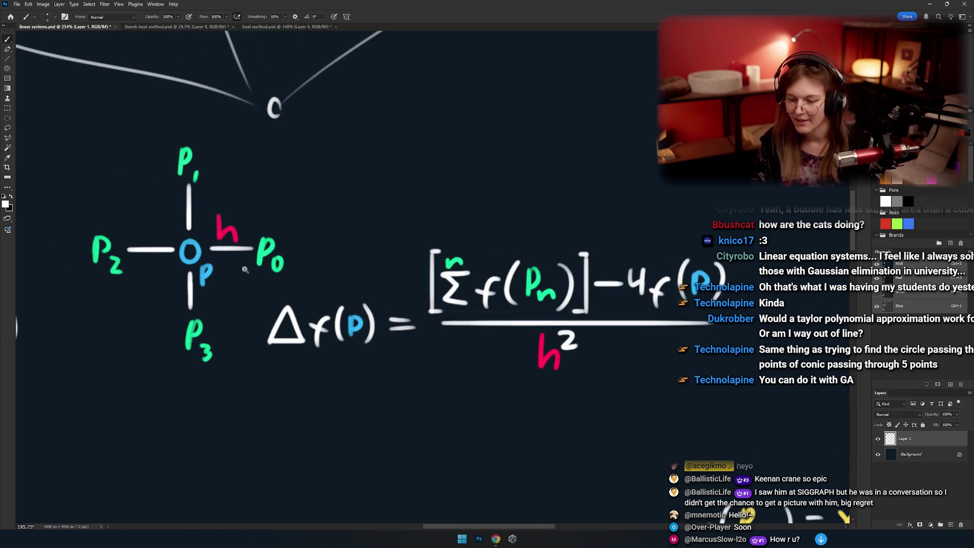
scroll(591, 206, "right", 1)
left_click_drag(690, 248, 711, 251)
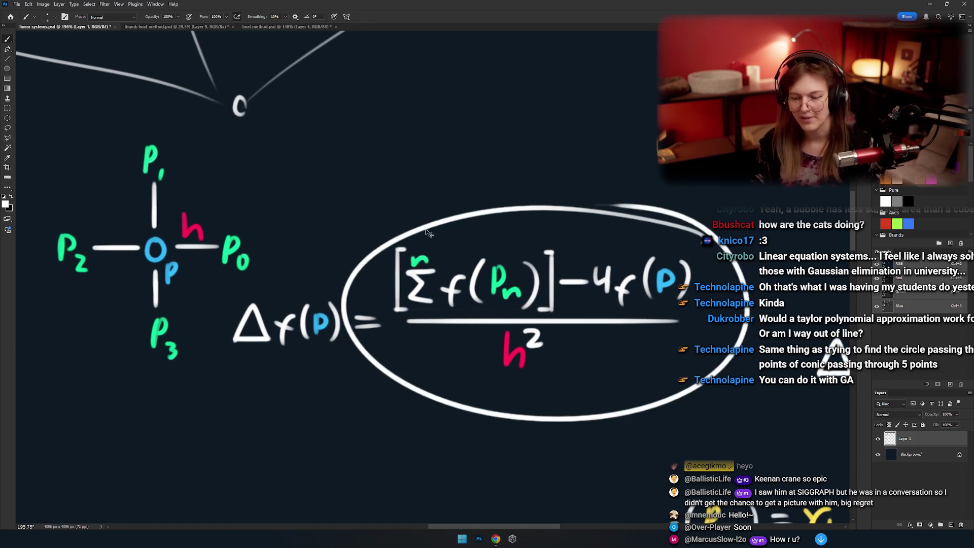
key("ctrl+z")
left_click_drag(194, 205, 228, 215)
left_click_drag(201, 156, 198, 145)
left_click_drag(287, 241, 284, 238)
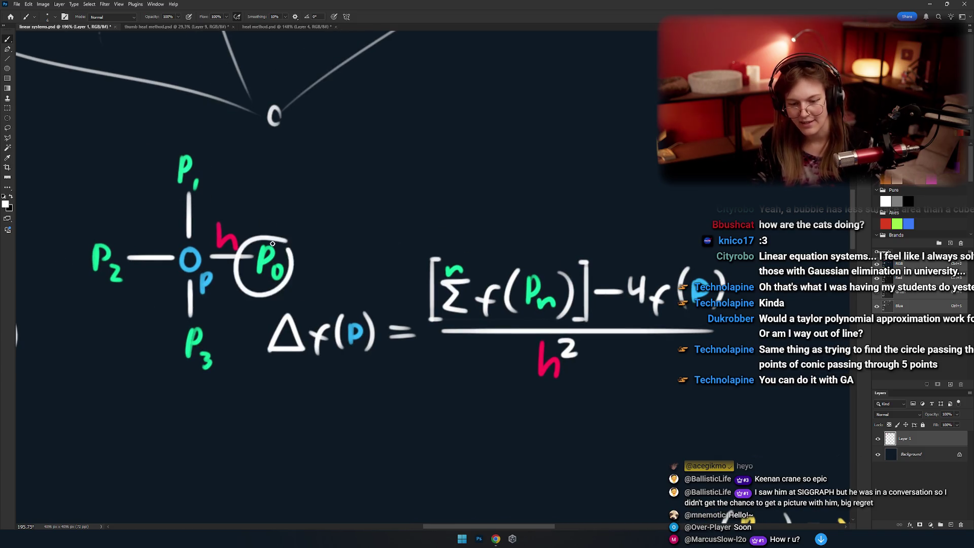
left_click_drag(215, 325, 211, 319)
left_click_drag(119, 239, 97, 226)
key("ctrl+z")
left_click_drag(352, 321, 323, 314)
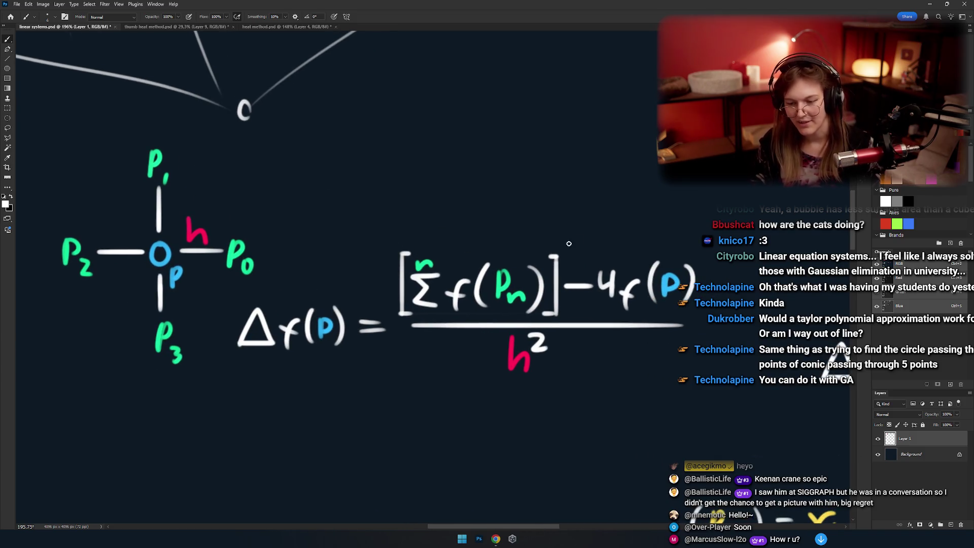
left_click_drag(566, 245, 425, 236)
key("ctrl+z")
left_click_drag(570, 284, 528, 280)
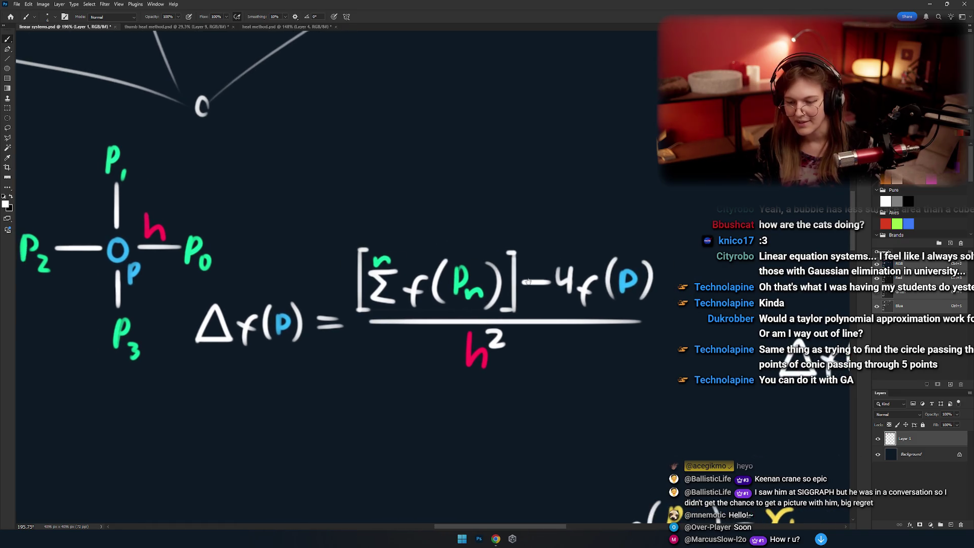
left_click_drag(309, 210, 358, 213)
mouse_move(168, 228)
left_mouse_down()
mouse_move(195, 234)
mouse_move(277, 204)
left_mouse_up()
key("ctrl+z")
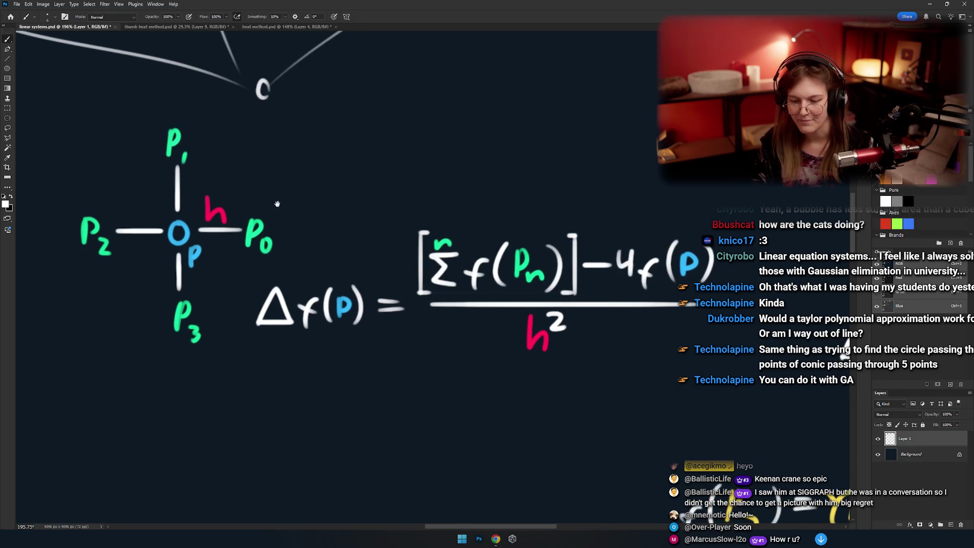
left_click_drag(538, 301, 484, 300)
key("ctrl+z")
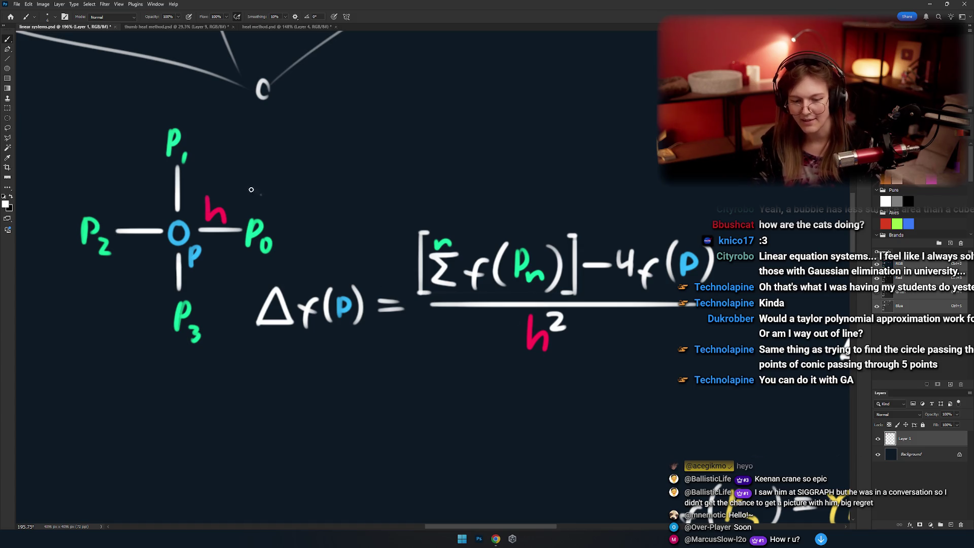
left_click_drag(262, 193, 252, 200)
key("ctrl+z")
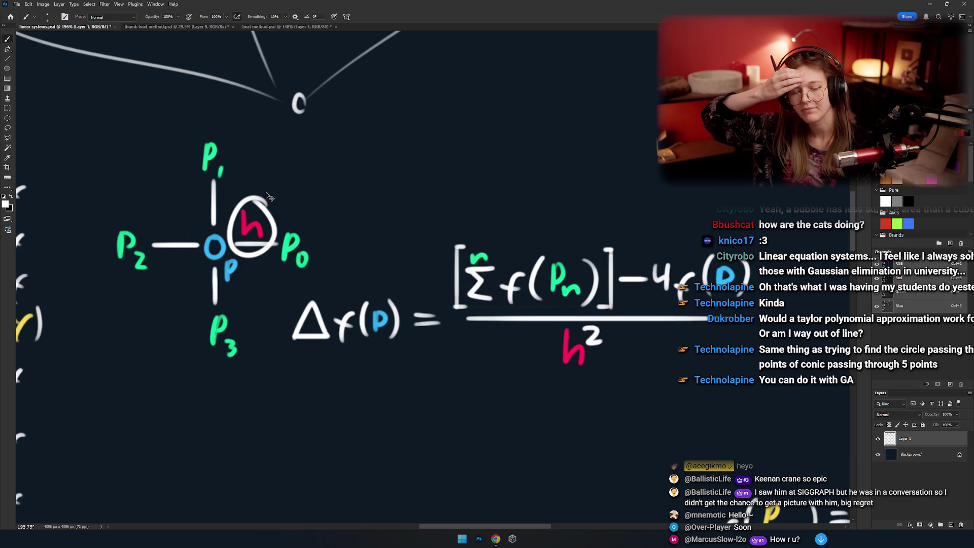
key("ctrl+z")
left_click_drag(482, 290, 376, 267)
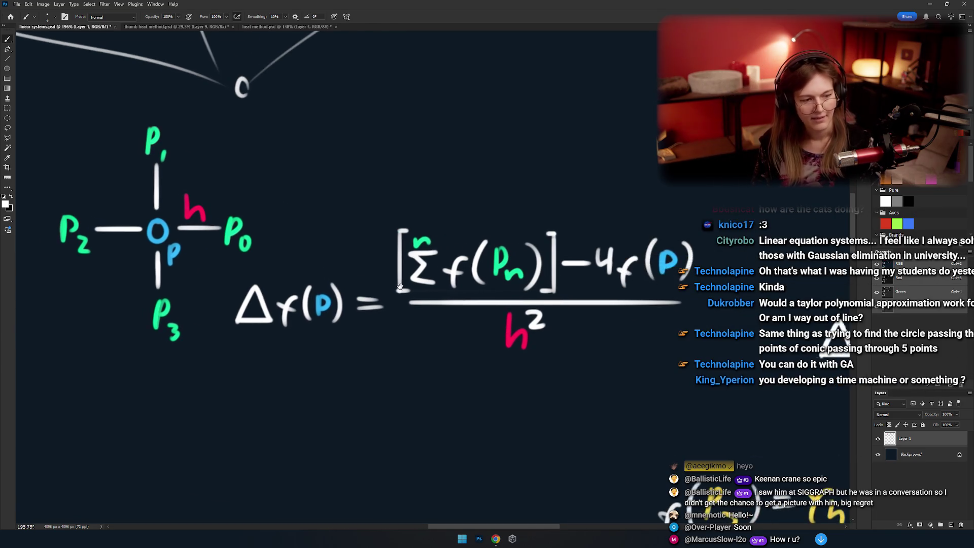
left_click_drag(651, 215, 593, 345)
key("ctrl+z")
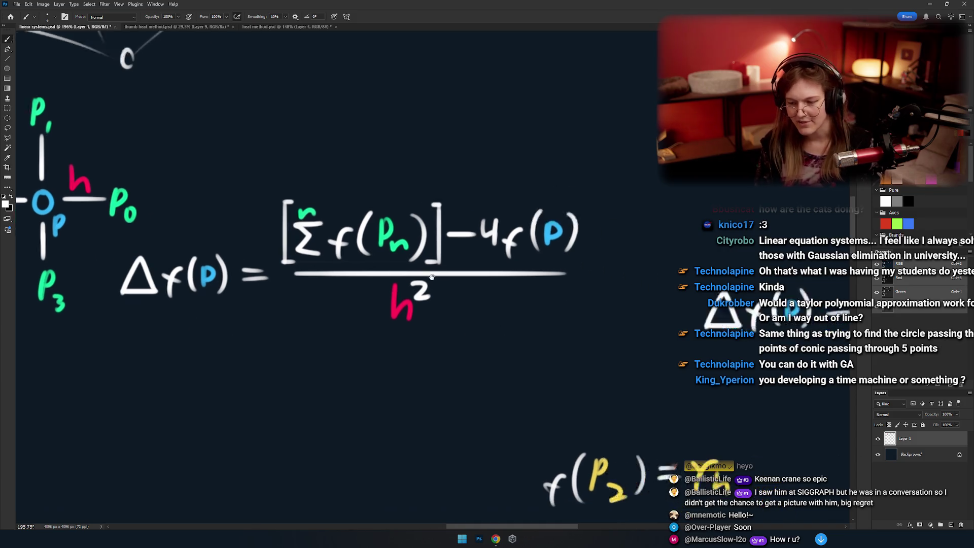
left_click_drag(540, 298, 522, 250)
scroll(522, 250, "down", 5)
scroll(524, 297, "up", 5)
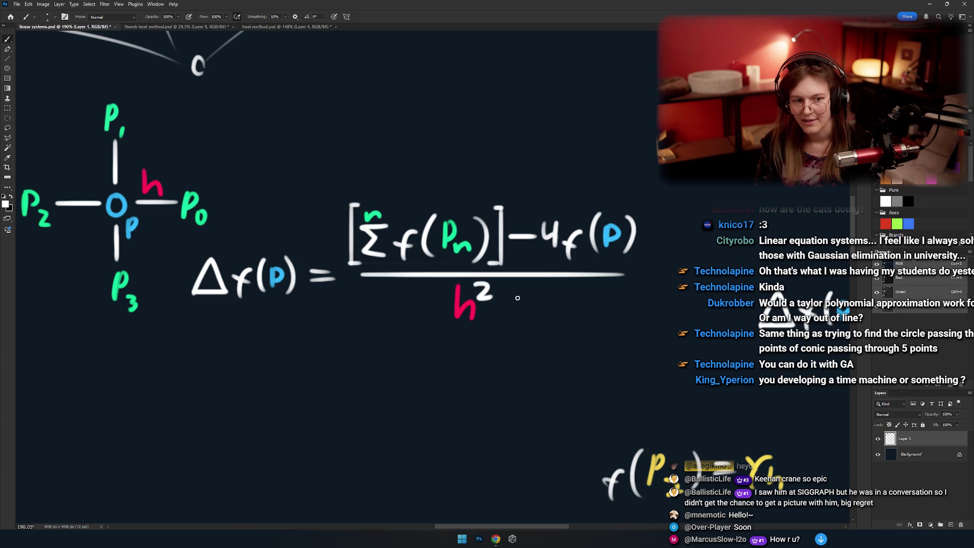
left_click_drag(457, 242, 461, 261)
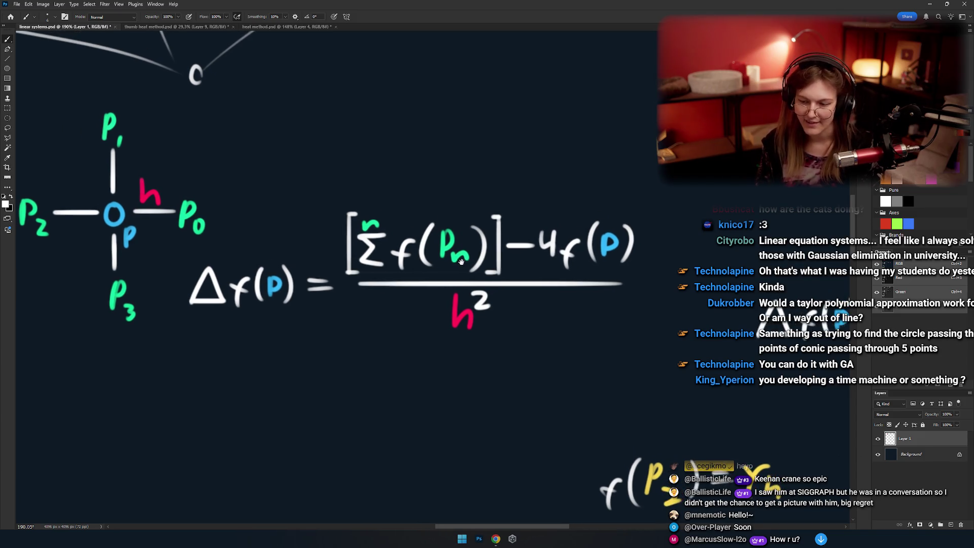
left_click_drag(424, 222, 485, 224)
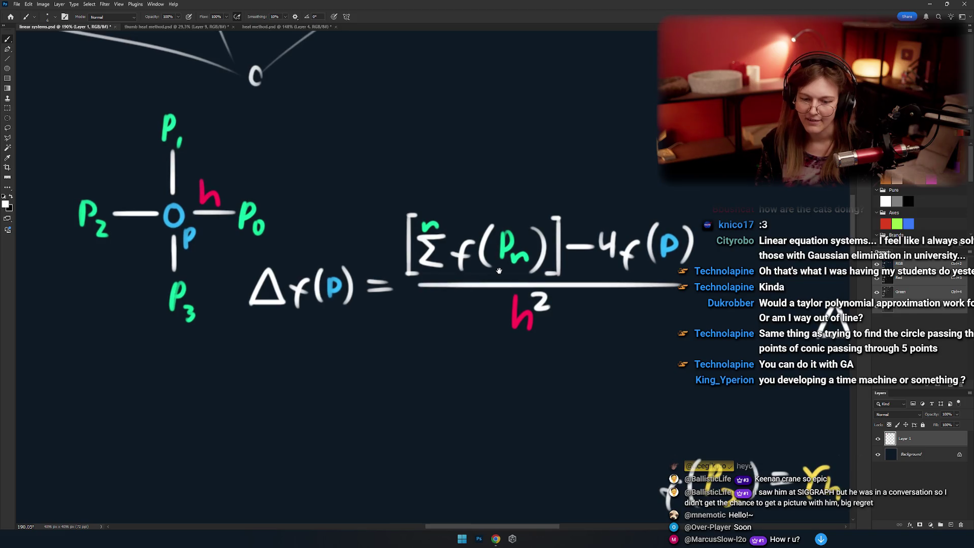
left_click_drag(561, 244, 522, 253)
left_click_drag(662, 231, 657, 229)
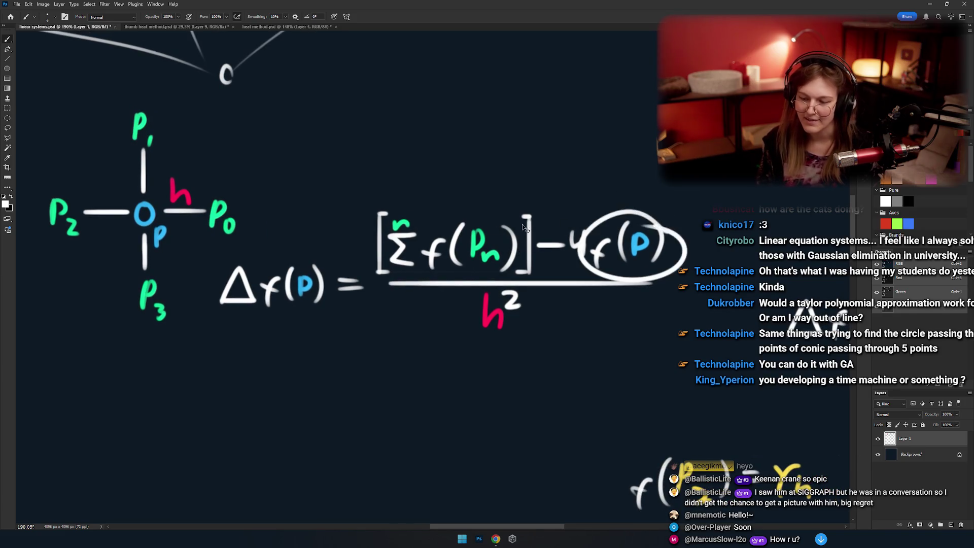
left_click_drag(527, 228, 491, 231)
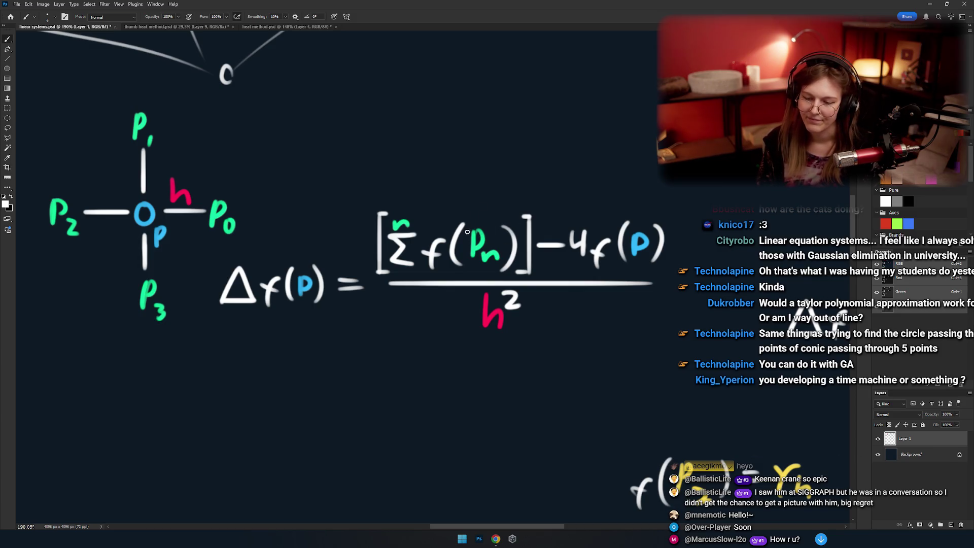
left_click_drag(489, 232, 481, 222)
left_click_drag(654, 218, 650, 224)
left_click_drag(488, 213, 482, 218)
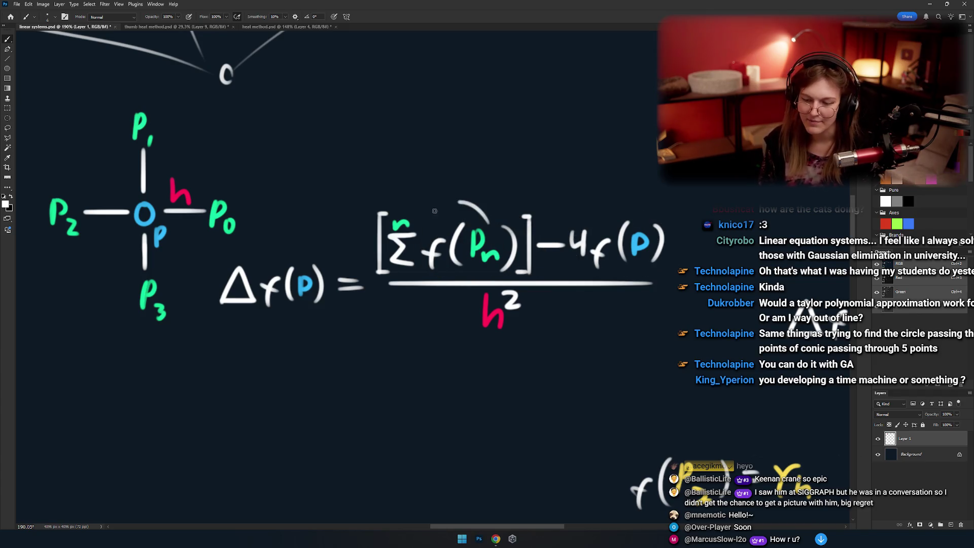
left_click_drag(654, 231, 652, 228)
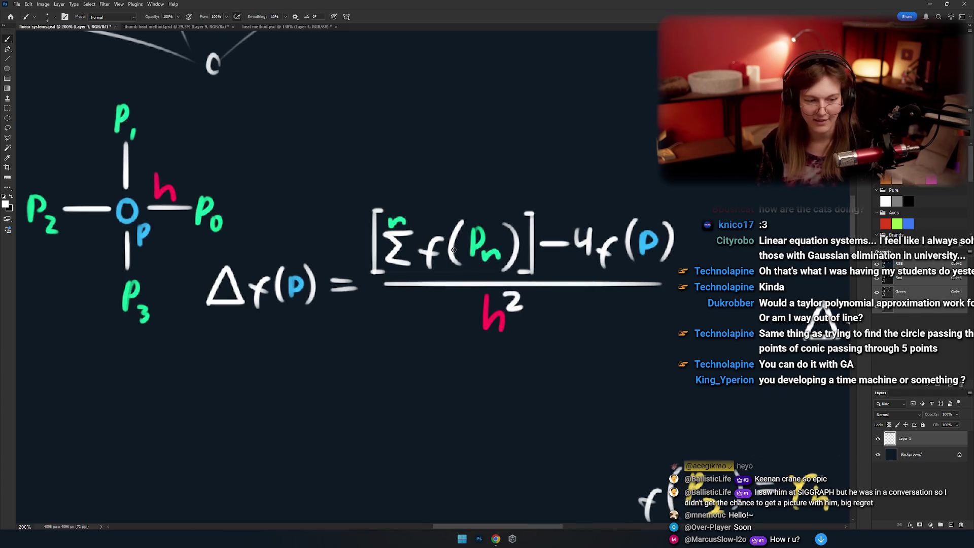
left_click(476, 273)
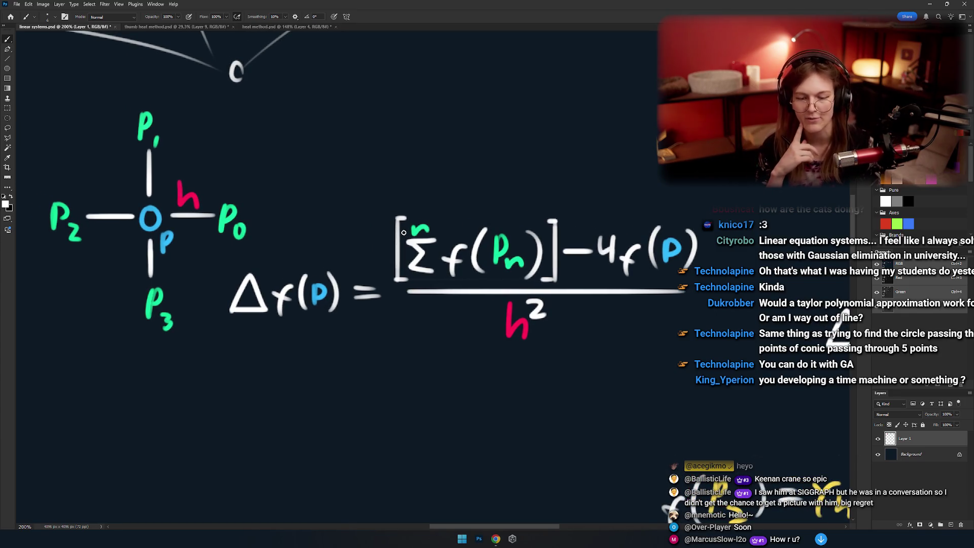
mouse_move(468, 302)
left_mouse_down()
mouse_move(441, 345)
mouse_move(442, 336)
left_mouse_up()
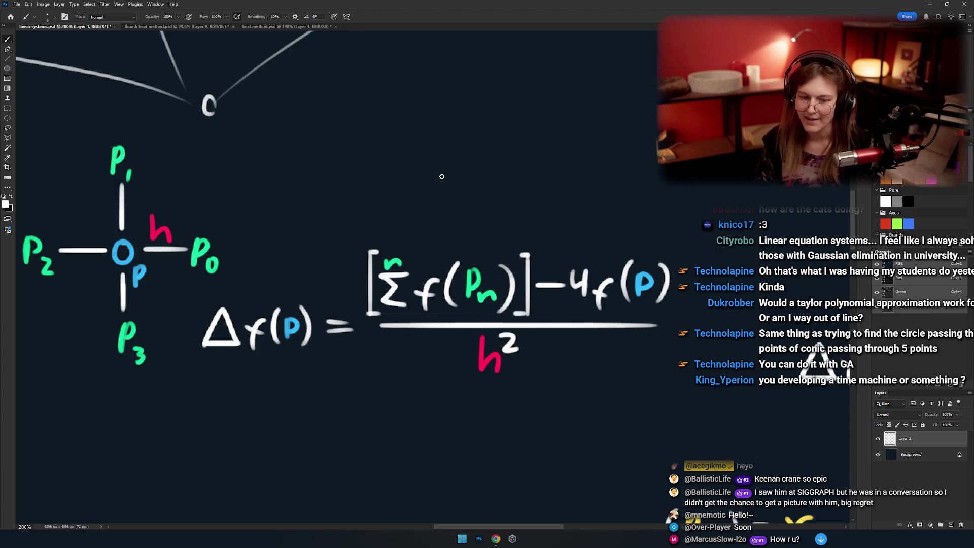
Write 'r' below the plane, bold the sample ring, and draw an arrow from r to it.
scroll(446, 203, "down", 8)
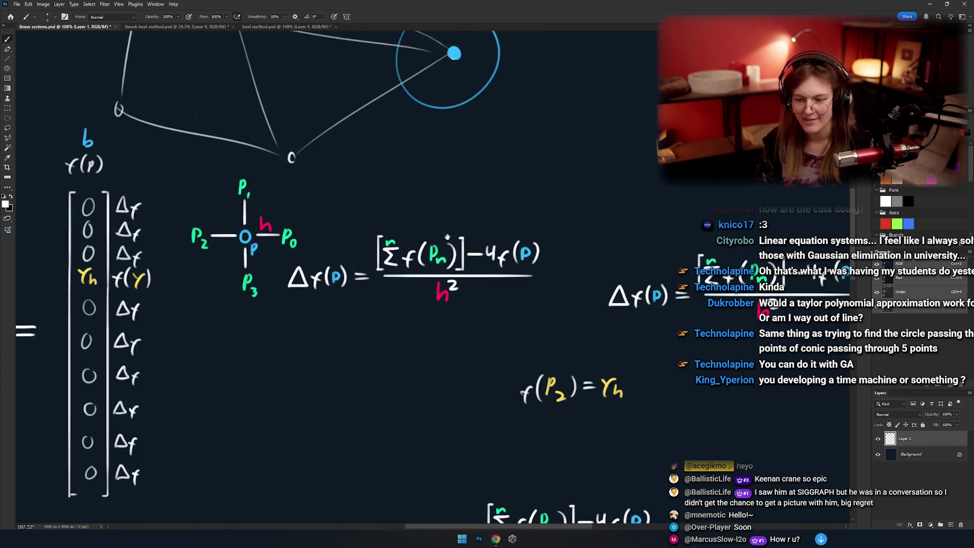
scroll(431, 259, "up", 10)
scroll(395, 280, "up", 5)
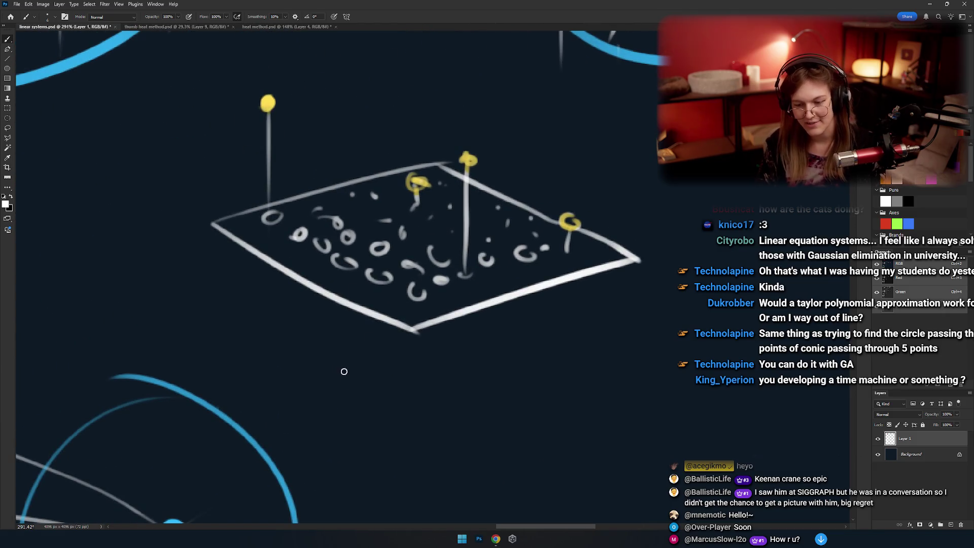
left_click_drag(354, 360, 372, 367)
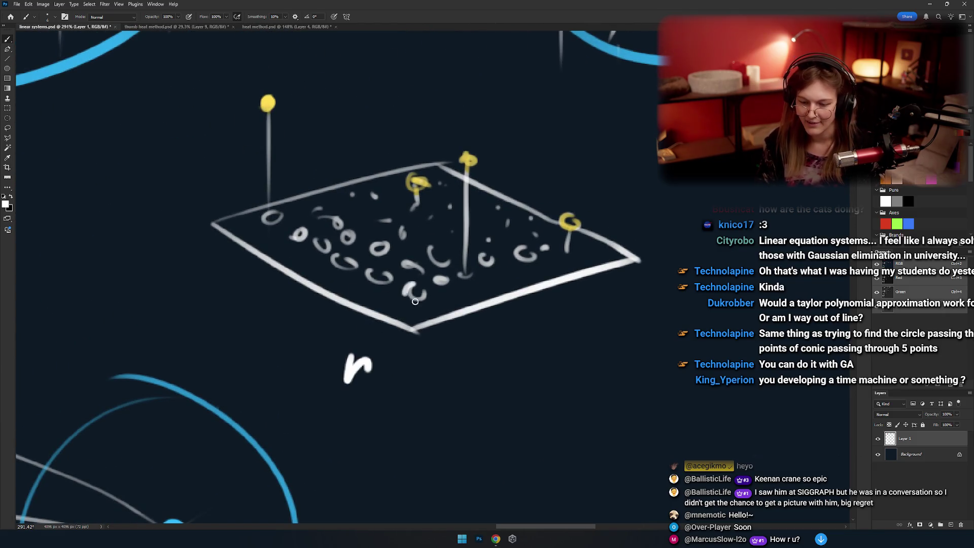
left_click_drag(415, 302, 413, 285)
left_click_drag(450, 277, 446, 274)
key("ctrl+z")
left_click_drag(374, 354, 406, 310)
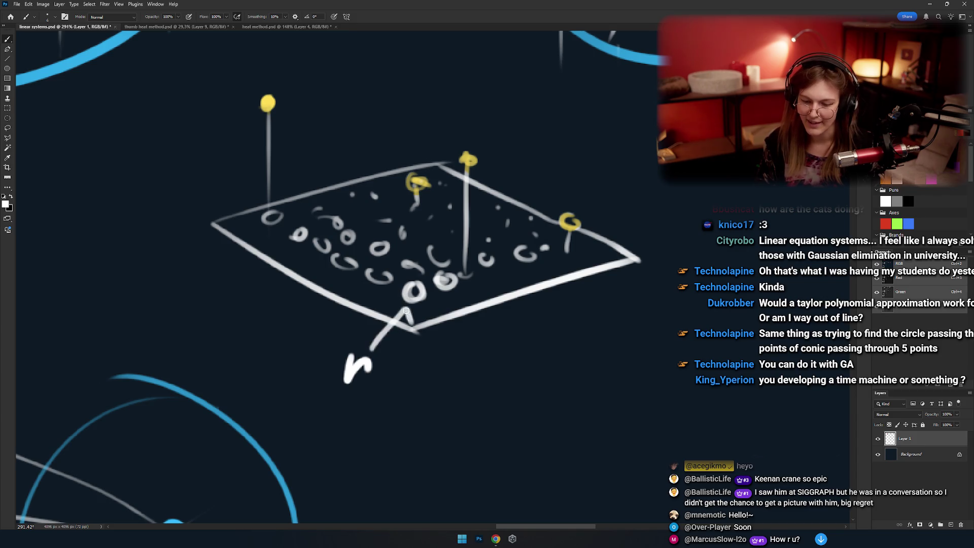
Zoom out and pan to bring the Δf(p) formula into view.
left_click_drag(383, 359, 407, 354)
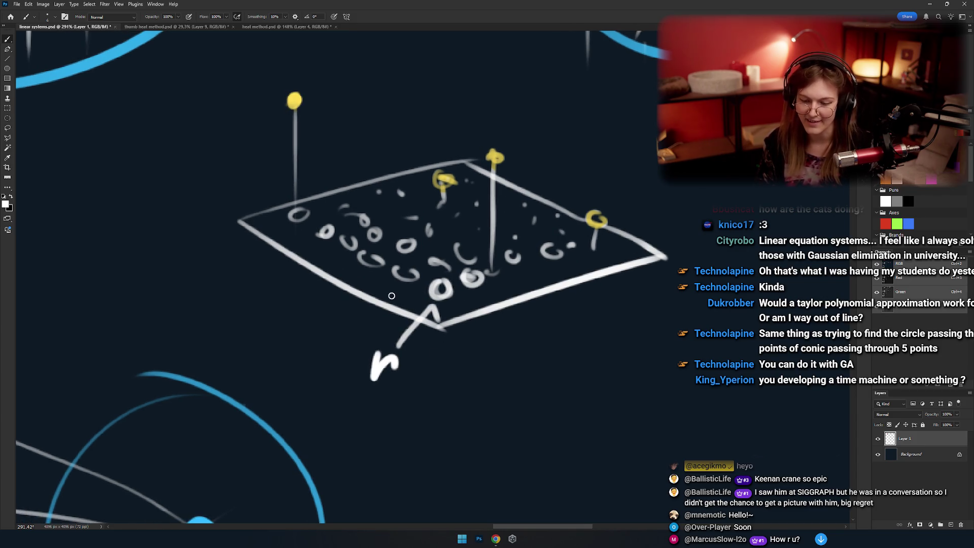
left_click_drag(431, 312, 419, 308)
scroll(425, 302, "down", 3)
scroll(429, 309, "down", 2)
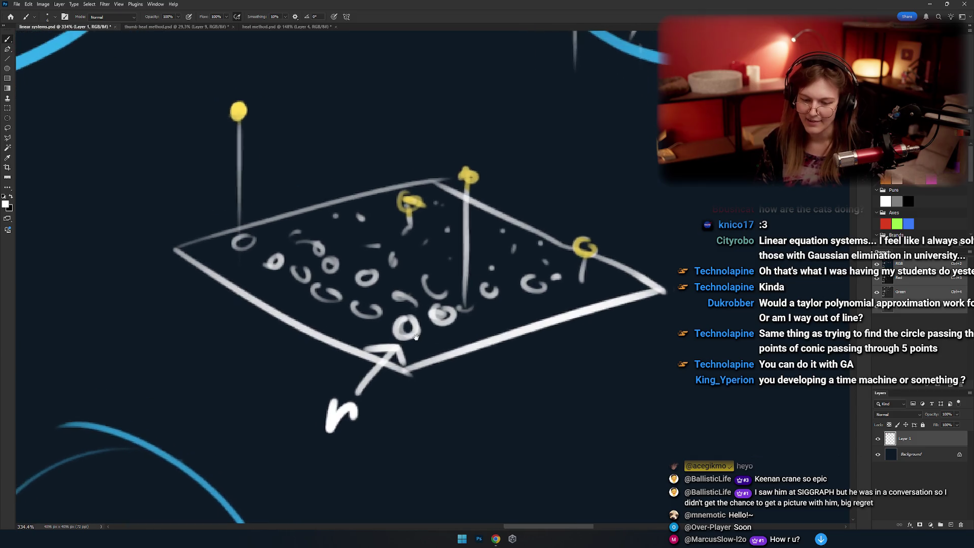
scroll(435, 329, "down", 4)
left_click_drag(435, 328, 386, 254)
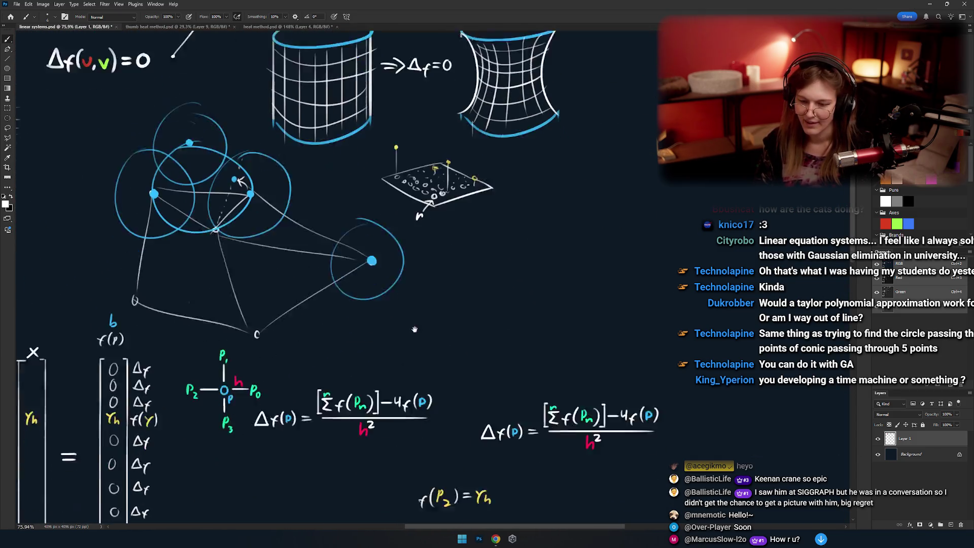
scroll(445, 301, "up", 5)
scroll(445, 300, "up", 2)
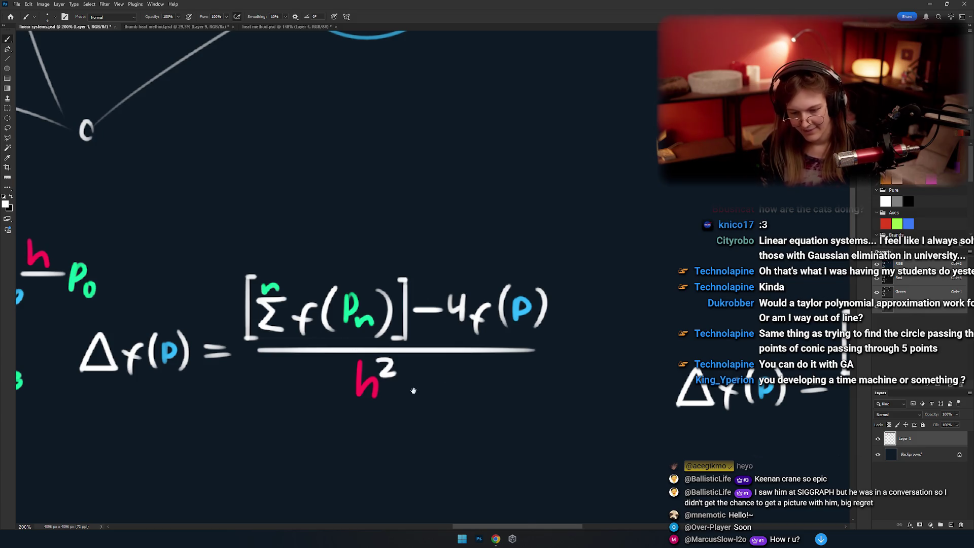
Draw a rounded box around the 0–8 index grid, after undoing a trial circle on Δf(p).
scroll(407, 387, "down", 3)
left_click_drag(533, 305, 528, 384)
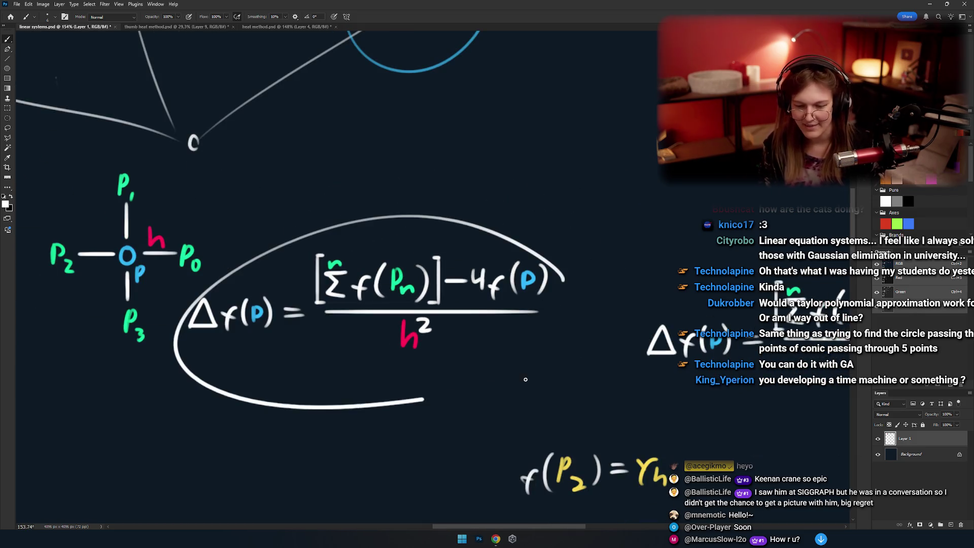
key("ctrl+z")
scroll(385, 358, "down", 2)
scroll(414, 346, "left", 5)
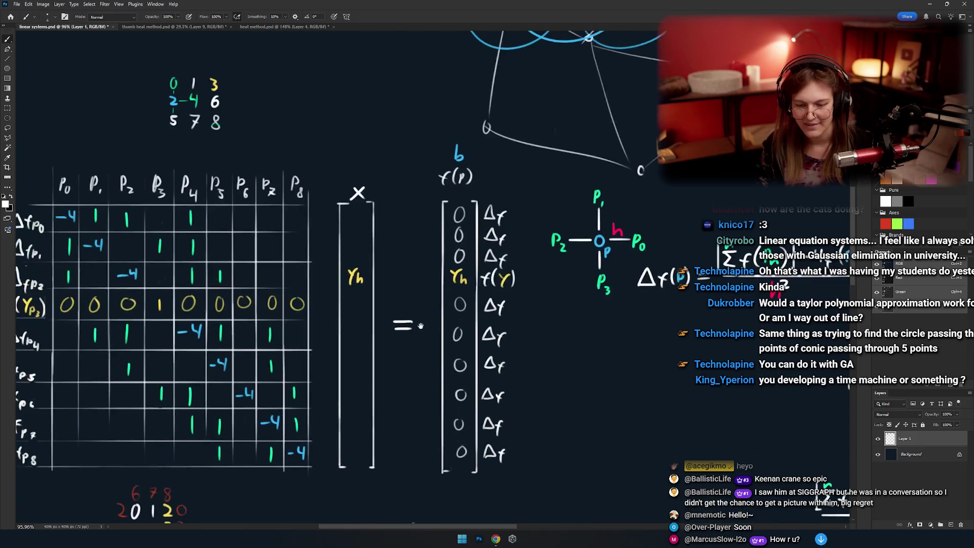
scroll(421, 325, "down", 1)
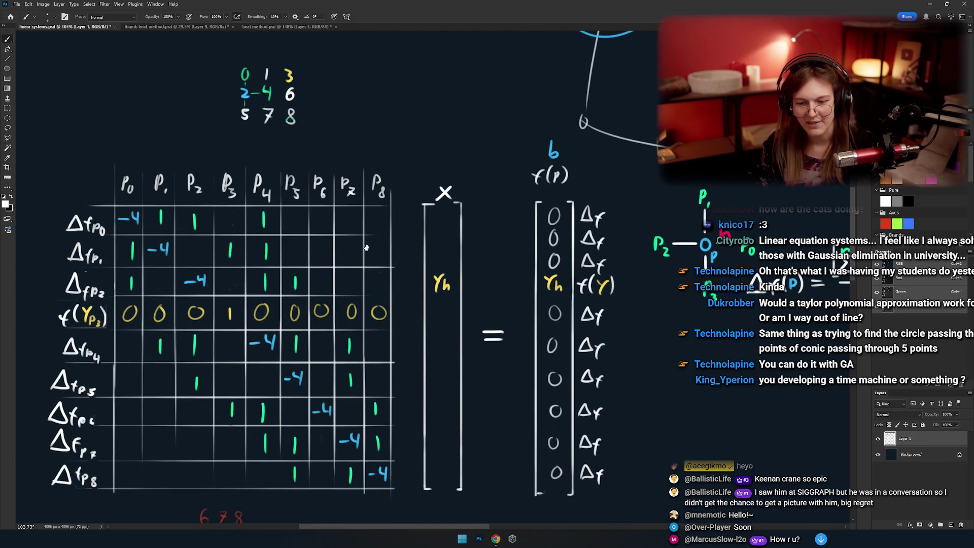
scroll(409, 295, "up", 2)
scroll(401, 284, "up", 2)
scroll(373, 247, "up", 4)
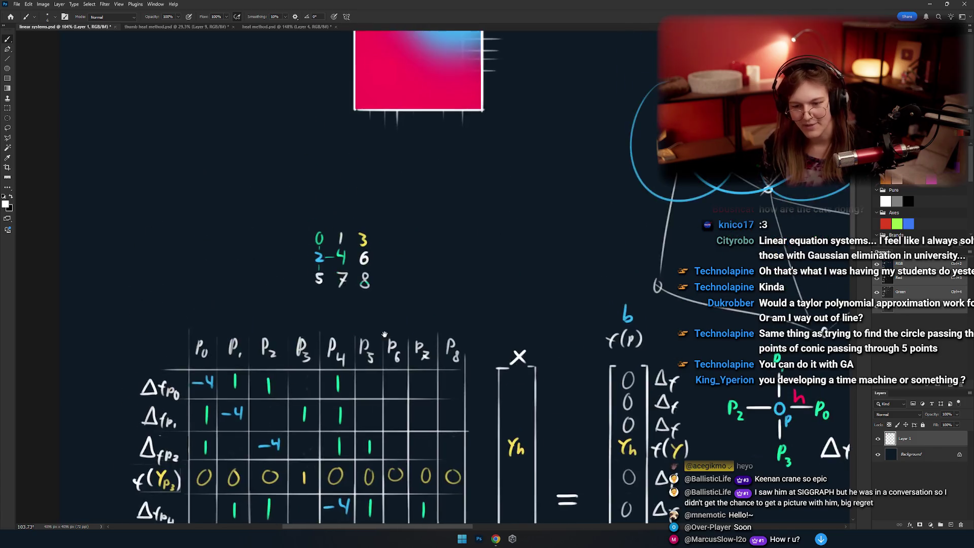
scroll(376, 267, "up", 5)
left_click_drag(307, 168, 360, 177)
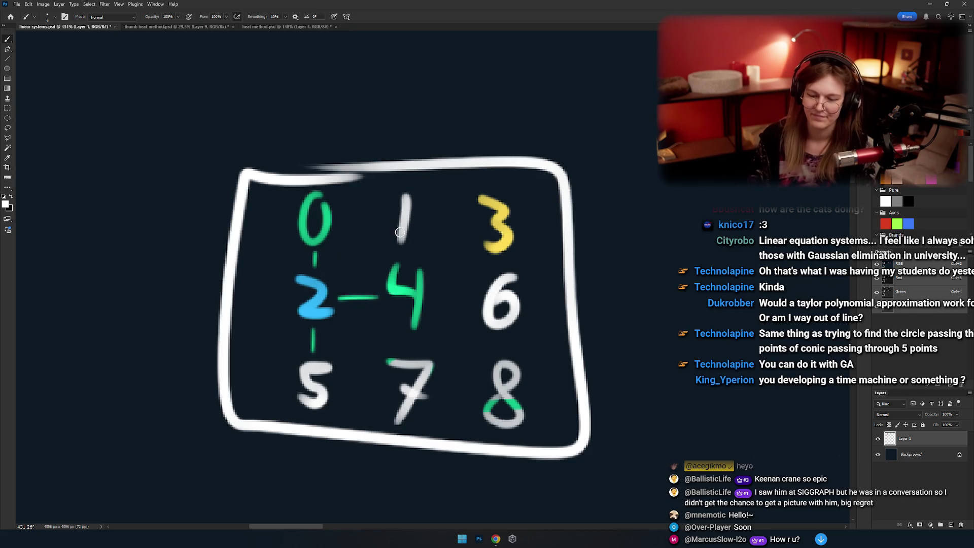
Circle the yellow 3 in the grid, then undo those marks.
scroll(385, 256, "down", 2)
scroll(386, 256, "down", 5)
scroll(399, 219, "down", 6)
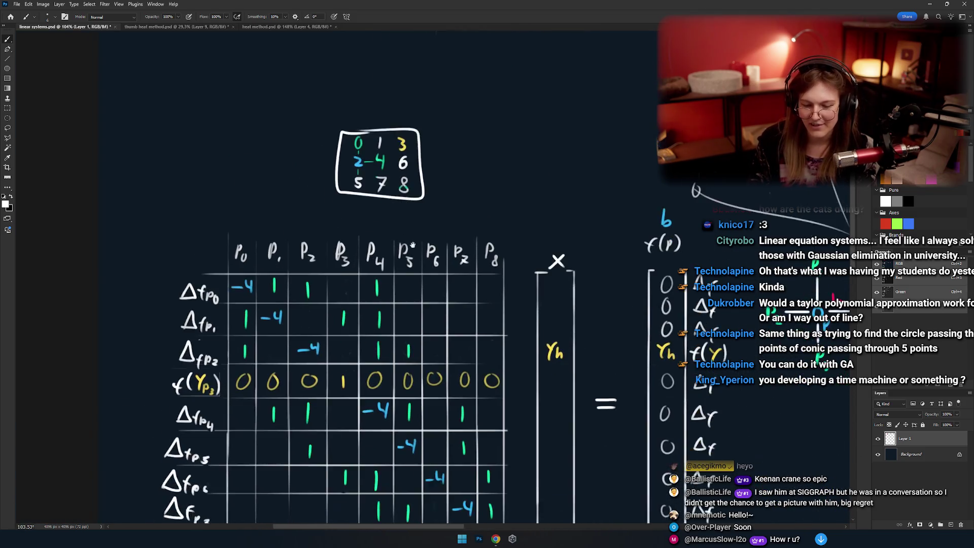
scroll(363, 240, "up", 4)
scroll(440, 228, "up", 3)
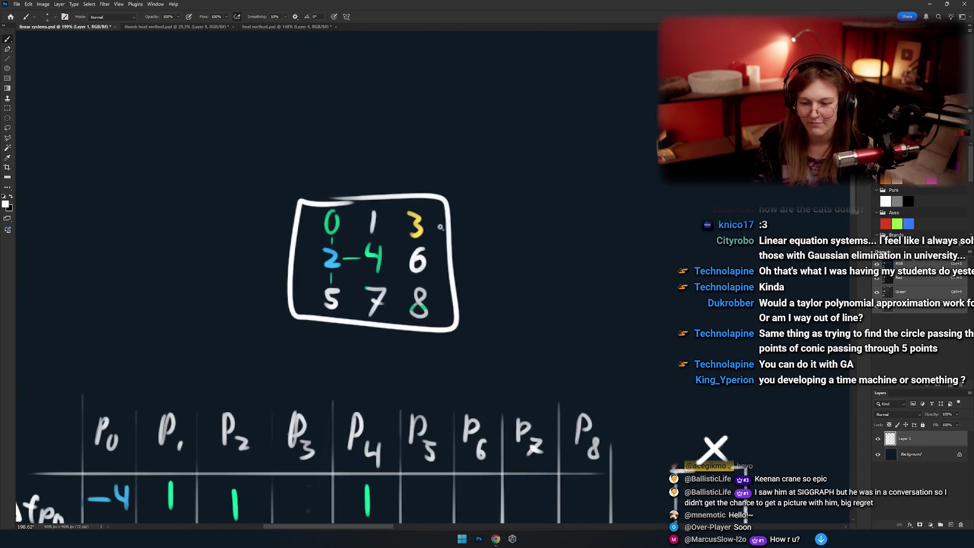
left_click_drag(424, 210, 412, 203)
key("ctrl+z")
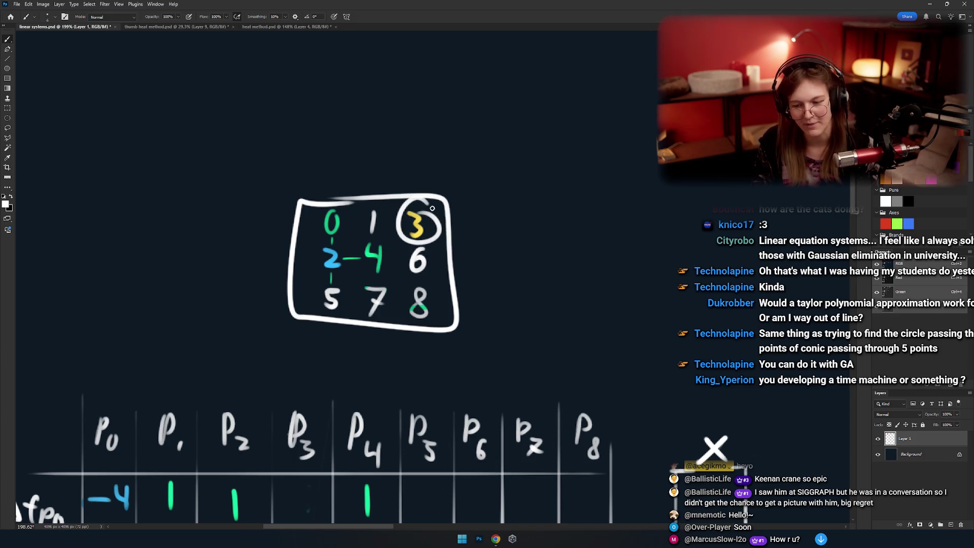
key("ctrl+z")
Zoom out and scroll right toward the matrix and its vectors.
scroll(371, 327, "down", 1)
scroll(375, 304, "down", 4)
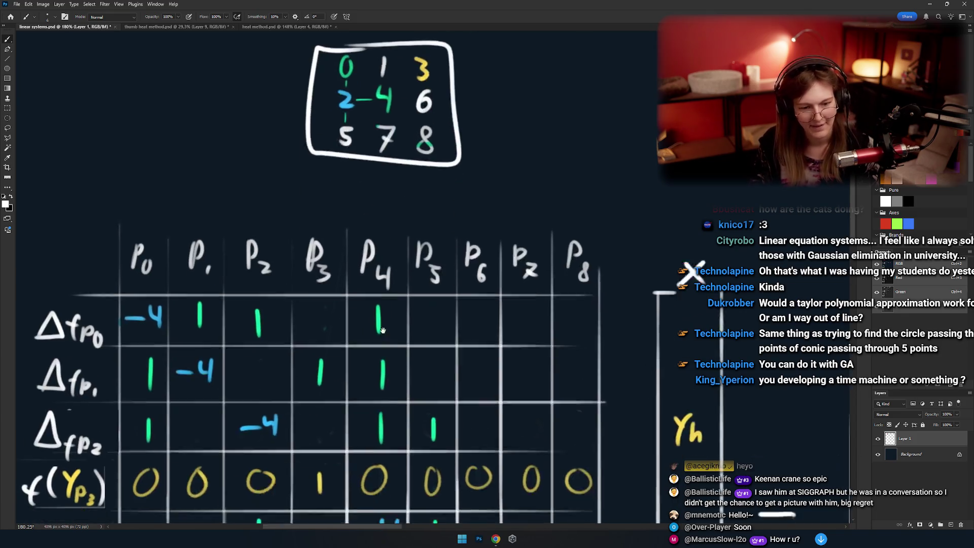
scroll(378, 294, "down", 2)
scroll(382, 280, "down", 4)
scroll(381, 281, "down", 1)
scroll(388, 294, "right", 4)
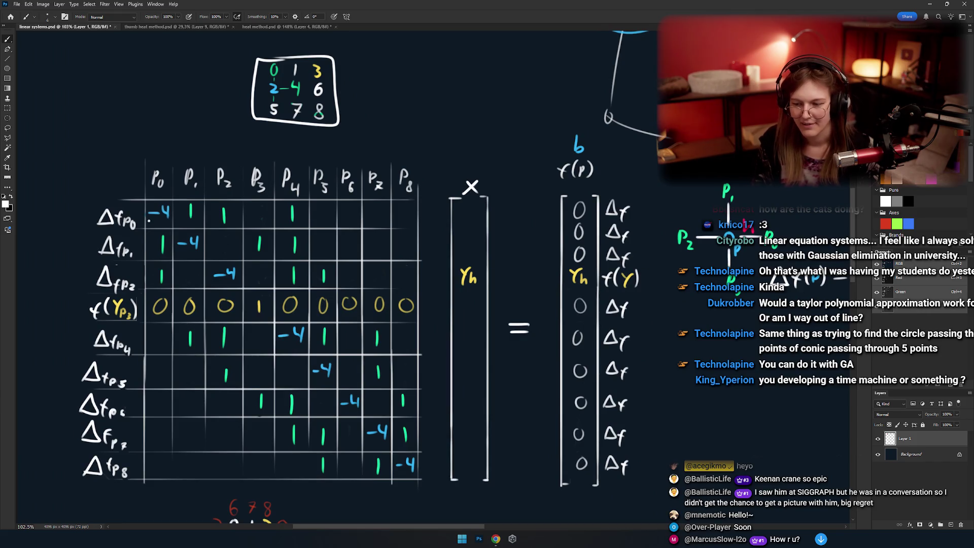
scroll(149, 221, "right", 2)
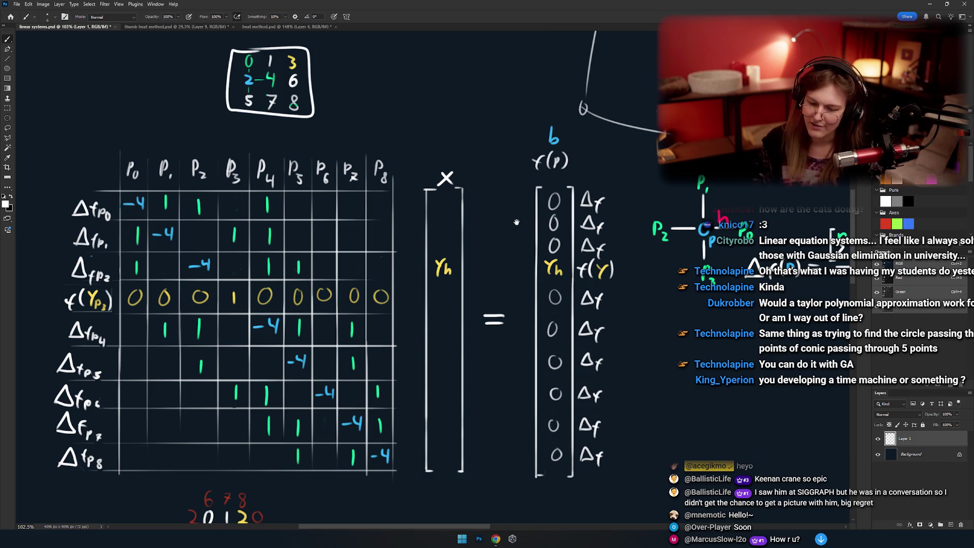
Try circling the first b-vector entries, undo it, and reposition the matrix view.
left_click_drag(516, 222, 534, 224)
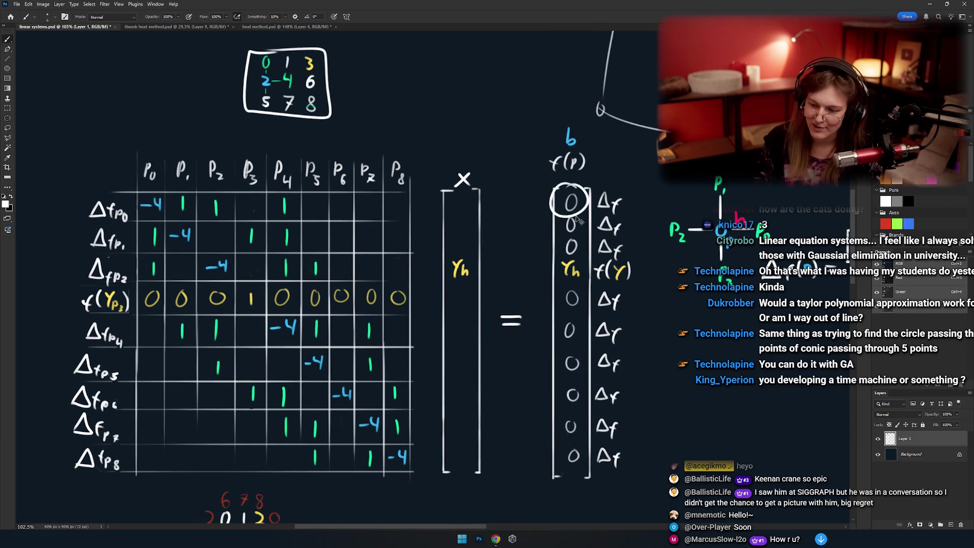
mouse_move(628, 186)
left_mouse_down()
mouse_move(673, 224)
mouse_move(662, 251)
left_mouse_up()
key("ctrl+z")
key("ctrl+z")
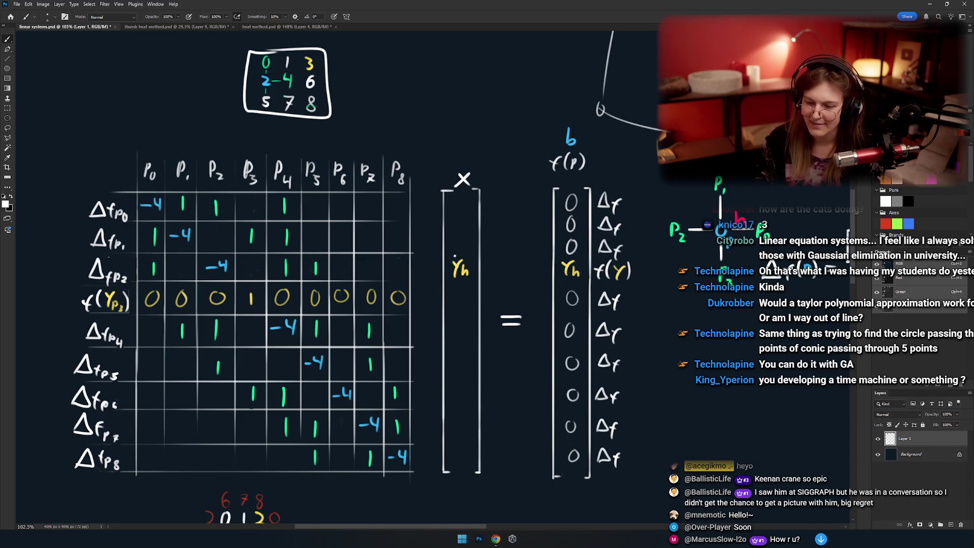
left_click_drag(452, 247, 486, 228)
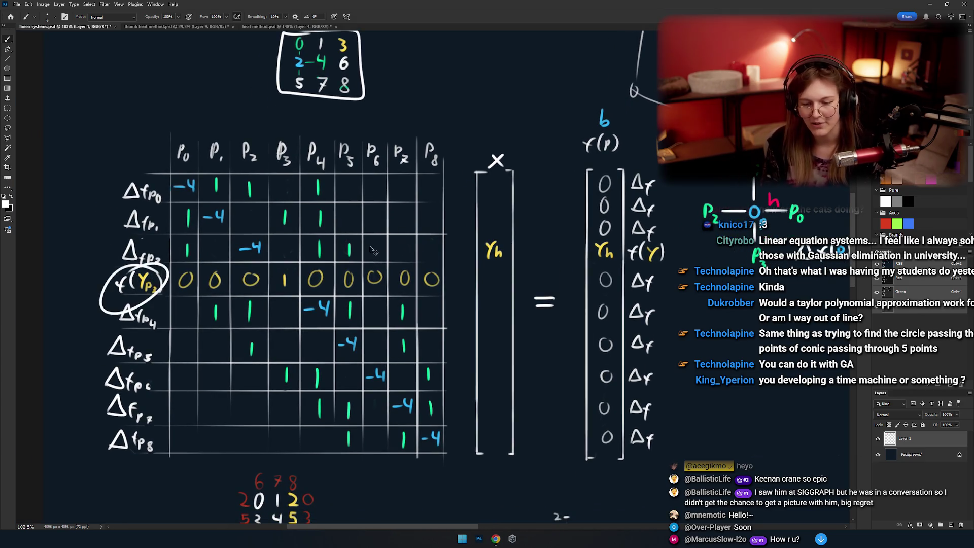
left_click_drag(486, 272, 461, 269)
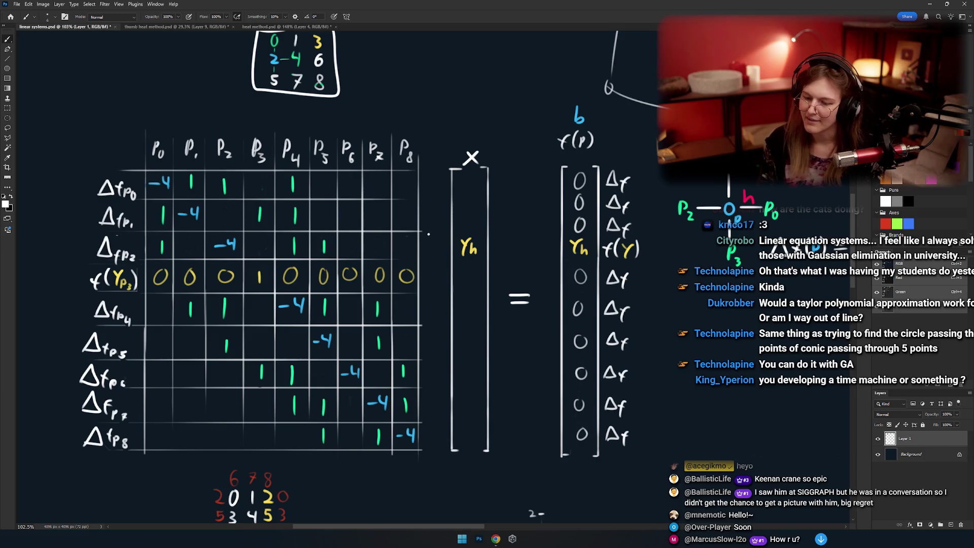
Erase the Yh entry and its f(Y) label from row 4 of b, then return to the Brush.
key("e")
scroll(472, 256, "up", 2)
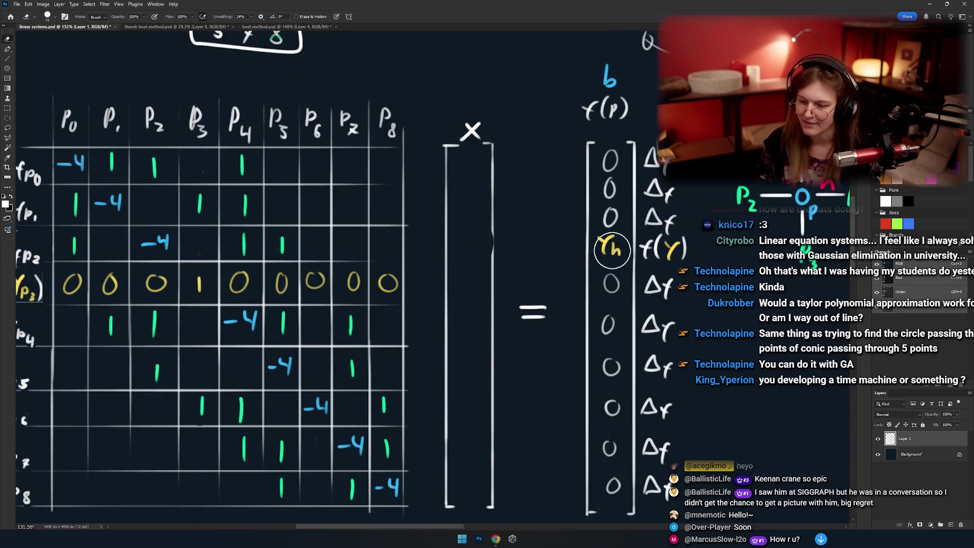
left_click_drag(613, 250, 611, 292)
left_click_drag(650, 238, 680, 254)
key("b")
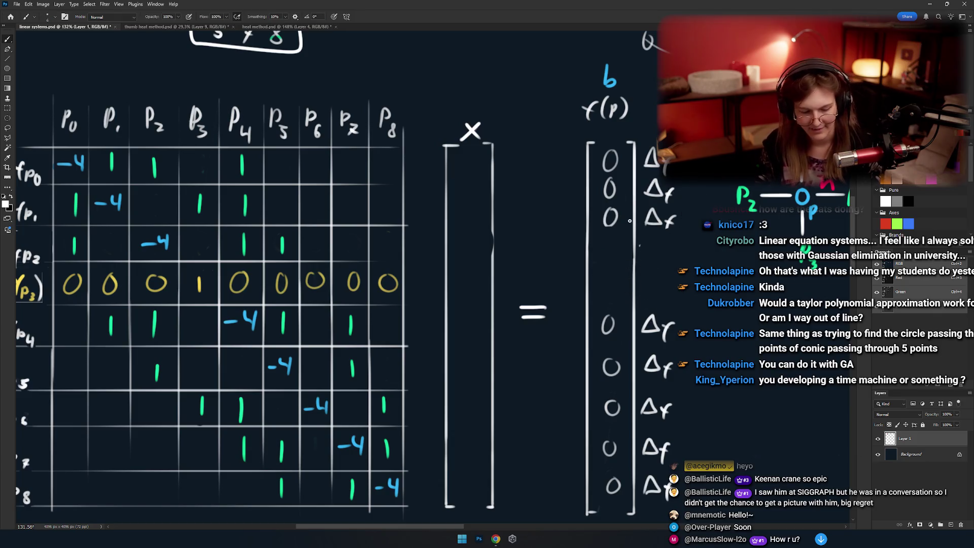
scroll(655, 243, "down", 1)
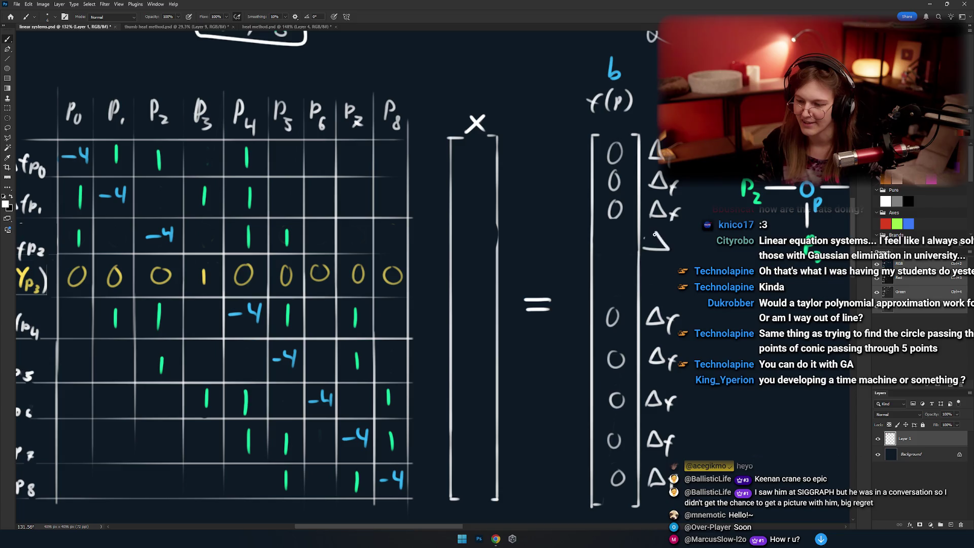
left_click_drag(677, 280, 665, 264)
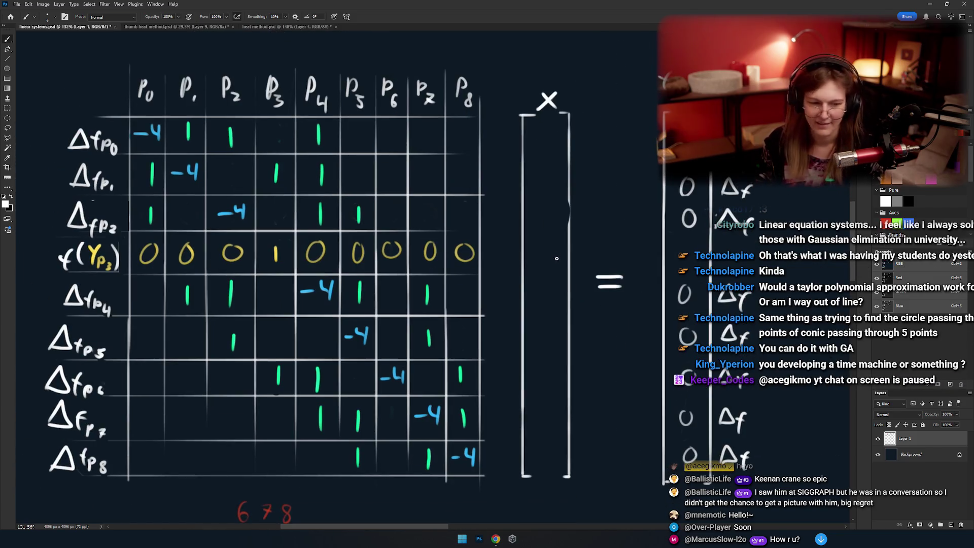
mouse_move(494, 273)
left_mouse_down()
mouse_move(560, 261)
mouse_move(411, 273)
left_mouse_up()
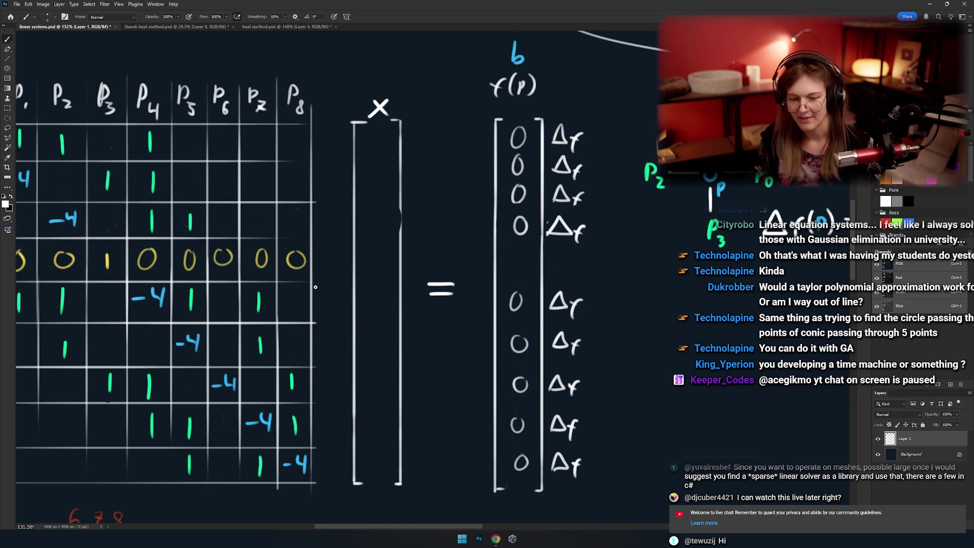
mouse_move(445, 252)
left_mouse_down()
mouse_move(289, 290)
mouse_move(377, 289)
mouse_move(453, 268)
mouse_move(350, 294)
mouse_move(398, 255)
left_mouse_up()
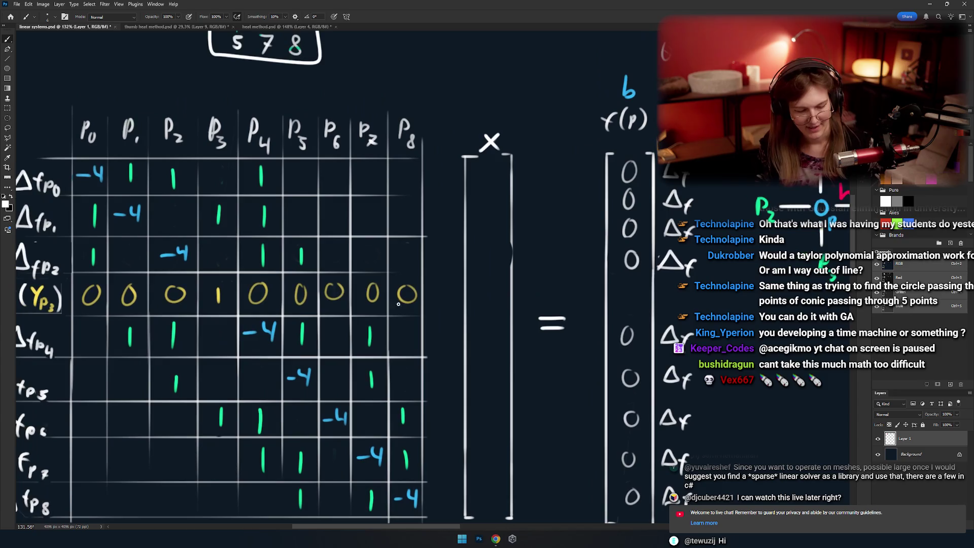
mouse_move(520, 265)
left_mouse_down()
mouse_move(568, 277)
mouse_move(438, 285)
left_mouse_up()
Undo the stray ellipse and write a yellow 1 in the x vector's fourth row.
key("ctrl+z")
key("ctrl+z")
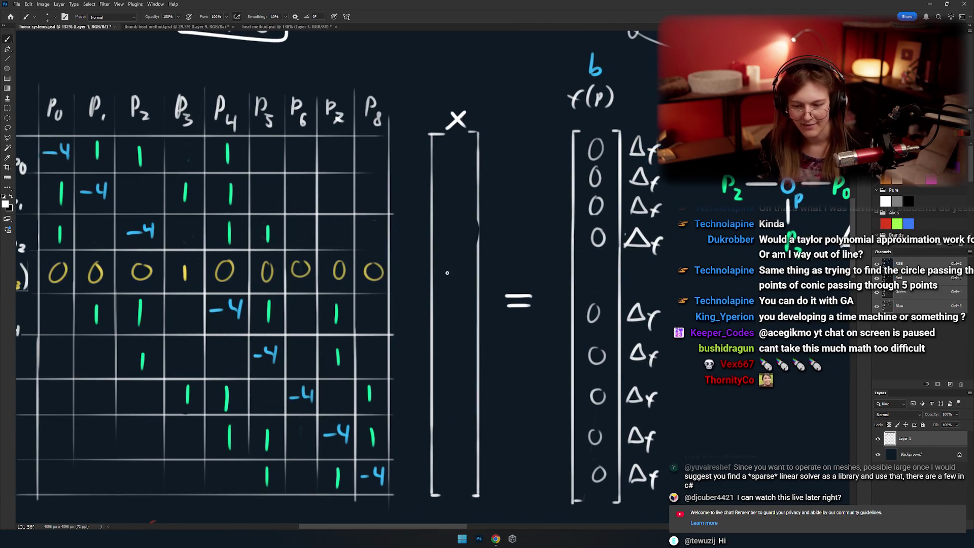
left_click_drag(462, 270, 447, 275)
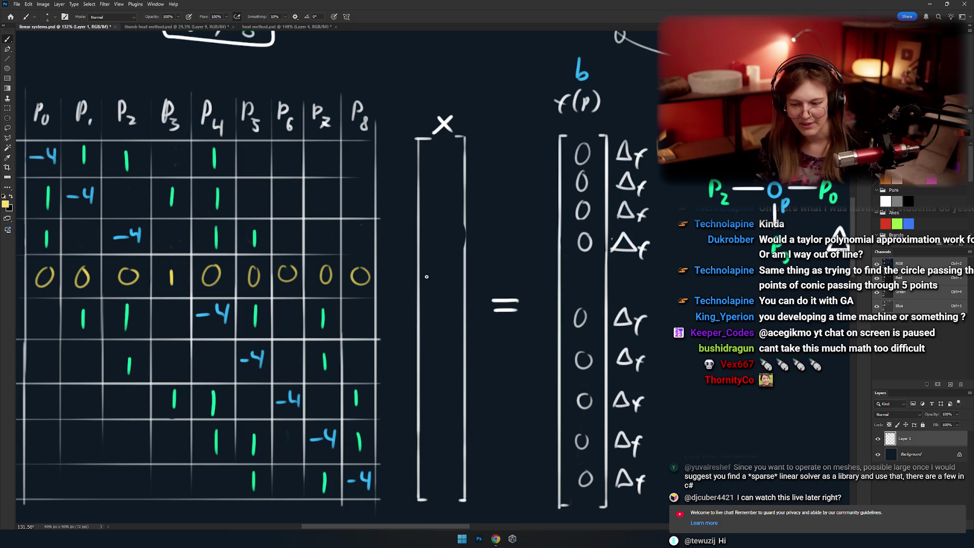
left_click_drag(453, 291, 434, 285)
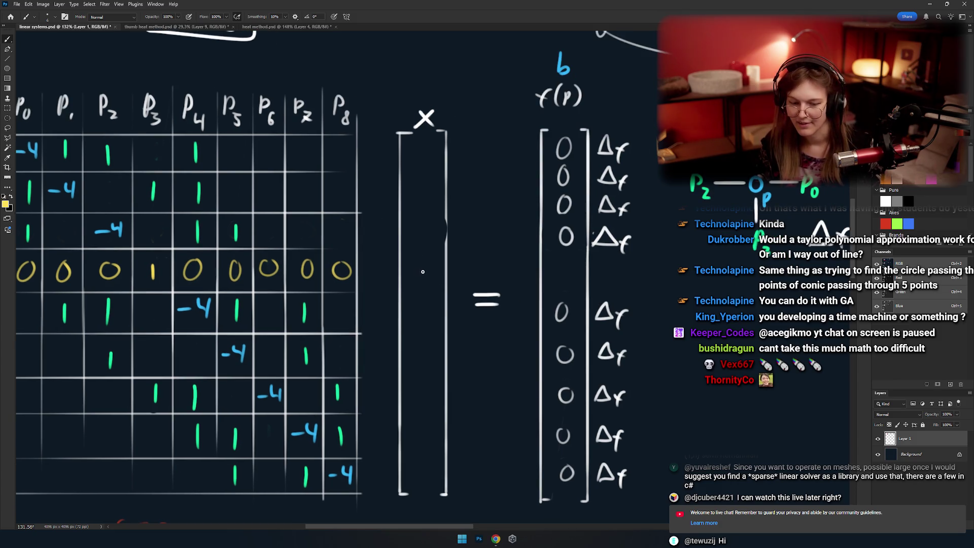
left_click_drag(421, 281, 440, 282)
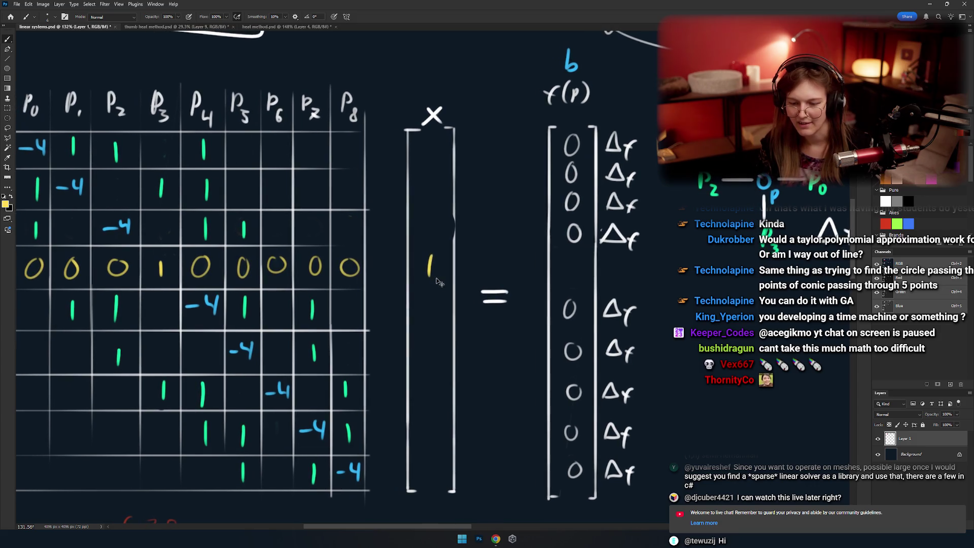
Write a yellow Y3 as b's fourth entry, then view the full matrix and numbering grid.
scroll(436, 284, "right", 2)
scroll(426, 280, "right", 2)
scroll(410, 272, "right", 4)
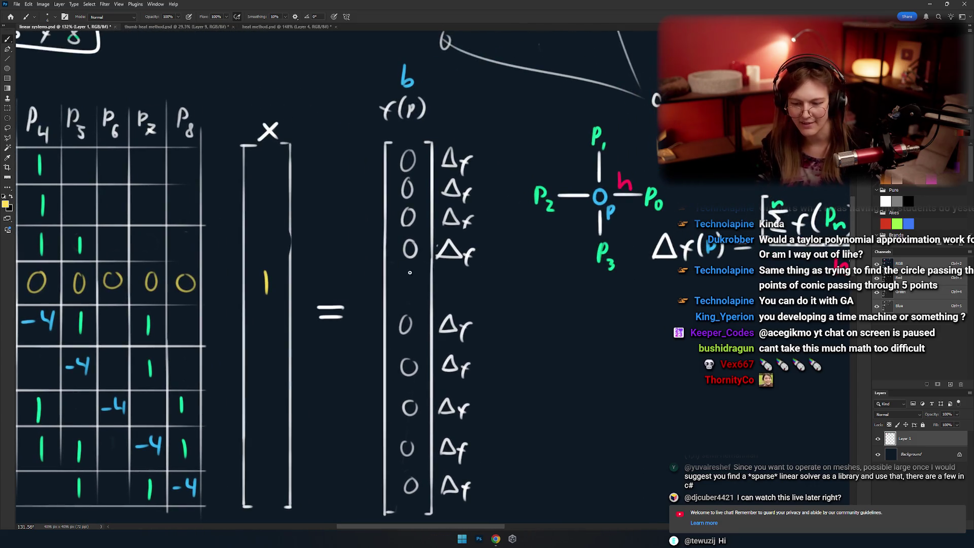
left_click_drag(400, 275, 409, 284)
left_click_drag(413, 288, 462, 279)
left_click_drag(515, 260, 552, 203)
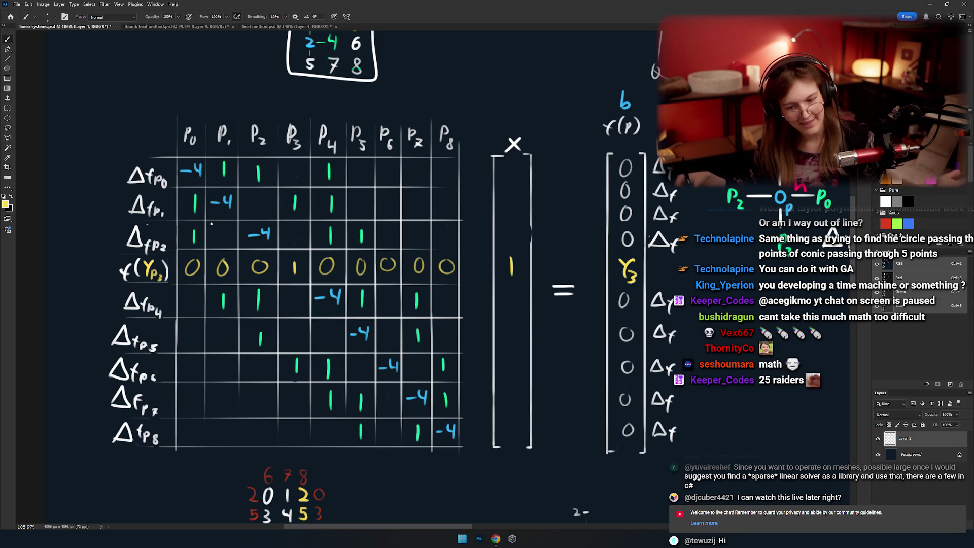
left_click_drag(353, 168, 348, 227)
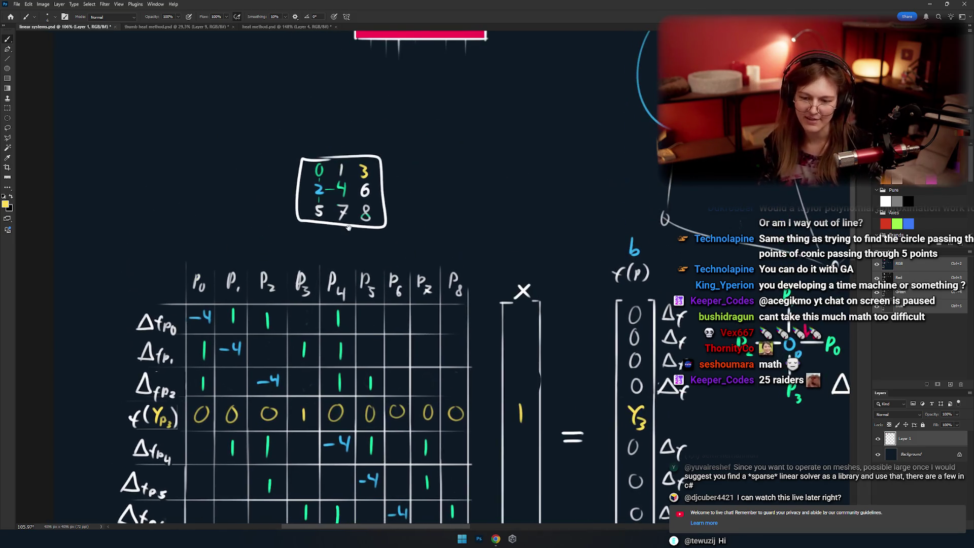
scroll(337, 190, "up", 3)
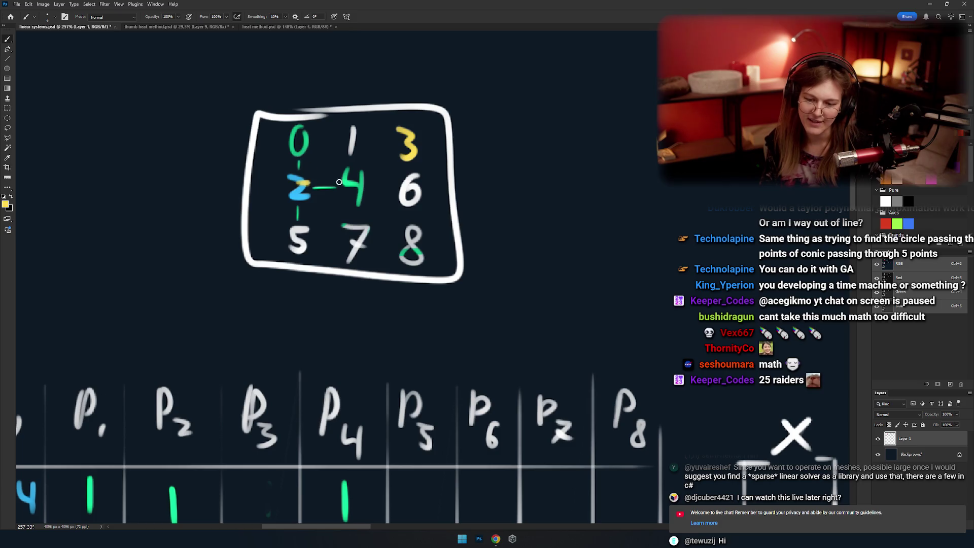
scroll(336, 259, "down", 3)
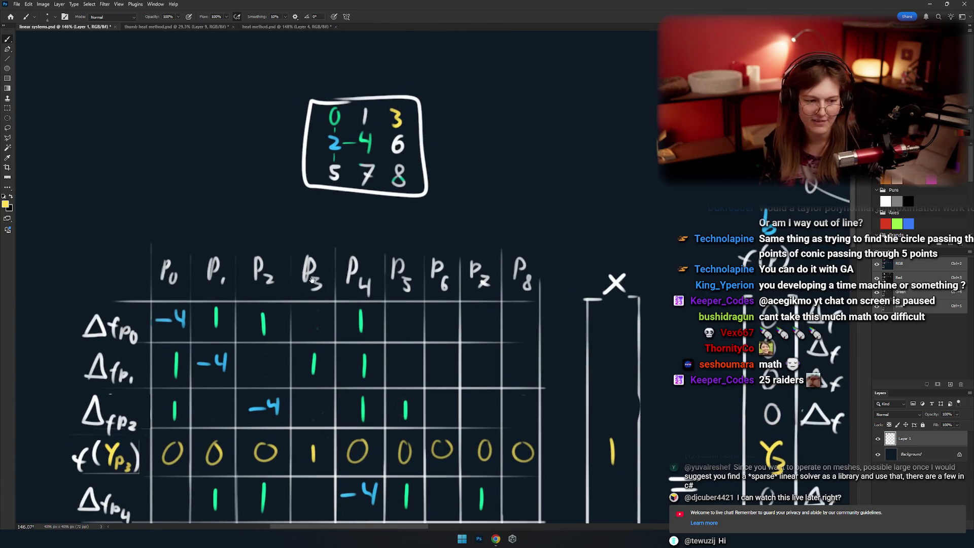
left_click_drag(313, 279, 305, 81)
scroll(213, 112, "down", 2)
left_click_drag(177, 105, 212, 132)
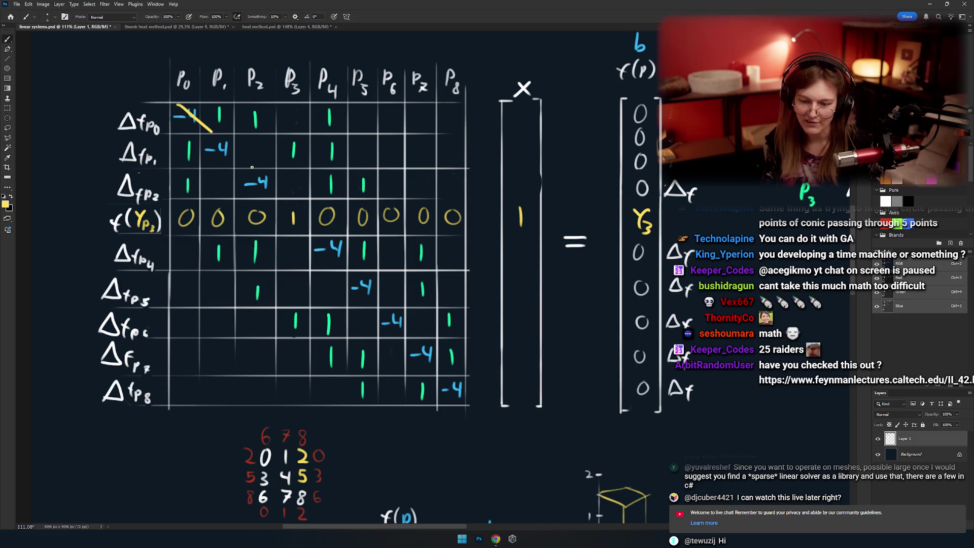
left_click_drag(251, 167, 454, 365)
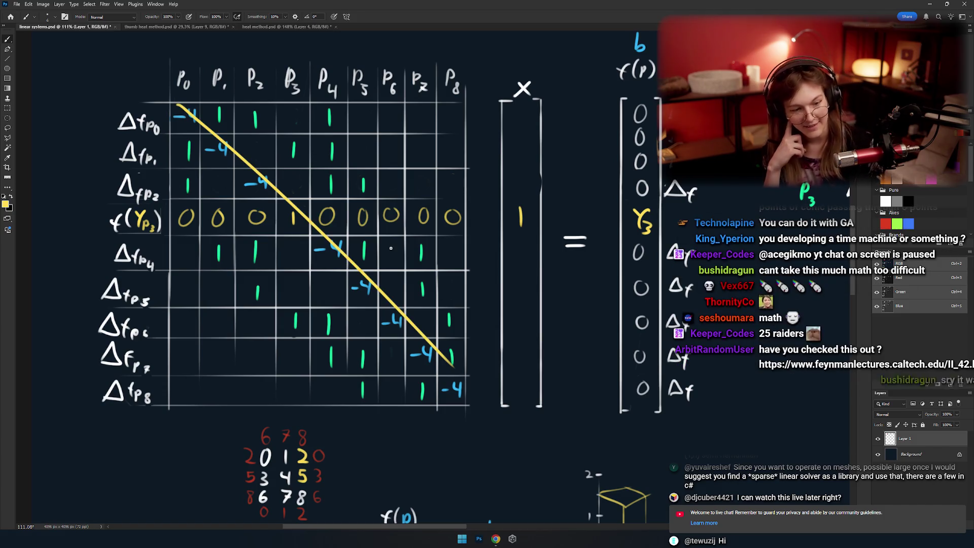
key("ctrl+z")
left_click_drag(286, 201, 237, 208)
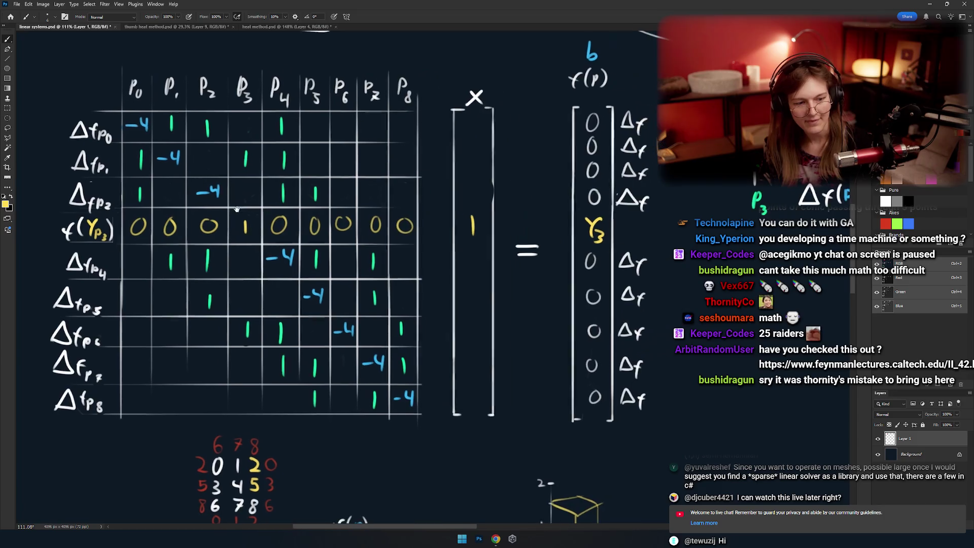
left_click_drag(201, 120, 420, 296)
key("ctrl+z")
left_click_drag(193, 116, 261, 176)
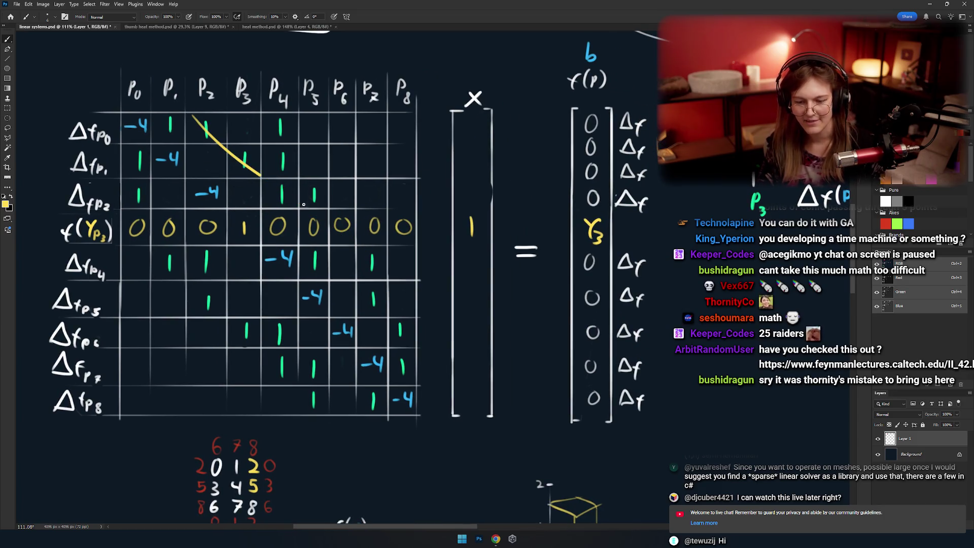
left_click_drag(303, 205, 436, 310)
key("ctrl+z")
left_click_drag(122, 202, 338, 379)
key("ctrl+z")
left_click_drag(120, 227, 292, 413)
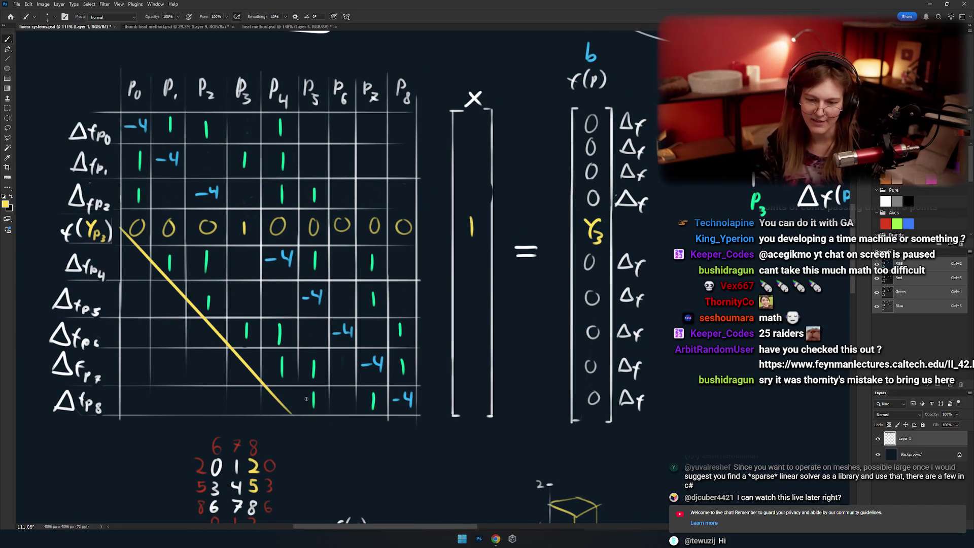
mouse_move(269, 108)
left_mouse_down()
mouse_move(446, 268)
mouse_move(518, 278)
left_mouse_up()
mouse_move(302, 132)
left_mouse_down()
mouse_move(244, 220)
mouse_move(522, 375)
left_mouse_up()
key("ctrl+z")
scroll(559, 386, "down", 5)
scroll(409, 252, "up", 3)
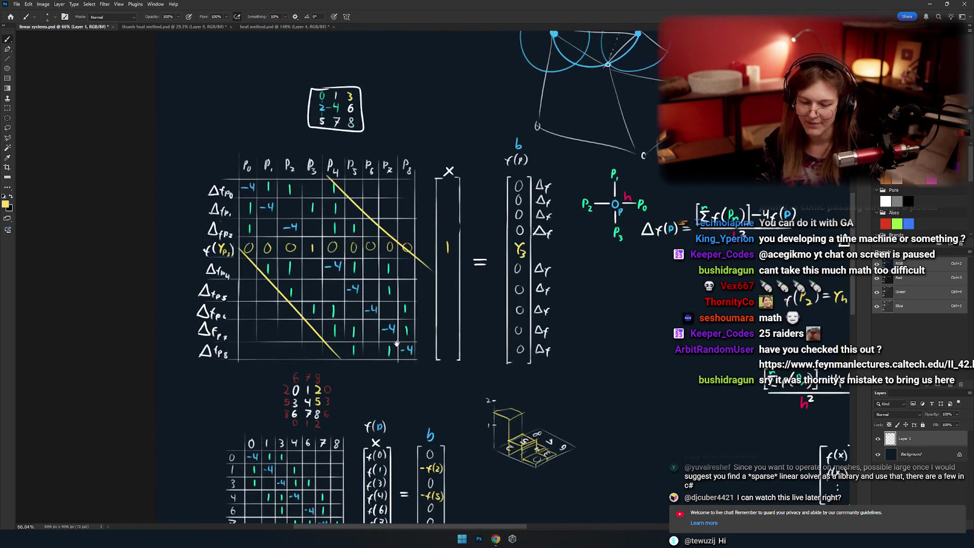
left_click_drag(409, 252, 344, 357)
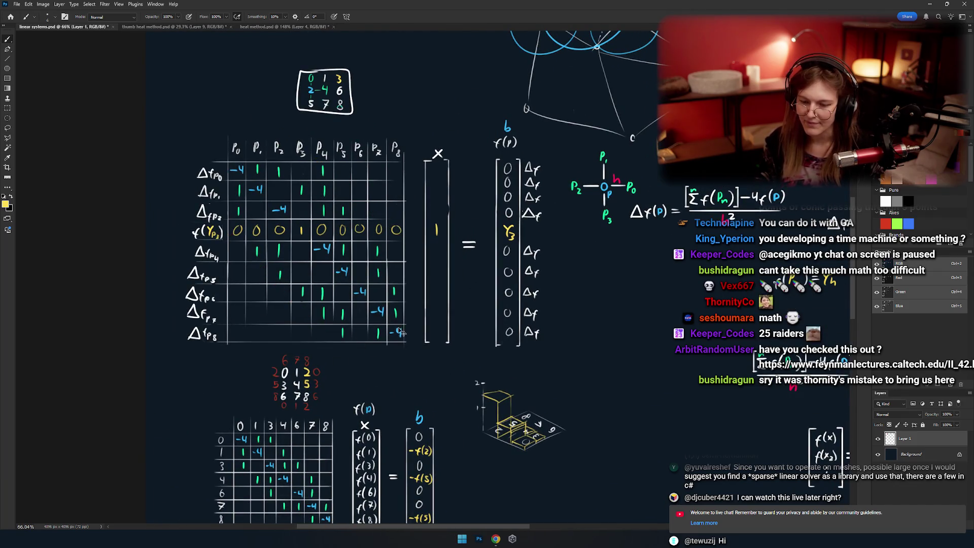
key("ctrl+z")
key("ctrl+z")
mouse_move(456, 340)
left_mouse_down()
mouse_move(384, 296)
mouse_move(409, 328)
mouse_move(438, 315)
left_mouse_up()
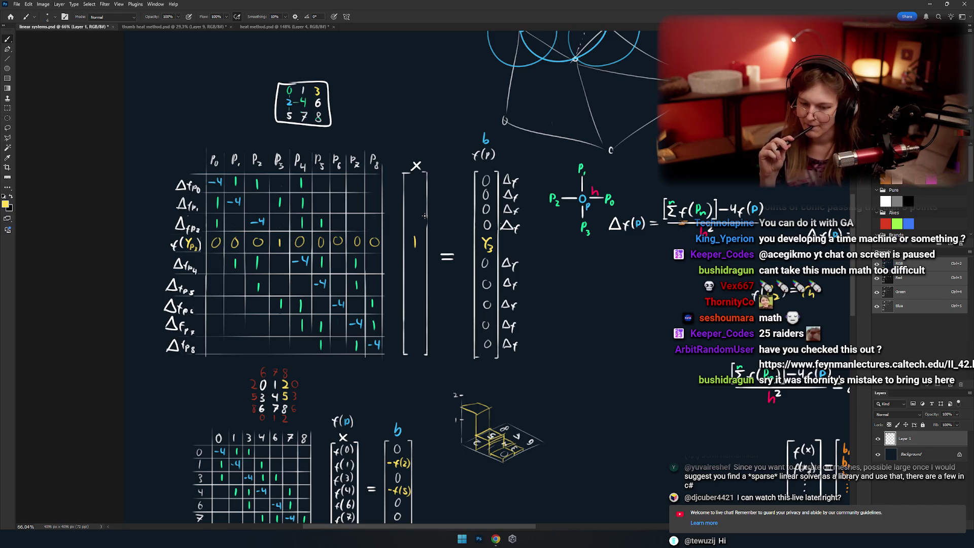
scroll(247, 209, "up", 5)
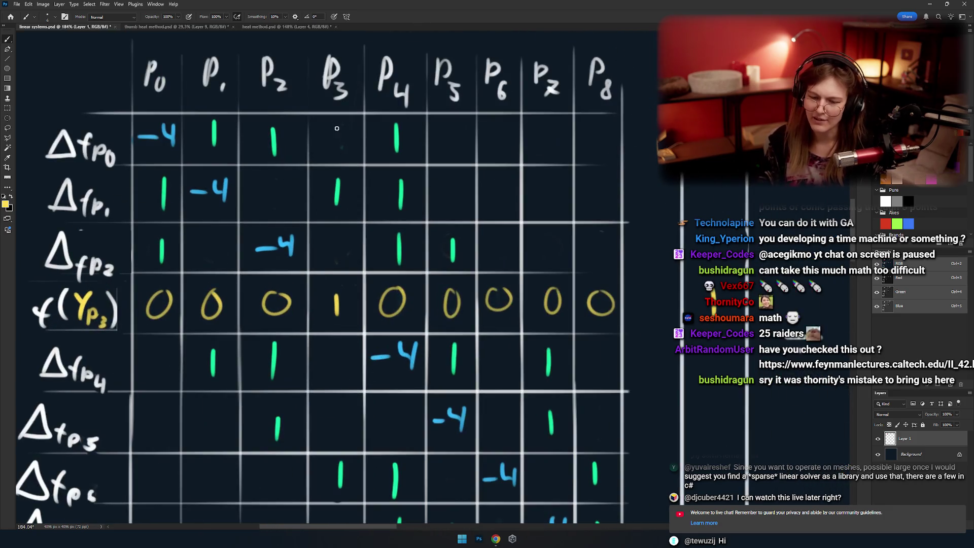
left_click_drag(337, 128, 352, 507)
key("ctrl+z")
scroll(350, 298, "down", 2)
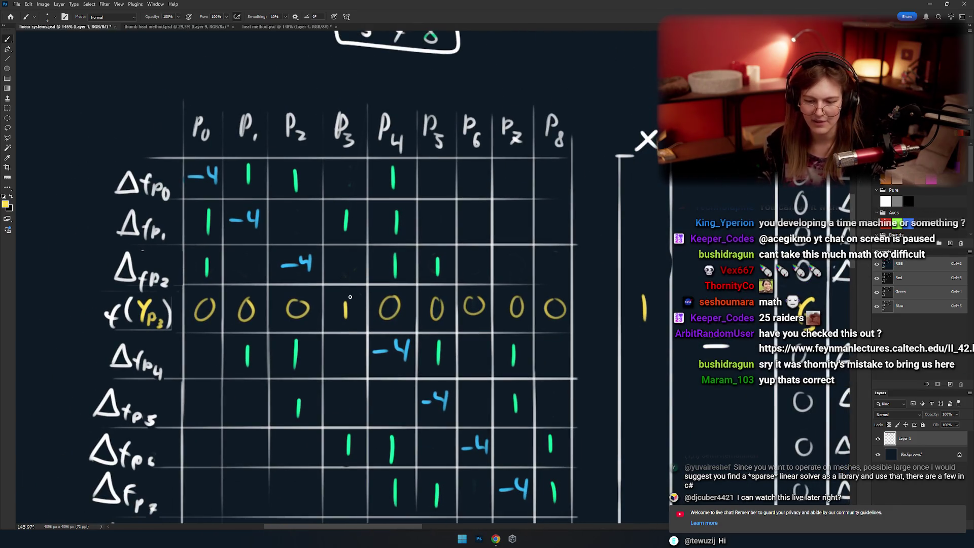
scroll(350, 297, "down", 6)
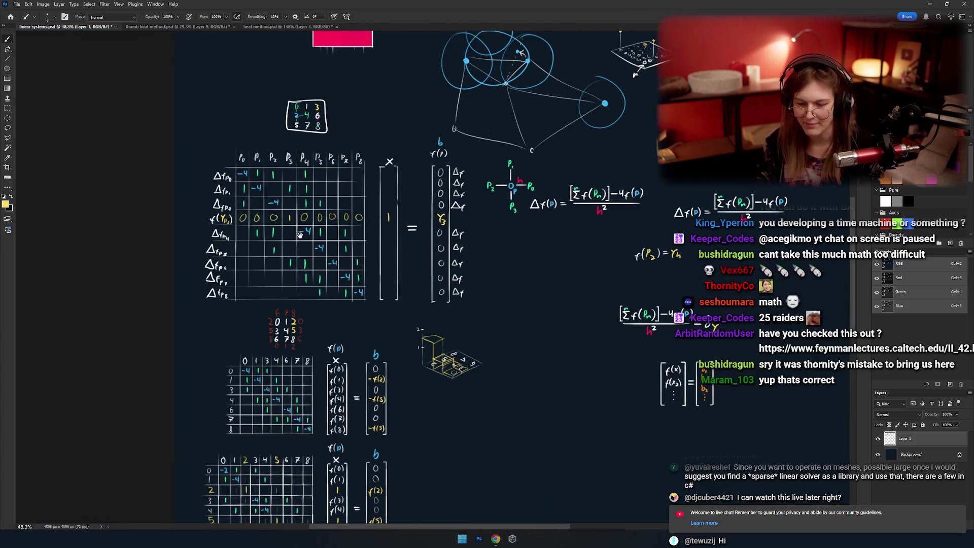
scroll(325, 185, "up", 4)
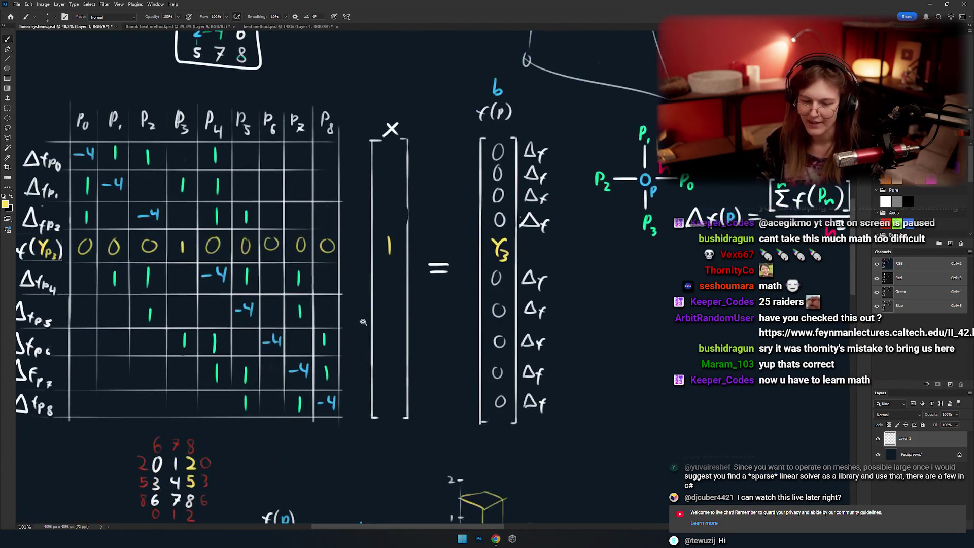
scroll(347, 381, "down", 5)
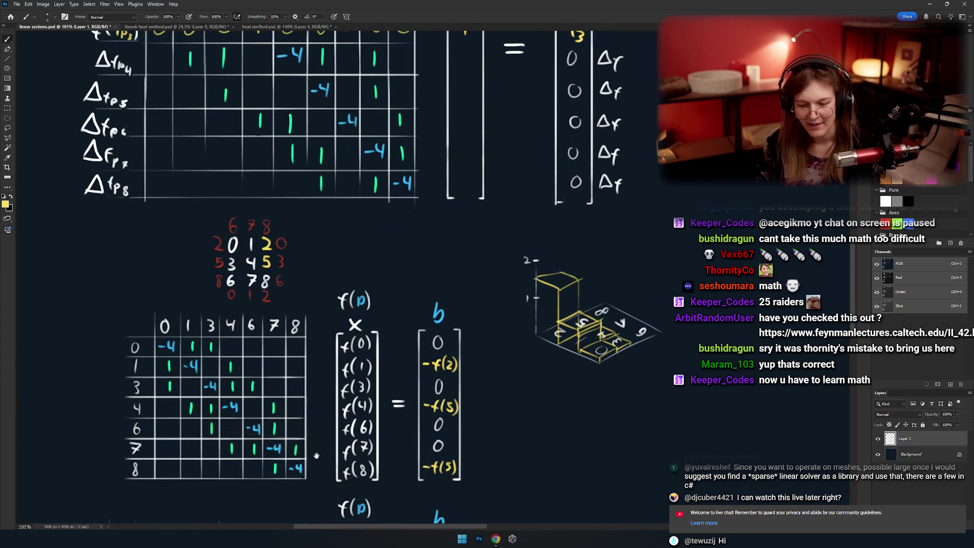
scroll(341, 343, "down", 2)
scroll(342, 343, "down", 1)
scroll(342, 343, "down", 1)
scroll(341, 342, "up", 2)
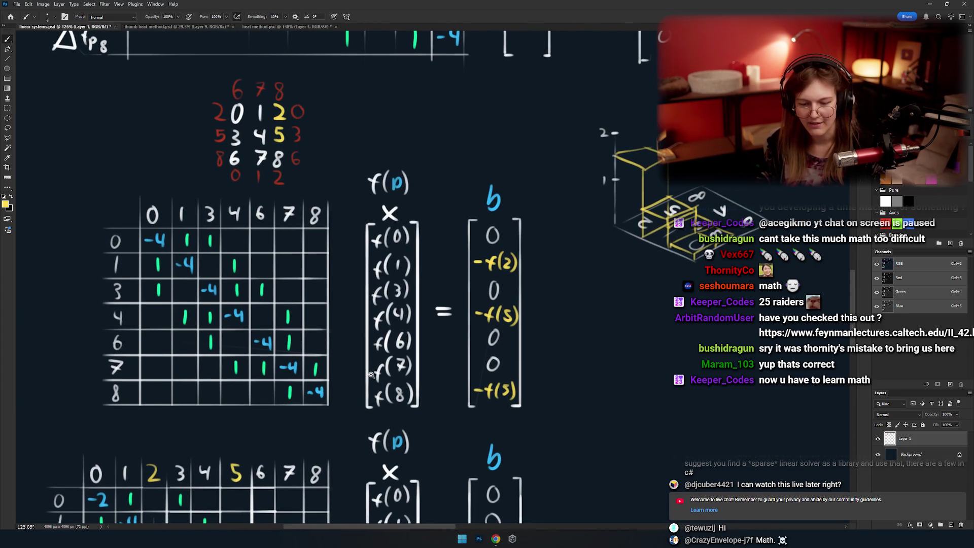
scroll(368, 372, "up", 2)
scroll(367, 372, "left", 2)
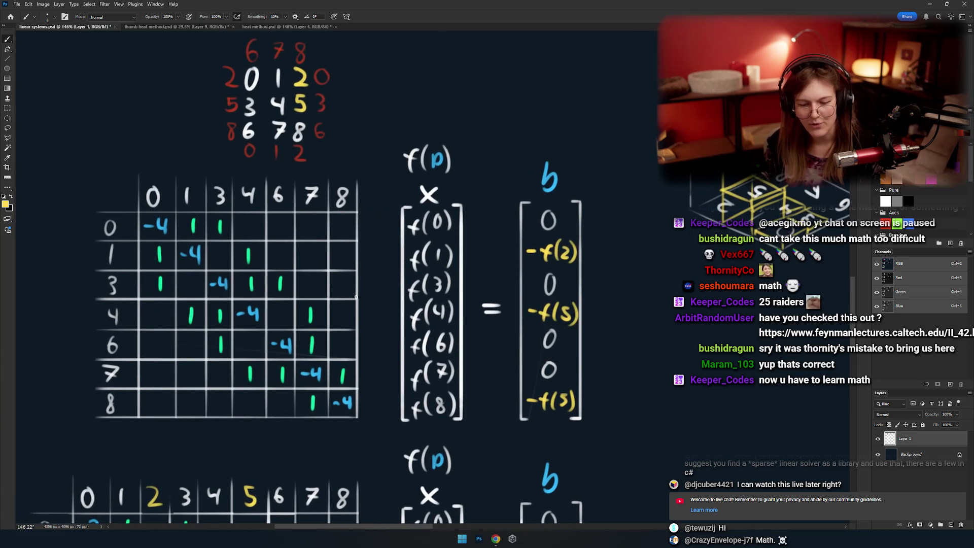
left_click_drag(369, 291, 366, 284)
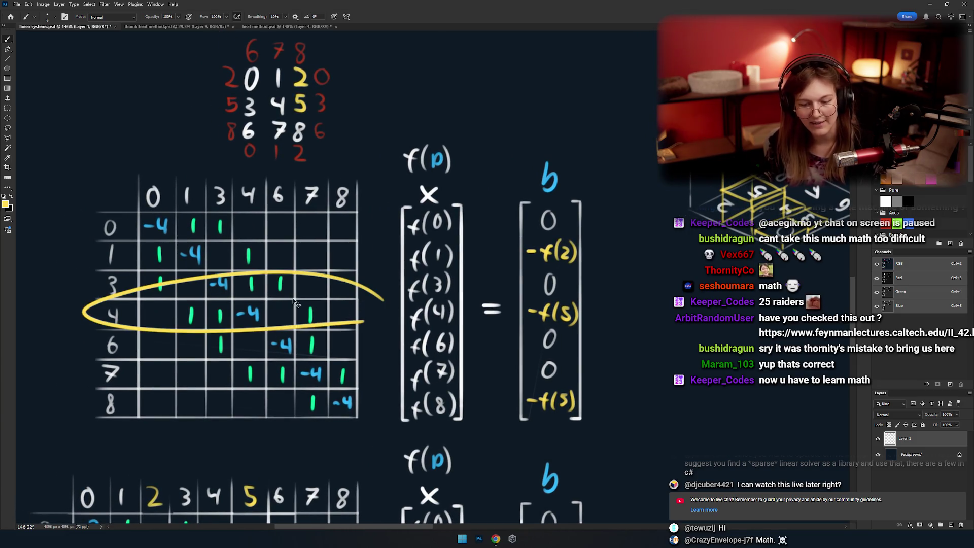
left_click_drag(127, 327, 370, 257)
left_click_drag(149, 295, 348, 257)
mouse_move(143, 330)
left_mouse_down()
mouse_move(321, 302)
mouse_move(312, 304)
left_mouse_up()
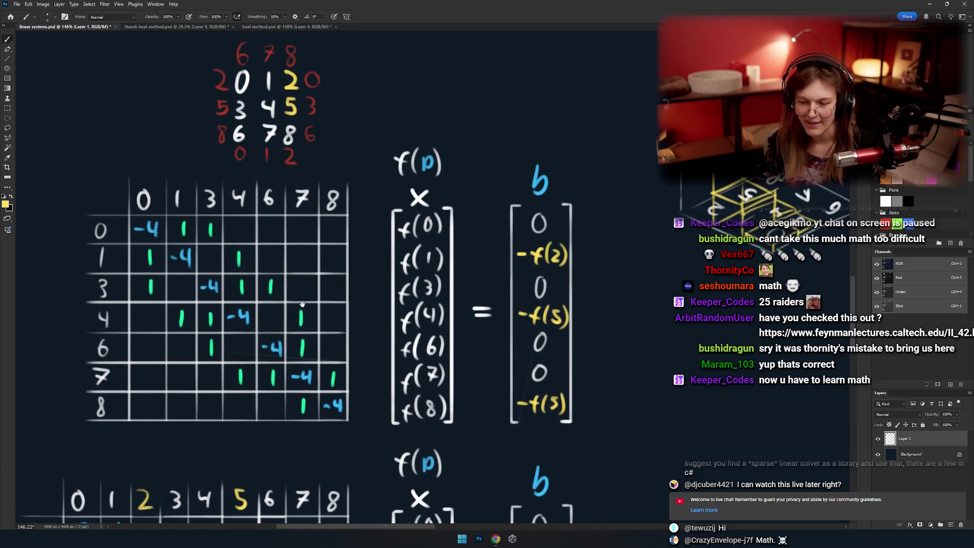
left_click_drag(571, 234, 576, 243)
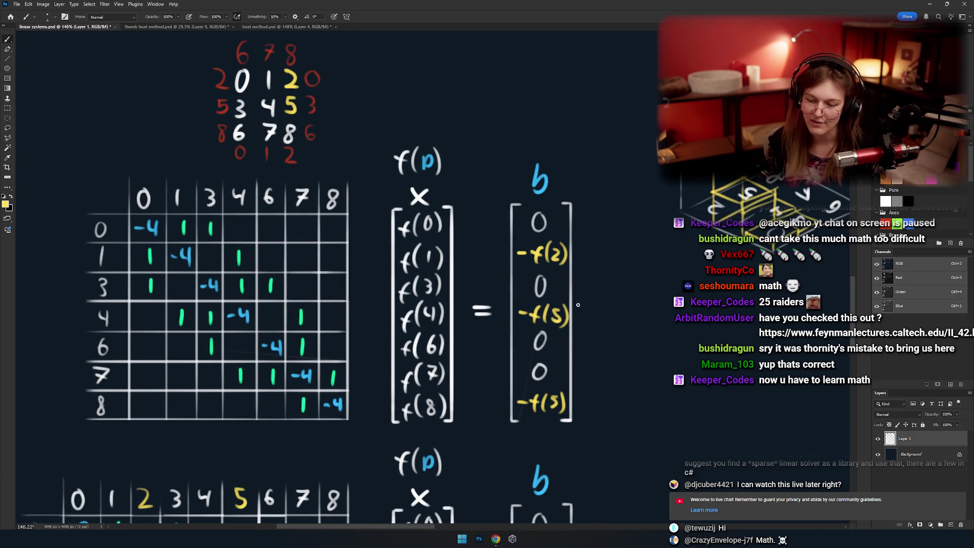
left_click_drag(574, 297, 584, 307)
left_click_drag(571, 383, 580, 396)
left_click_drag(337, 219, 385, 252)
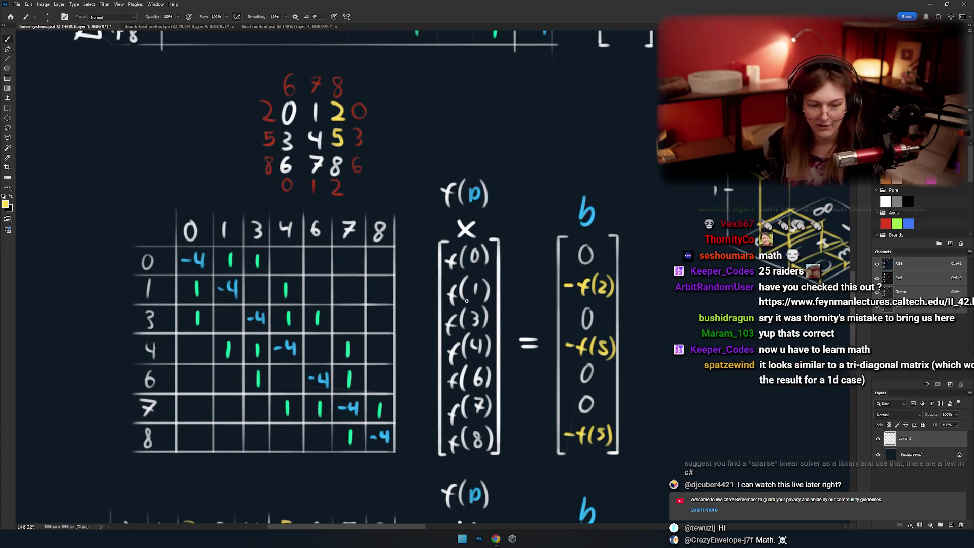
scroll(431, 280, "right", 2)
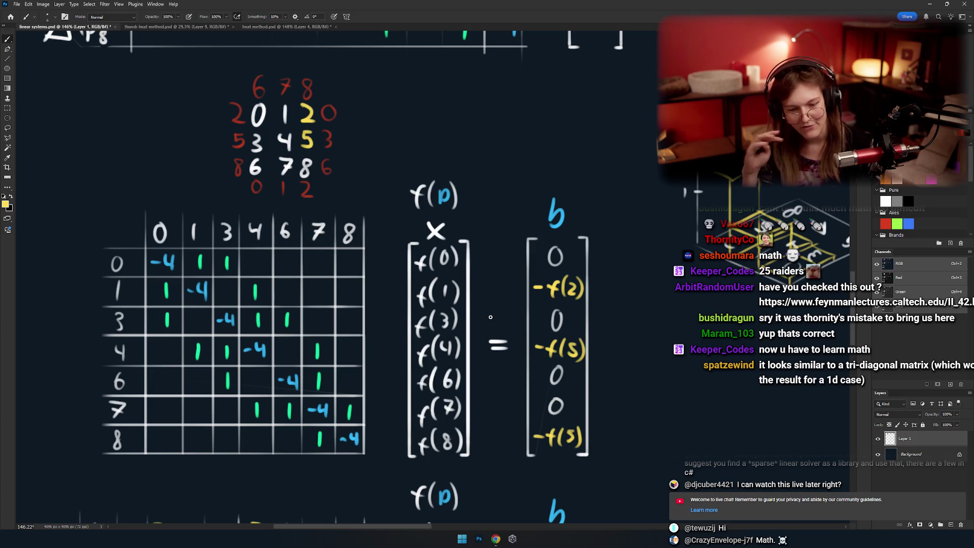
left_click_drag(320, 223, 362, 231)
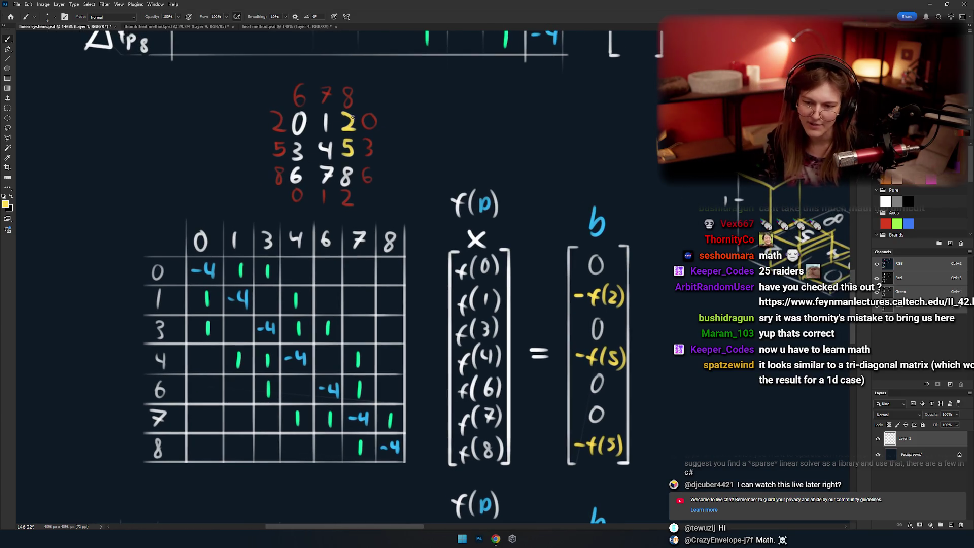
left_click_drag(355, 99, 362, 105)
key("ctrl+z")
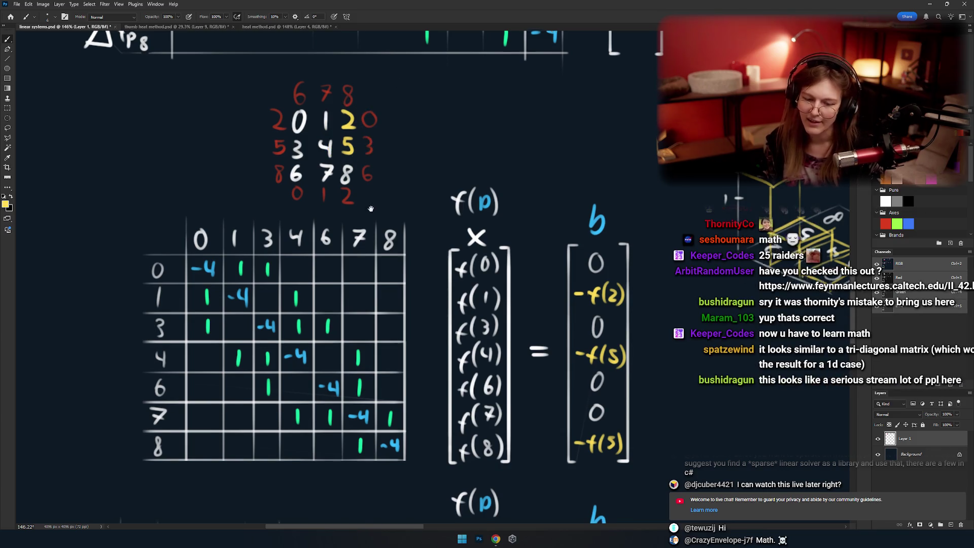
left_click_drag(332, 252, 345, 228)
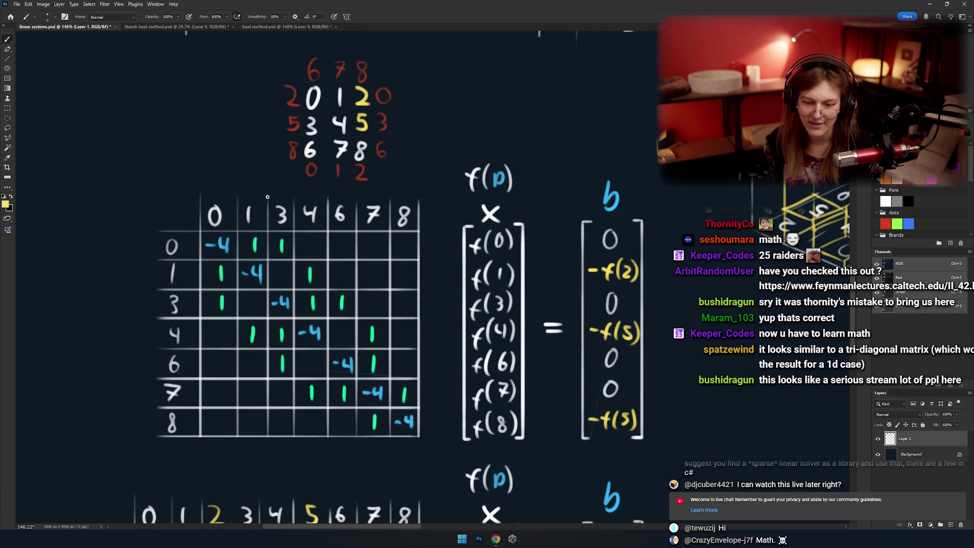
left_click_drag(267, 197, 267, 426)
key("ctrl+z")
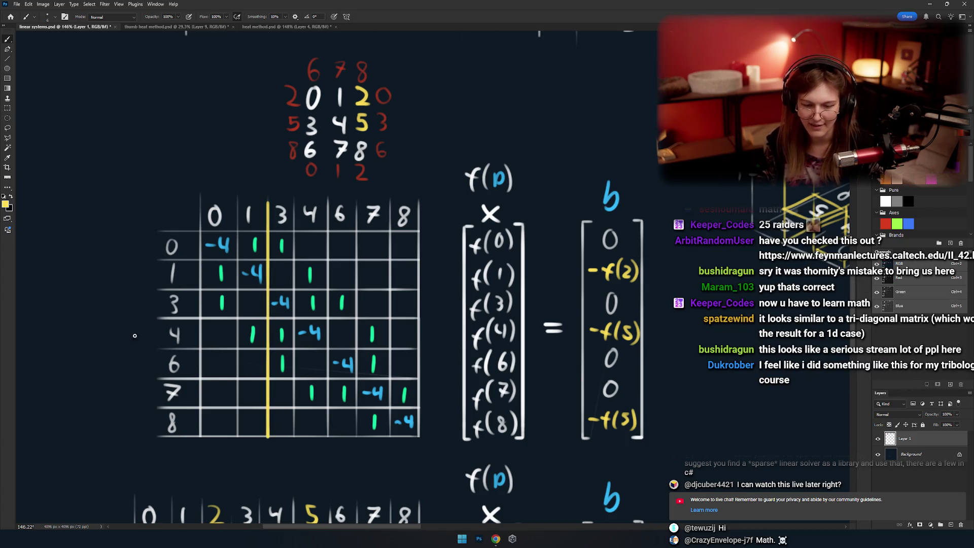
left_click_drag(163, 291, 403, 291)
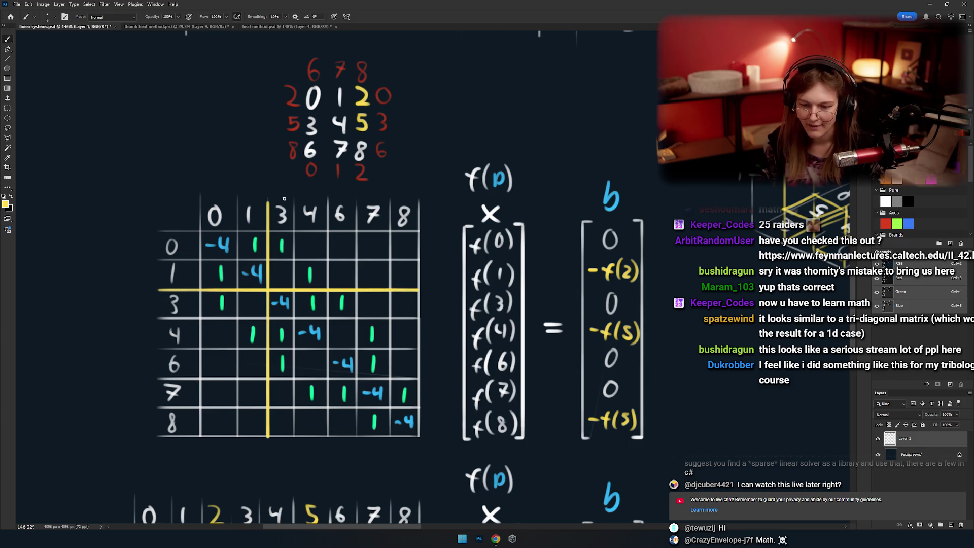
left_click_drag(328, 197, 329, 442)
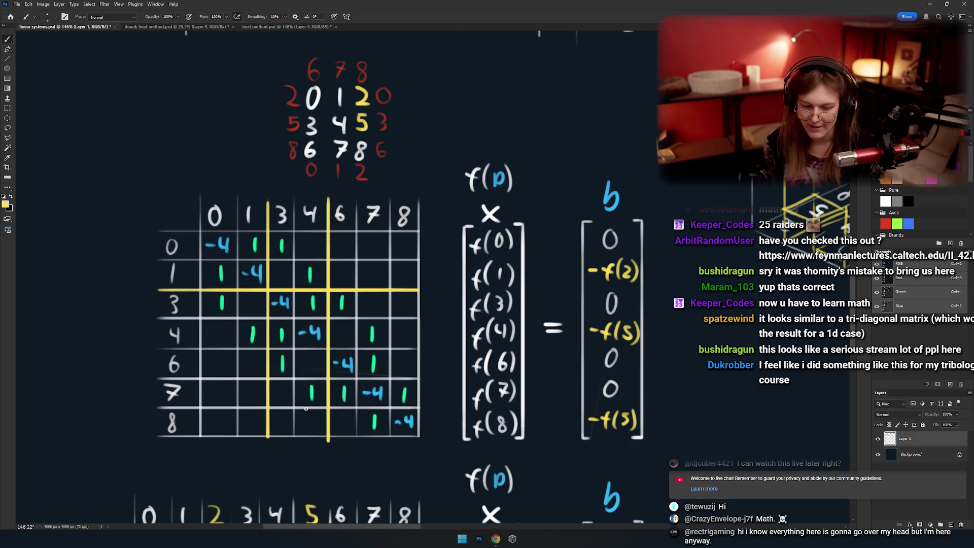
left_click_drag(161, 348, 419, 348)
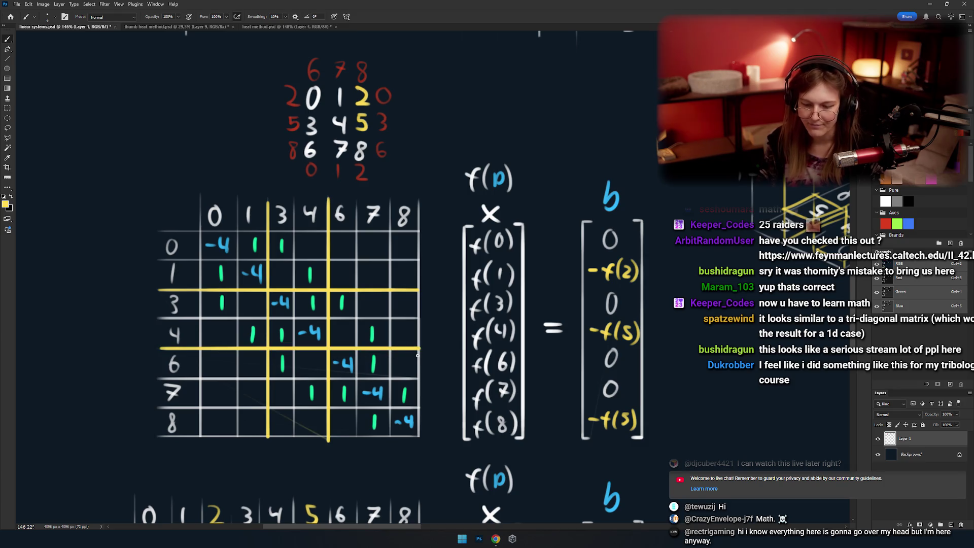
key("ctrl+z")
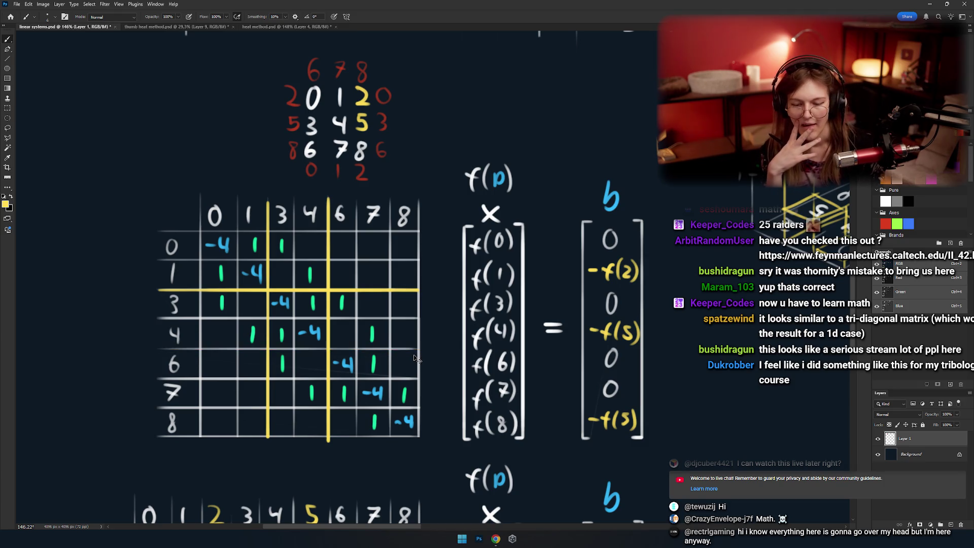
key("ctrl+z")
key("ctrl+z")
key("ctrl+z")
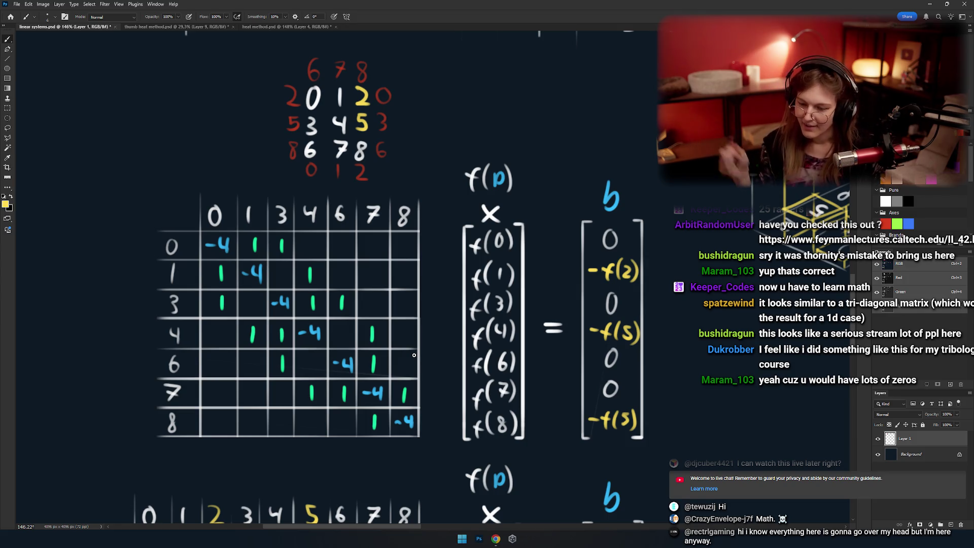
left_click_drag(441, 252, 343, 285)
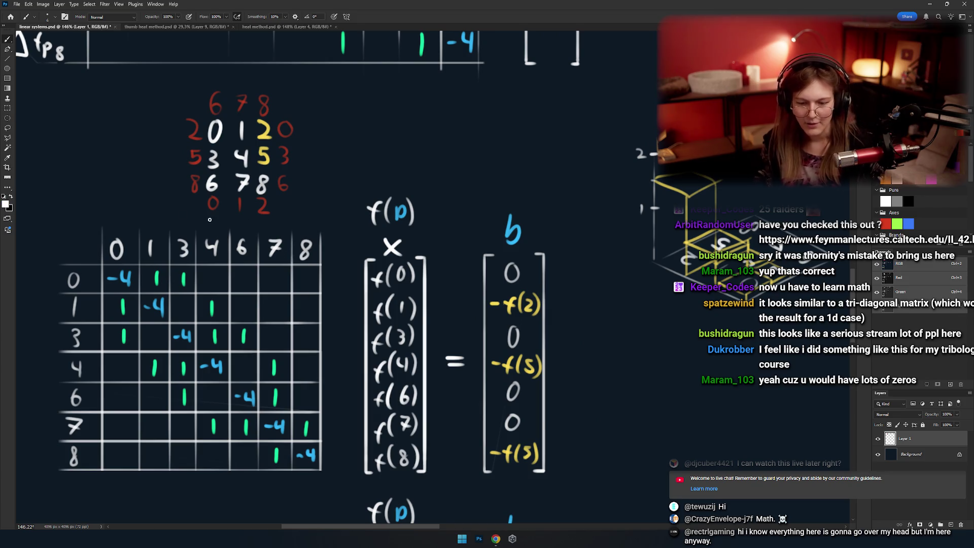
Hand-write 'Ax' in white above f(p), undoing the stray matrix circle and f-column bracket.
left_click_drag(273, 222, 294, 223)
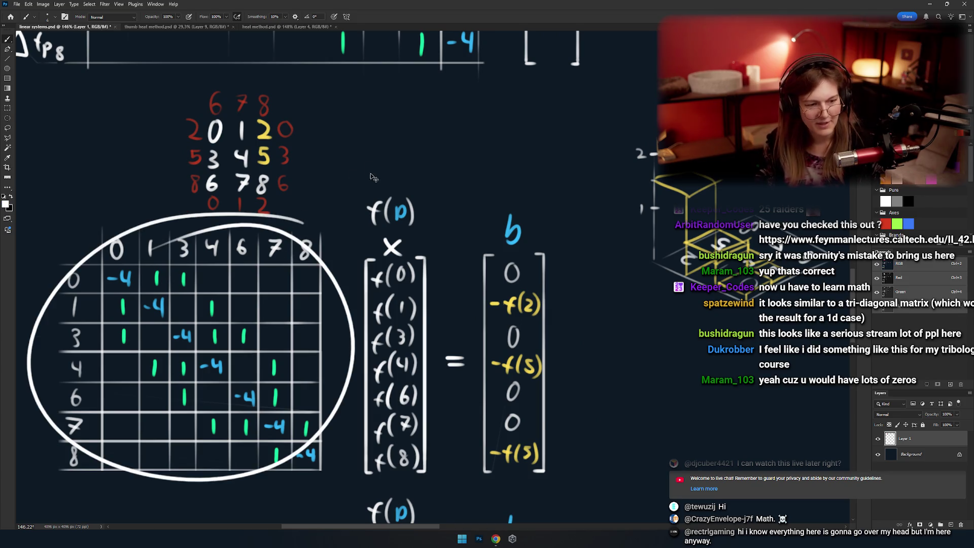
key("ctrl+z")
left_click_drag(398, 163, 375, 165)
mouse_move(353, 155)
left_mouse_down()
mouse_move(372, 156)
mouse_move(364, 163)
left_mouse_up()
key("ctrl+z")
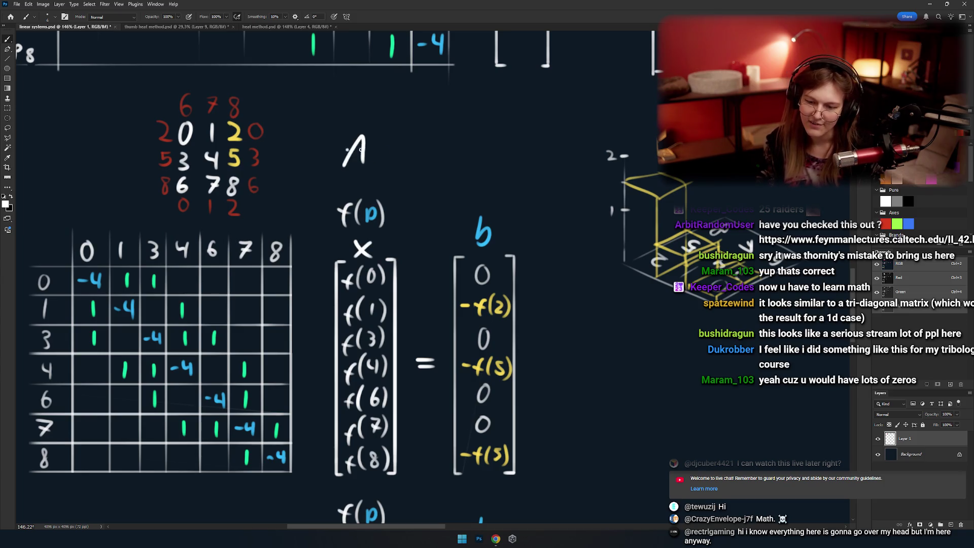
left_click_drag(359, 210, 332, 447)
key("ctrl+z")
left_click_drag(372, 150, 384, 166)
mouse_move(385, 150)
left_mouse_down()
mouse_move(372, 166)
mouse_move(409, 147)
left_mouse_up()
Finish the heading with '= b' after Ax, undoing the stray ovals around b, x and f(p).
left_click_drag(394, 156, 419, 158)
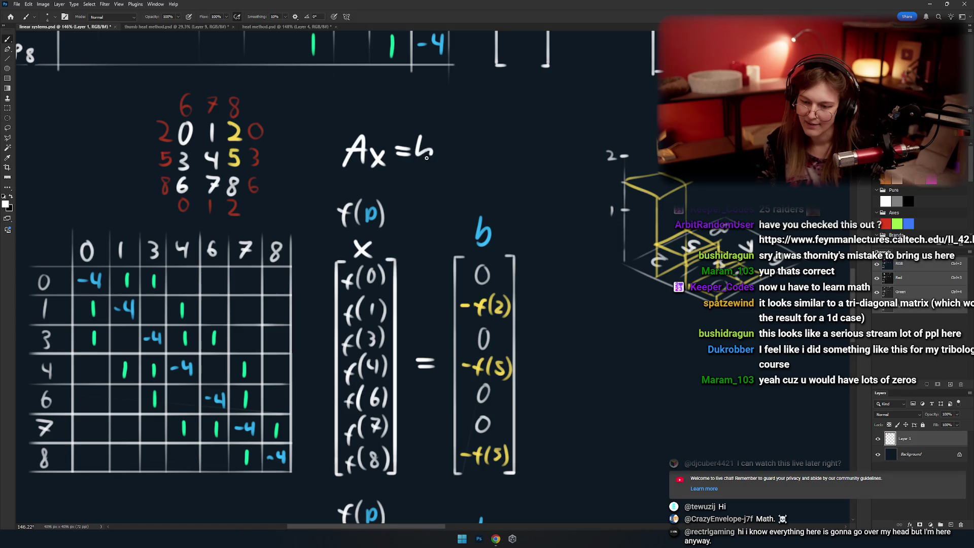
mouse_move(480, 185)
left_mouse_down()
mouse_move(433, 157)
mouse_move(433, 142)
left_mouse_up()
left_click_drag(442, 147, 432, 147)
key("ctrl+z")
left_click_drag(327, 90, 418, 90)
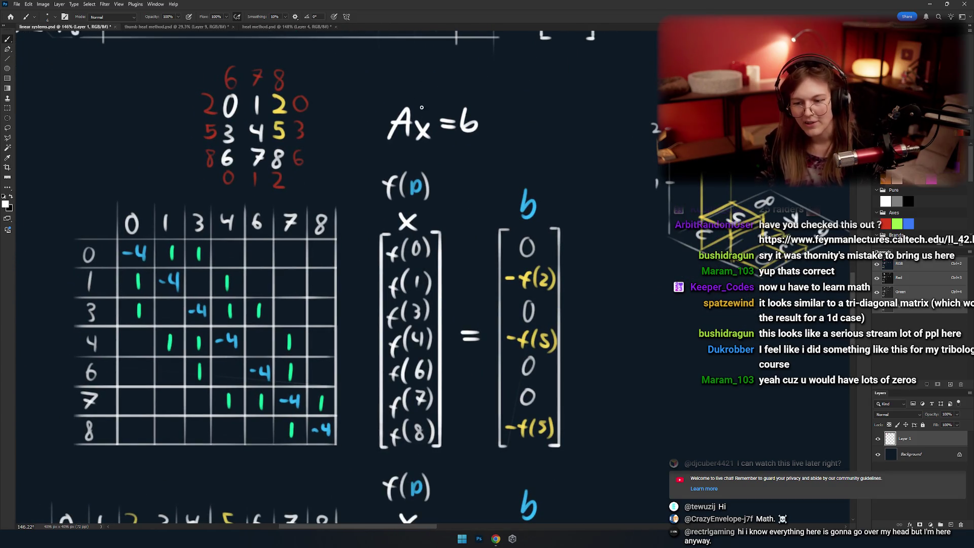
left_click_drag(425, 124, 424, 121)
key("ctrl+z")
mouse_move(450, 160)
left_mouse_down()
mouse_move(435, 135)
mouse_move(376, 446)
mouse_move(382, 118)
left_mouse_up()
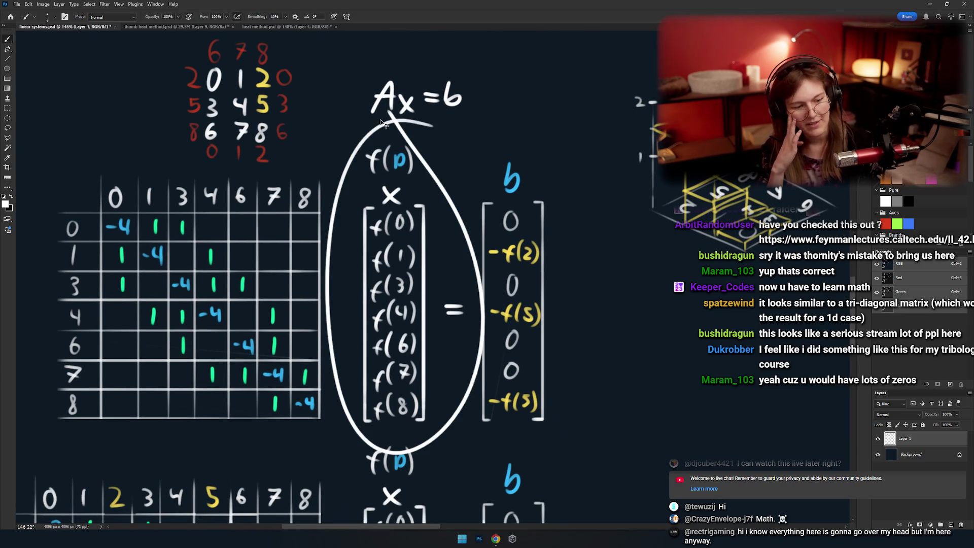
key("ctrl+z")
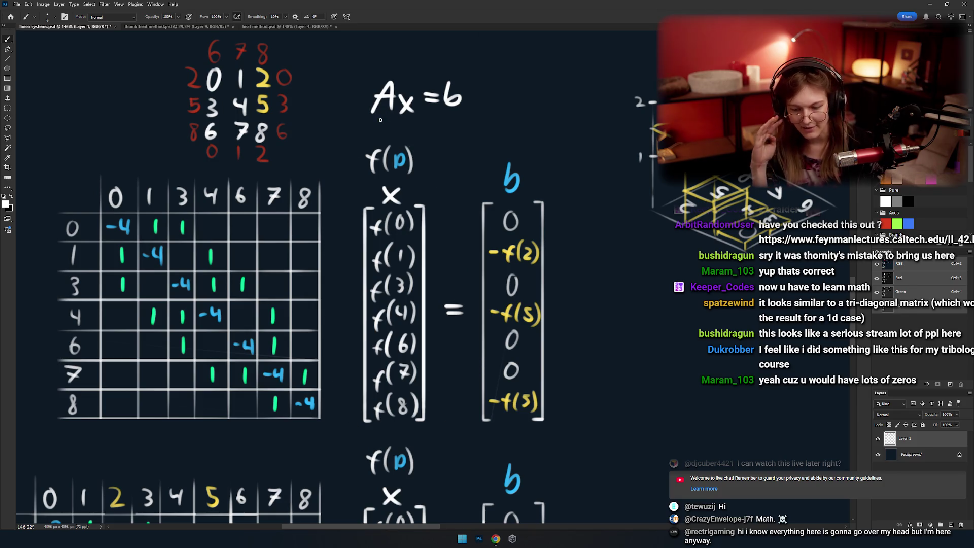
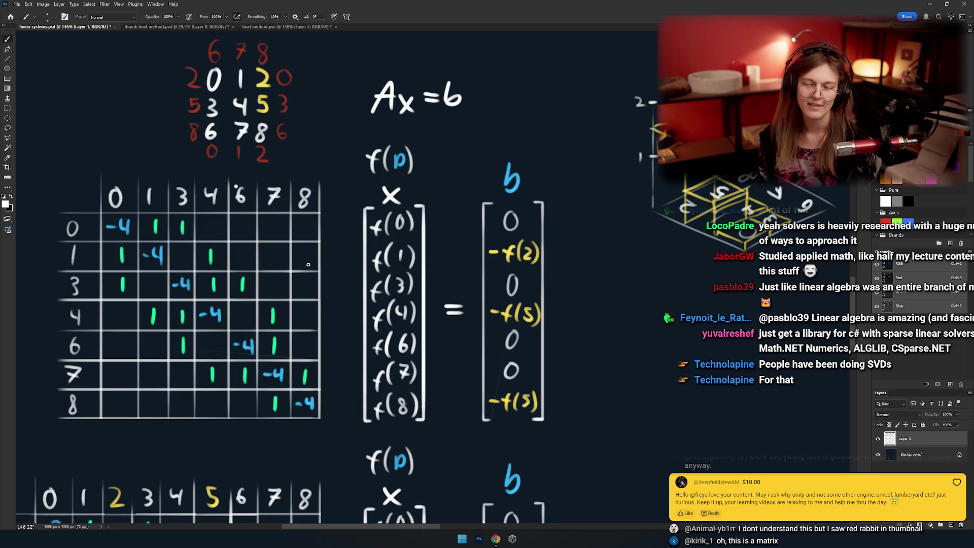
Pan and zoom the view onto the matrix grid, undoing a stray 0 stroke.
left_click_drag(299, 294, 378, 280)
scroll(265, 261, "up", 4)
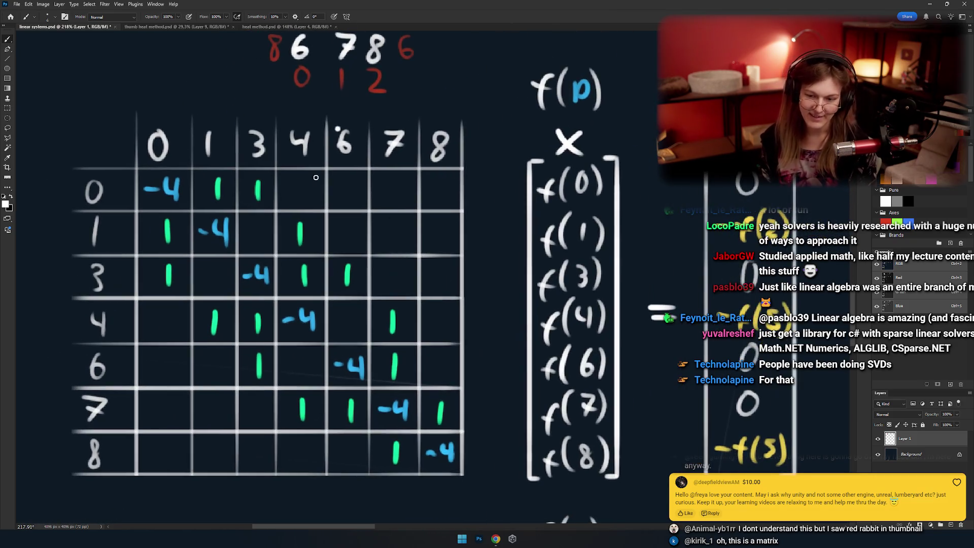
left_click_drag(312, 177, 394, 182)
key("ctrl+z")
key("ctrl+z")
key("ctrl+z")
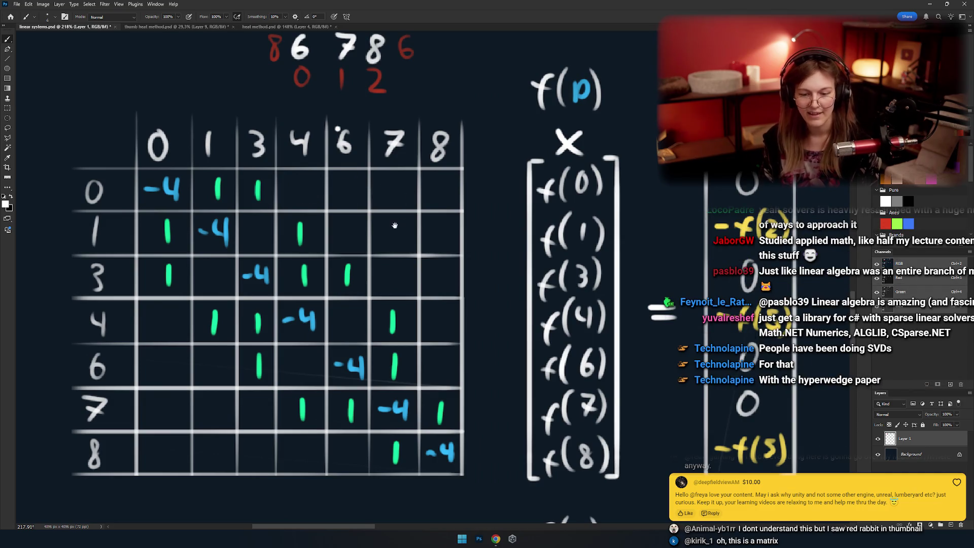
left_click_drag(440, 223, 446, 200)
scroll(437, 203, "down", 1)
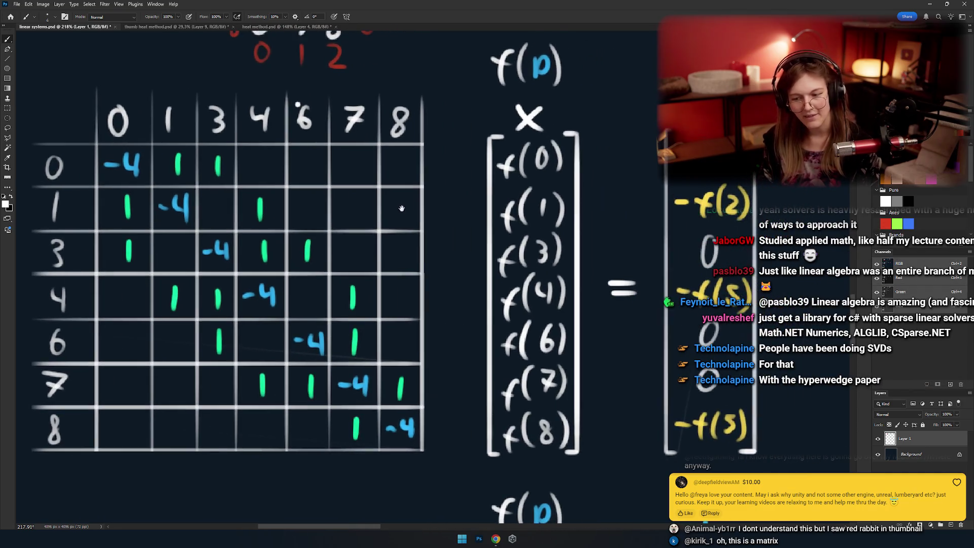
scroll(413, 209, "down", 1)
scroll(396, 214, "down", 1)
left_click_drag(390, 216, 412, 232)
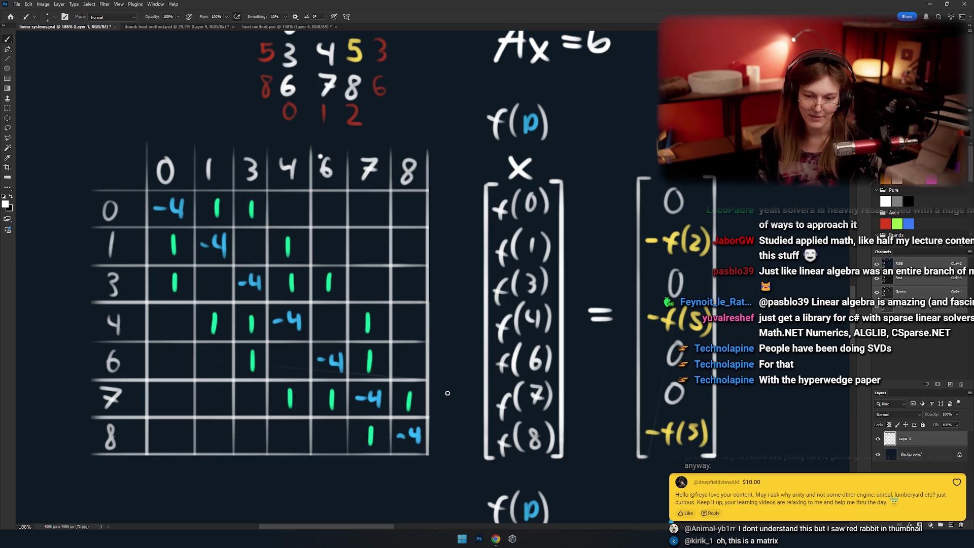
Sketch a diagonal line and a curved arrow across the matrix, then undo both.
left_click_drag(161, 193, 450, 457)
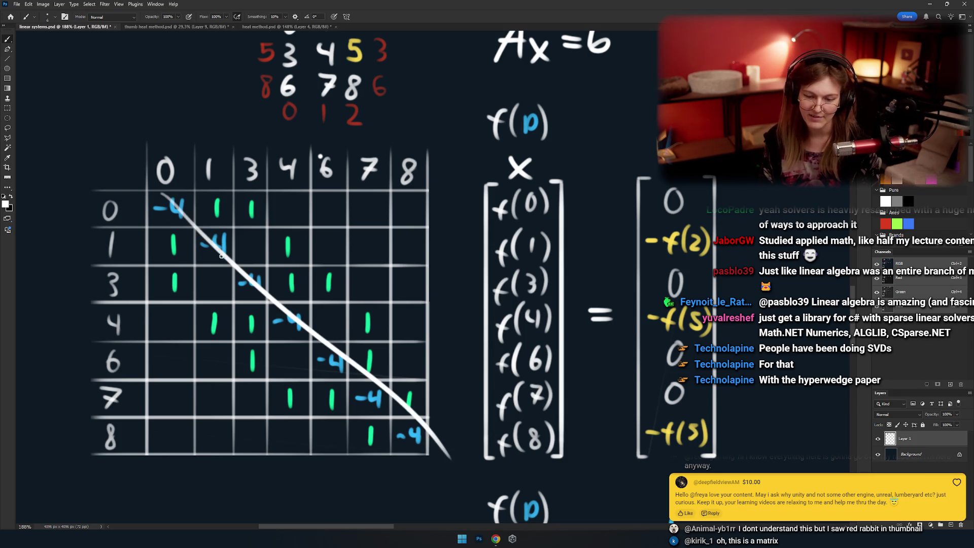
mouse_move(224, 272)
left_mouse_down()
mouse_move(242, 254)
mouse_move(200, 310)
mouse_move(267, 239)
left_mouse_up()
left_click_drag(266, 238, 242, 273)
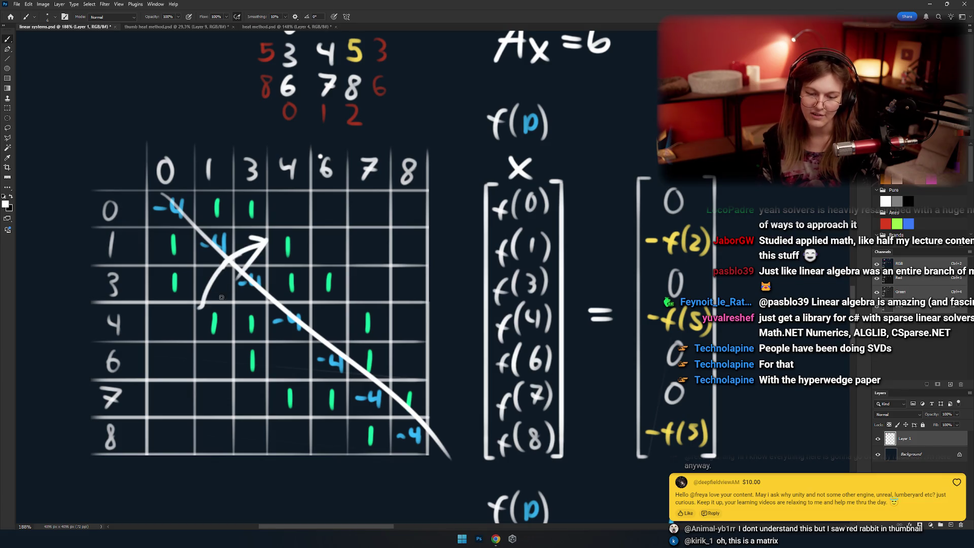
left_click_drag(202, 310, 221, 297)
key("ctrl+z")
key("ctrl+z")
key("ctrl+z")
key("ctrl+z")
key("ctrl+z")
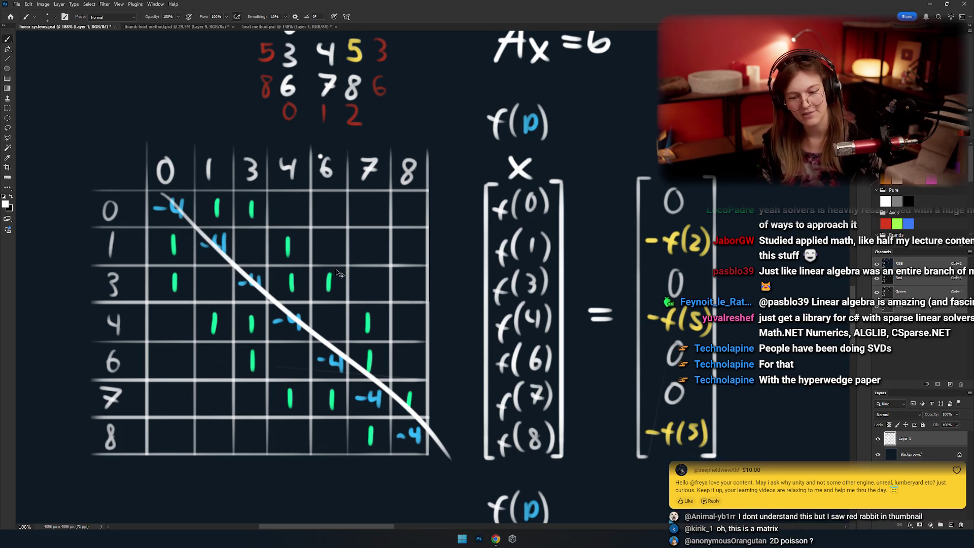
key("ctrl+z")
left_click_drag(331, 268, 291, 253)
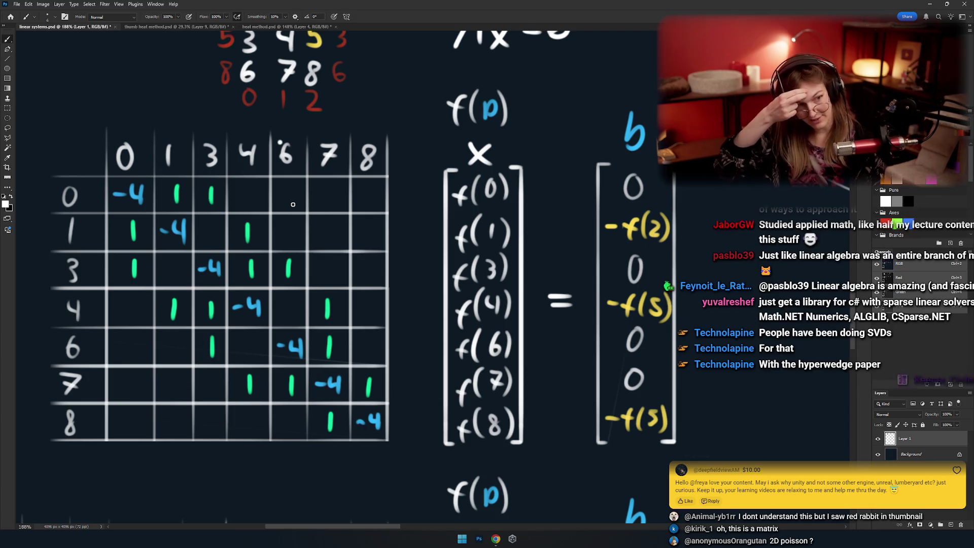
Zoom in on the coefficient matrix and draw a white circle around the whole grid.
mouse_move(293, 204)
left_mouse_down()
mouse_move(416, 307)
mouse_move(441, 304)
left_mouse_up()
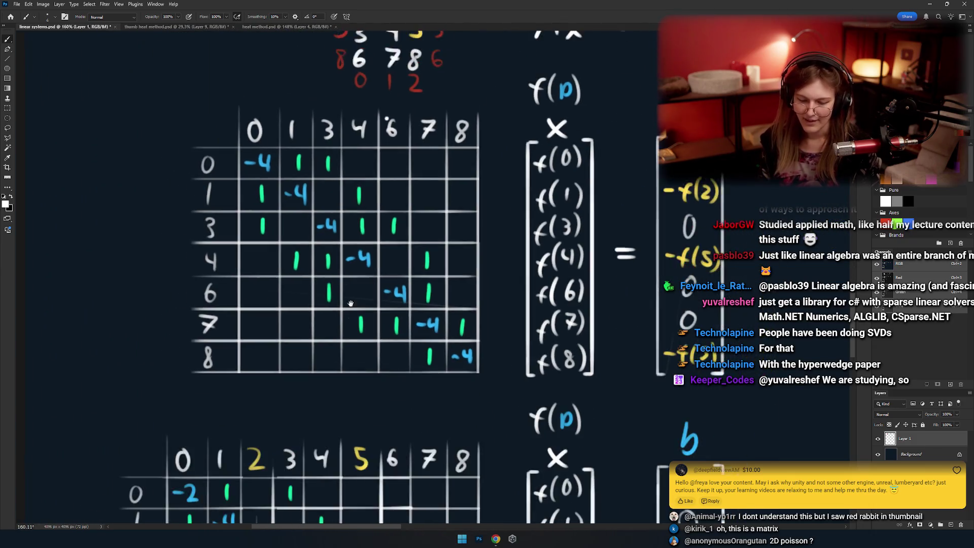
mouse_move(350, 320)
left_mouse_down()
mouse_move(382, 197)
mouse_move(364, 338)
left_mouse_up()
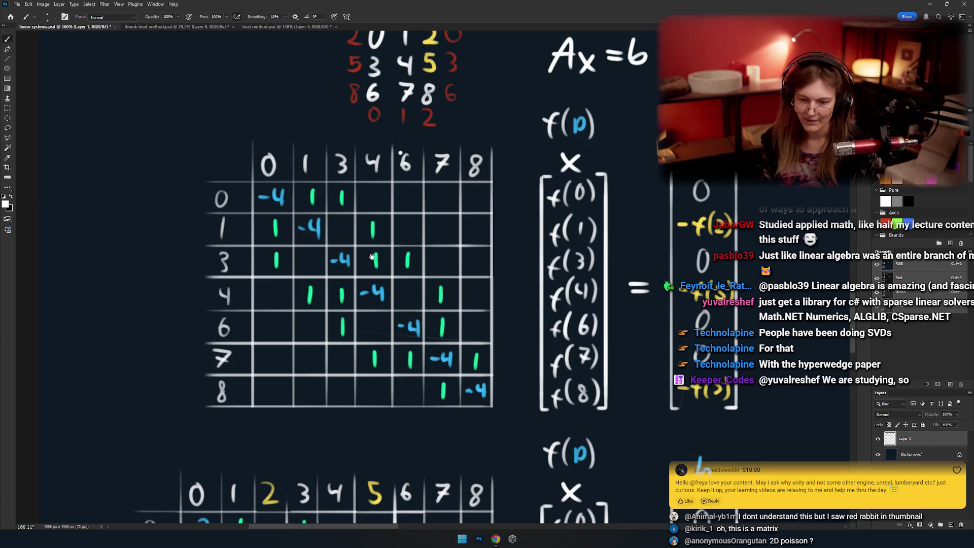
left_click_drag(372, 258, 329, 238)
key("ctrl+plus")
left_click_drag(189, 164, 375, 161)
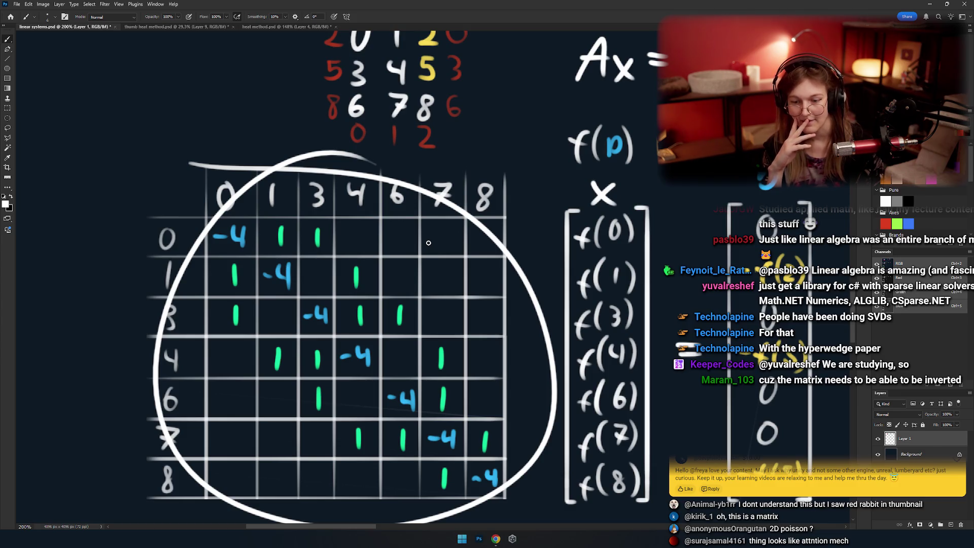
Undo the matrix circle and zoom in on the number grid above it.
key("ctrl+z")
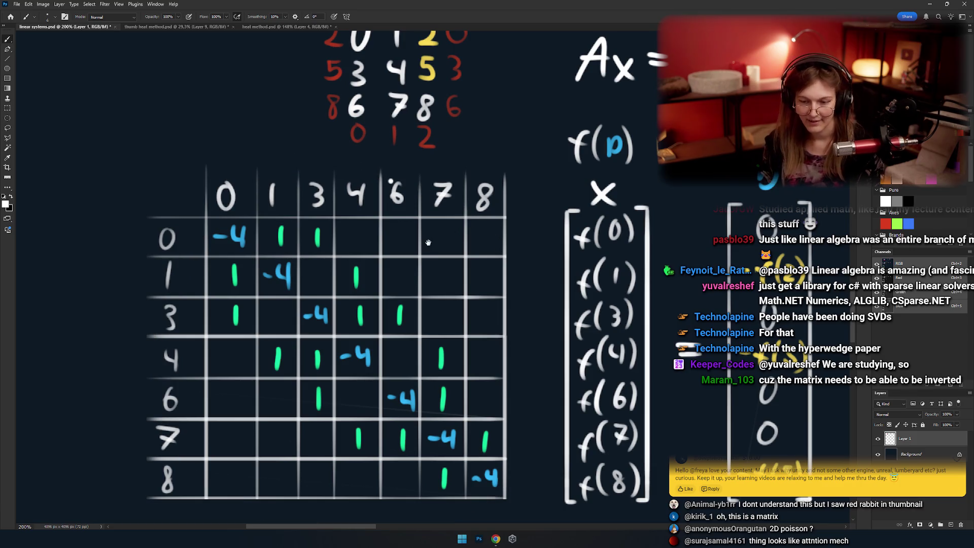
scroll(428, 243, "down", 5)
scroll(291, 282, "up", 6)
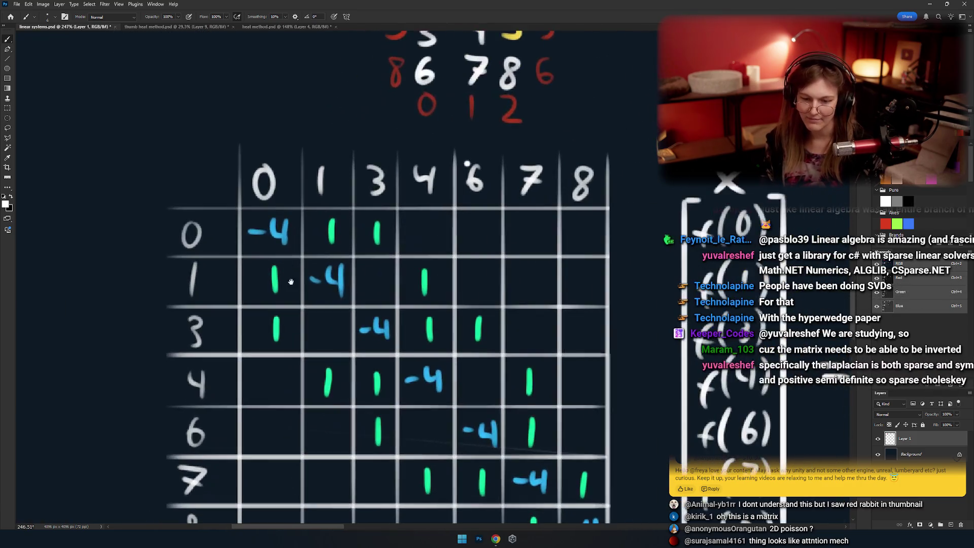
scroll(291, 282, "down", 3)
scroll(274, 254, "up", 1)
scroll(256, 222, "up", 1)
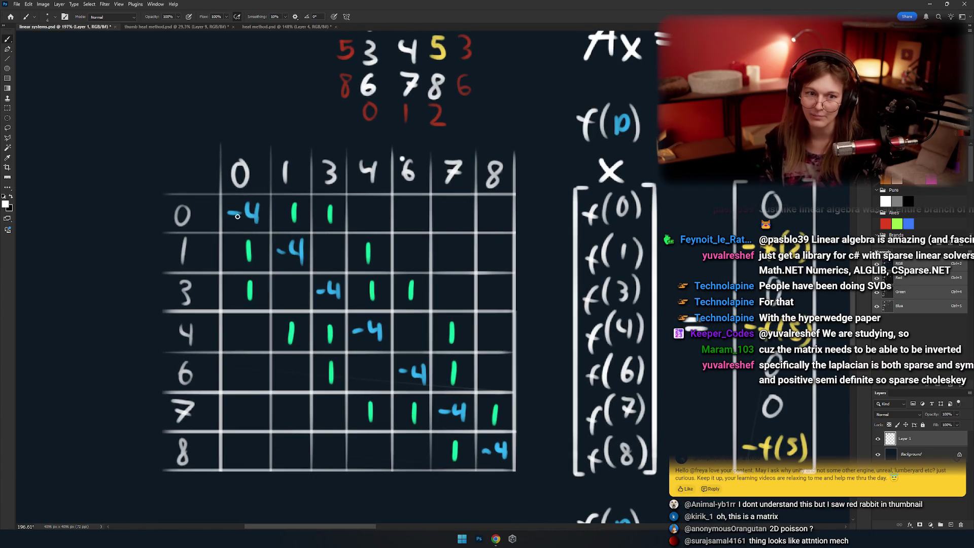
left_click_drag(256, 240, 258, 436)
scroll(320, 174, "up", 4)
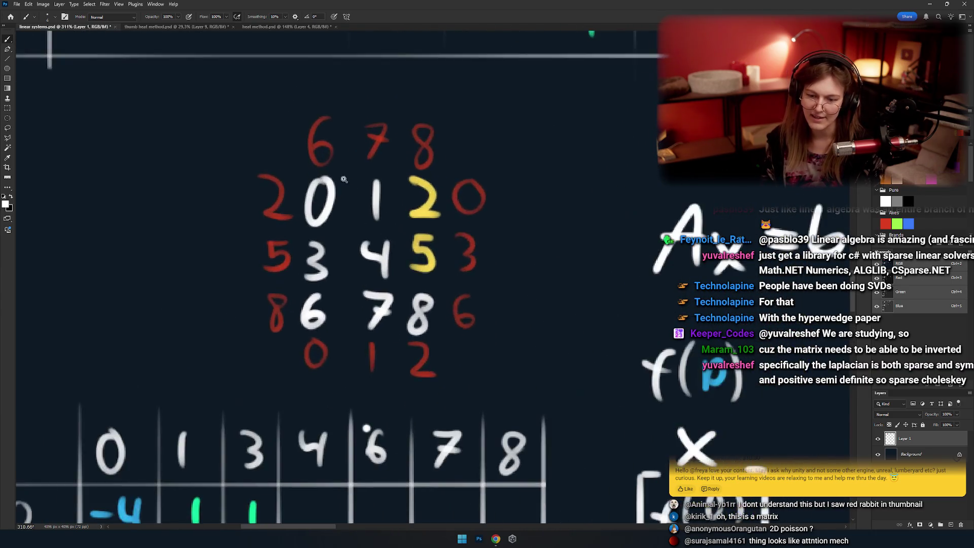
Sketch a line linking 0 and 1, circle the 0, 1, 3, 4 block, then recentre the matrix.
left_click_drag(345, 205, 391, 206)
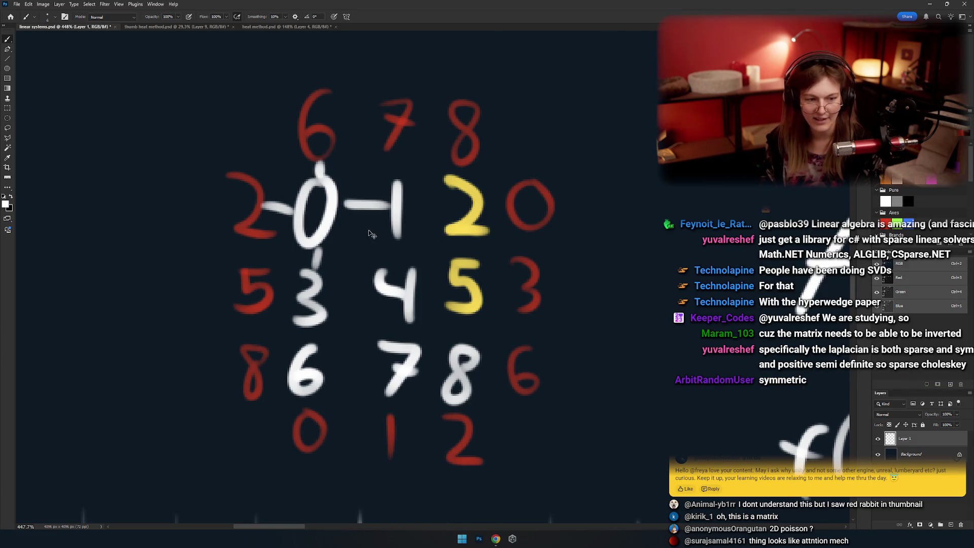
scroll(352, 188, "down", 3)
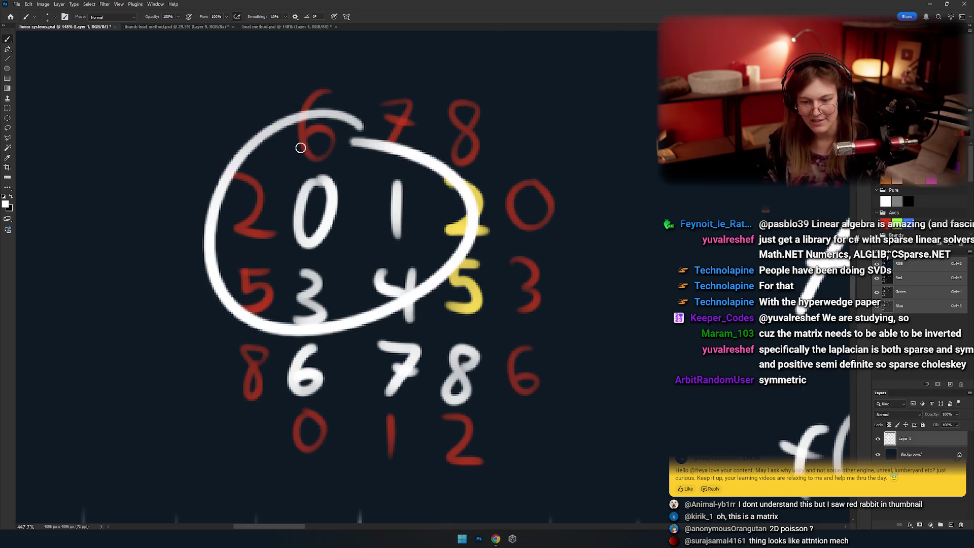
left_click_drag(351, 305, 351, 189)
scroll(352, 188, "down", 2)
mouse_move(263, 391)
left_mouse_down()
mouse_move(349, 290)
mouse_move(320, 259)
mouse_move(323, 310)
left_mouse_up()
scroll(349, 289, "up", 3)
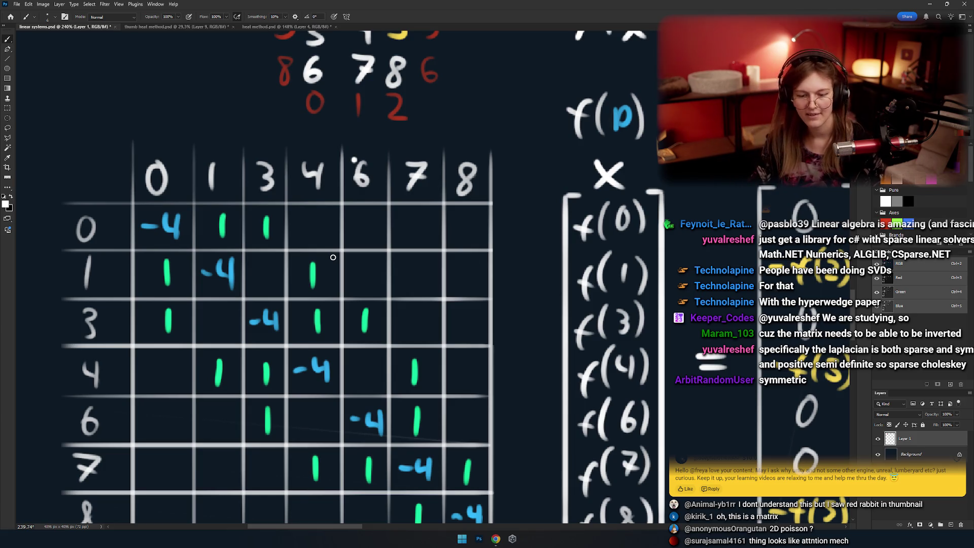
Temporarily circle the 1 entries in rows 0, 1 and 3 plus row 0 and column 1 labels, undoing each.
mouse_move(241, 213)
left_mouse_down()
mouse_move(336, 305)
mouse_move(325, 247)
left_mouse_up()
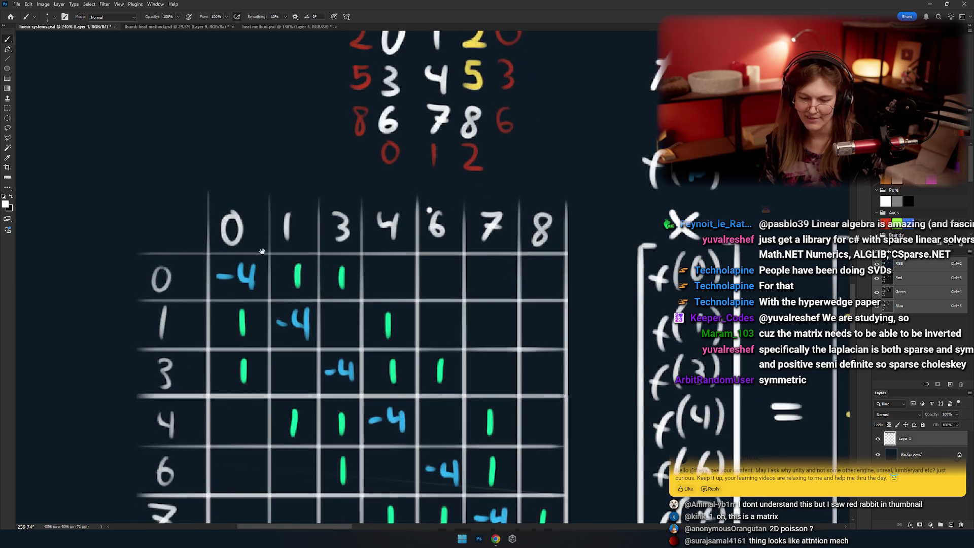
scroll(351, 258, "up", 2)
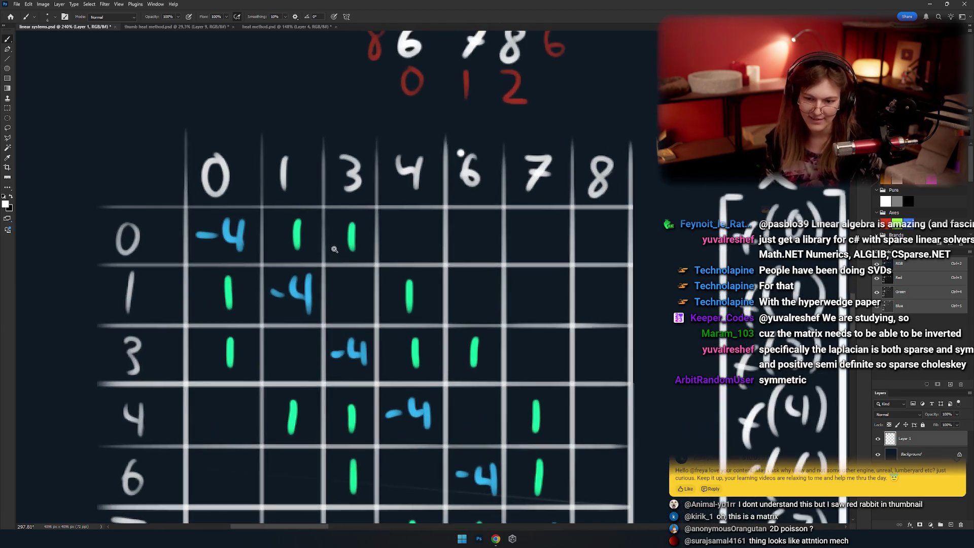
left_click_drag(364, 213, 354, 263)
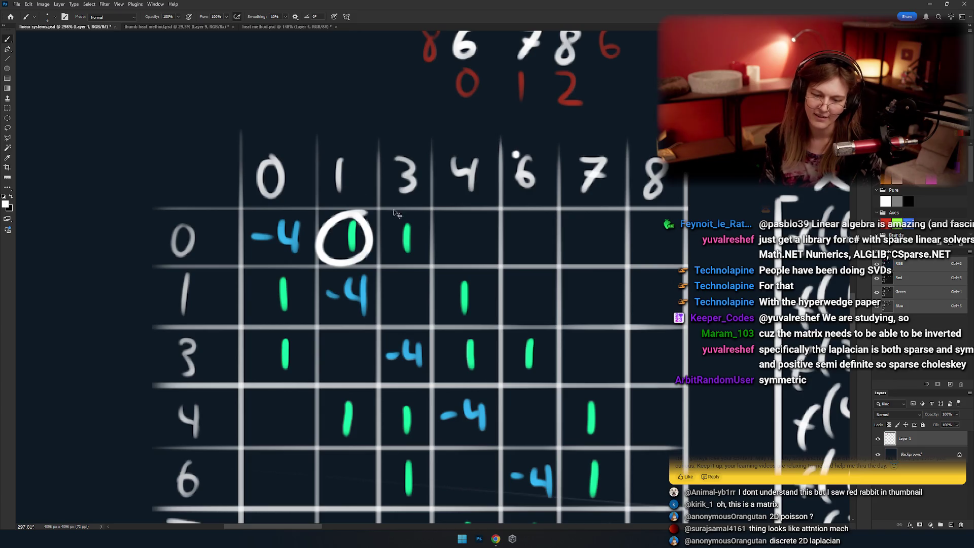
key("ctrl+z")
left_click_drag(405, 222, 412, 236)
left_click_drag(201, 231, 193, 279)
key("ctrl+z")
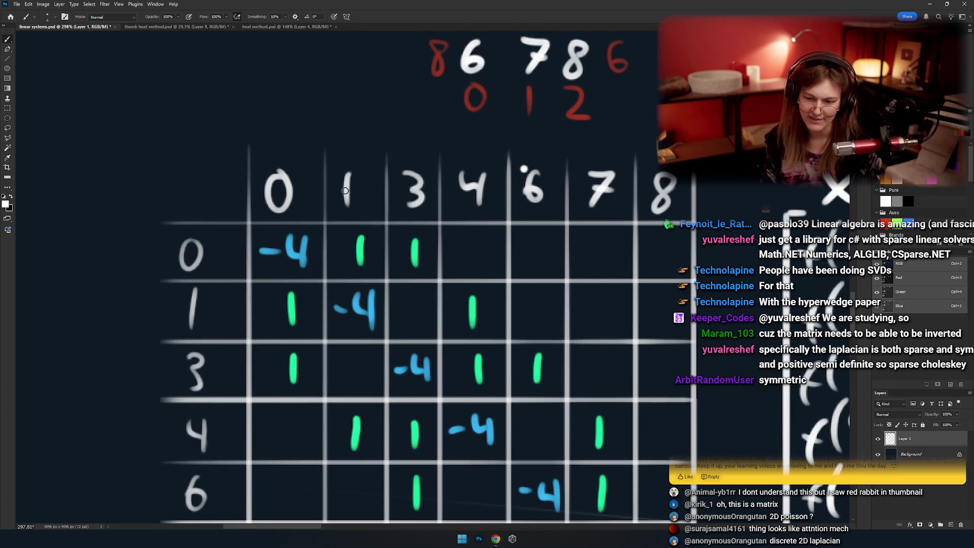
left_click_drag(365, 155, 361, 224)
key("ctrl+z")
key("ctrl+z")
mouse_move(393, 260)
left_mouse_down()
mouse_move(352, 226)
mouse_move(378, 196)
left_mouse_up()
key("ctrl+z")
left_click_drag(428, 253, 422, 256)
key("ctrl+z")
left_click_drag(439, 312, 431, 315)
Temporarily circle the row 3, column 6 entry, its column header and row label, undoing each.
key("ctrl+z")
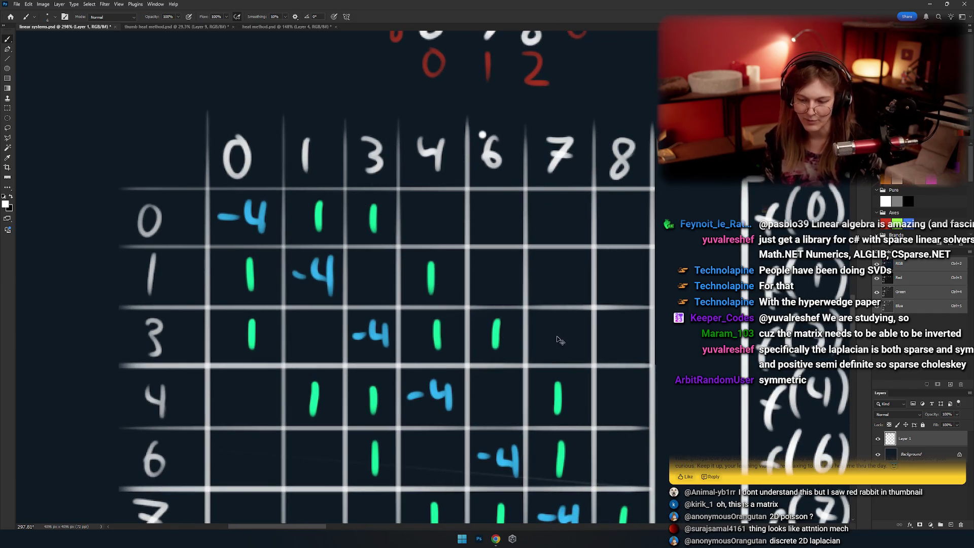
mouse_move(534, 334)
left_mouse_down()
mouse_move(462, 334)
mouse_move(505, 334)
mouse_move(492, 299)
mouse_move(416, 322)
mouse_move(403, 317)
left_mouse_up()
key("ctrl+z")
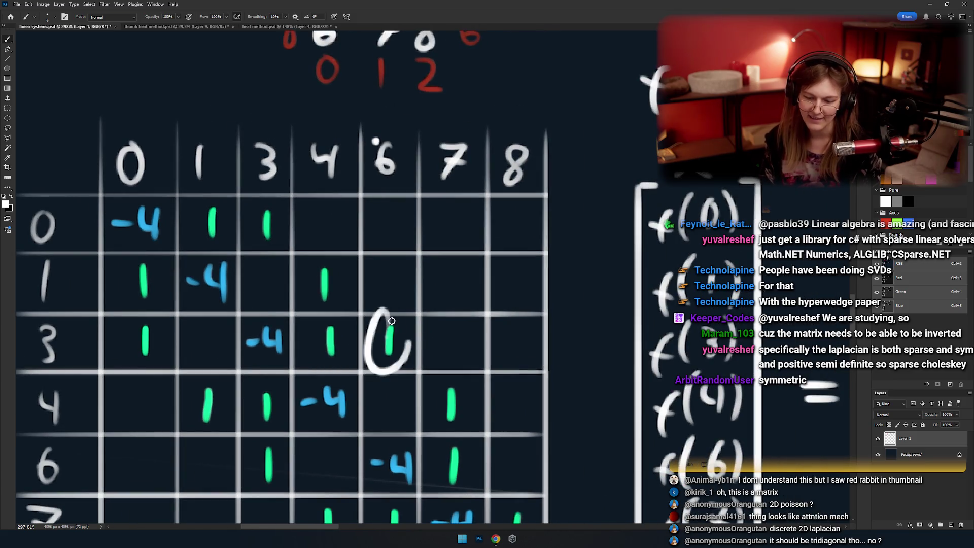
left_click_drag(382, 284, 432, 269)
key("ctrl+z")
left_click_drag(436, 121, 432, 119)
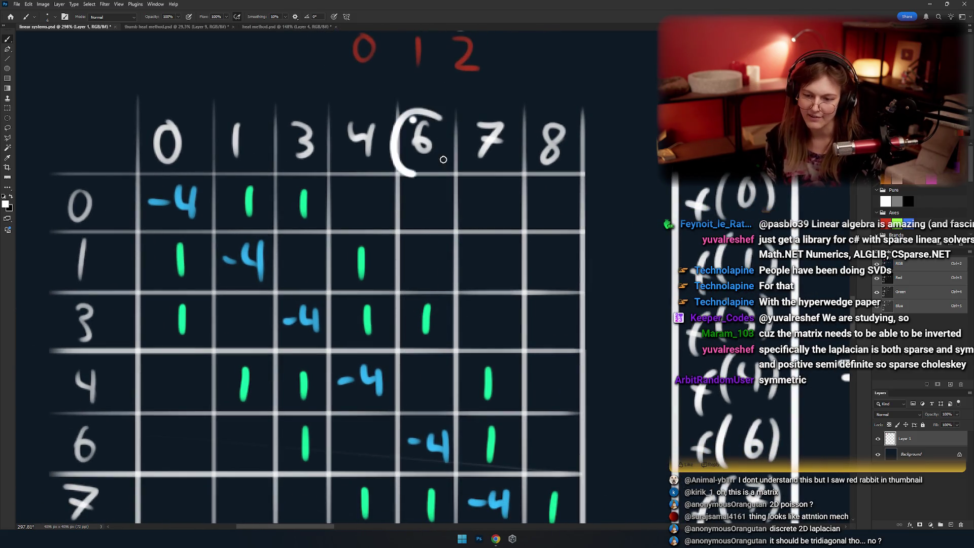
key("ctrl+z")
left_click_drag(234, 336, 265, 323)
left_click_drag(137, 282, 143, 284)
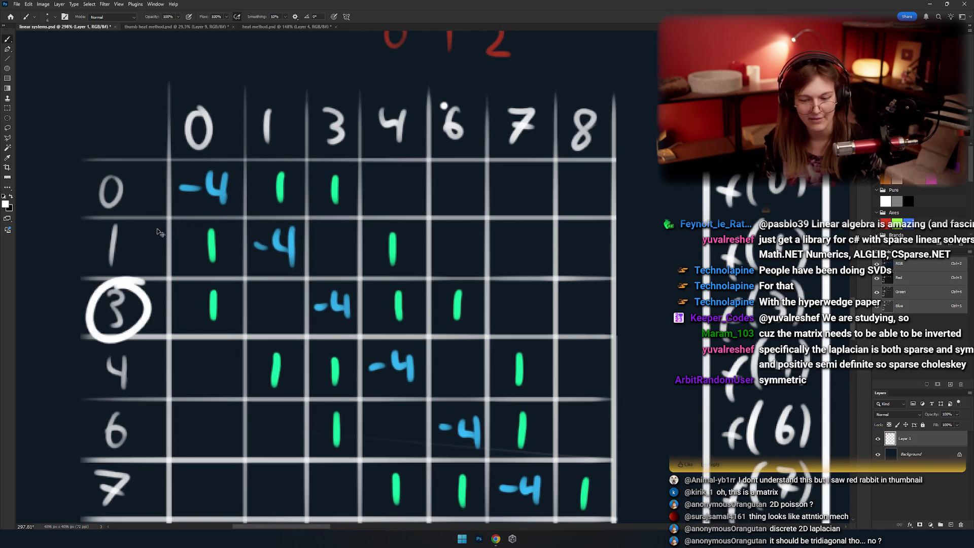
key("ctrl+z")
Circle and undo the 3 and 6 in the number grid, then zoom out to show the matrix table.
left_click_drag(403, 31, 387, 296)
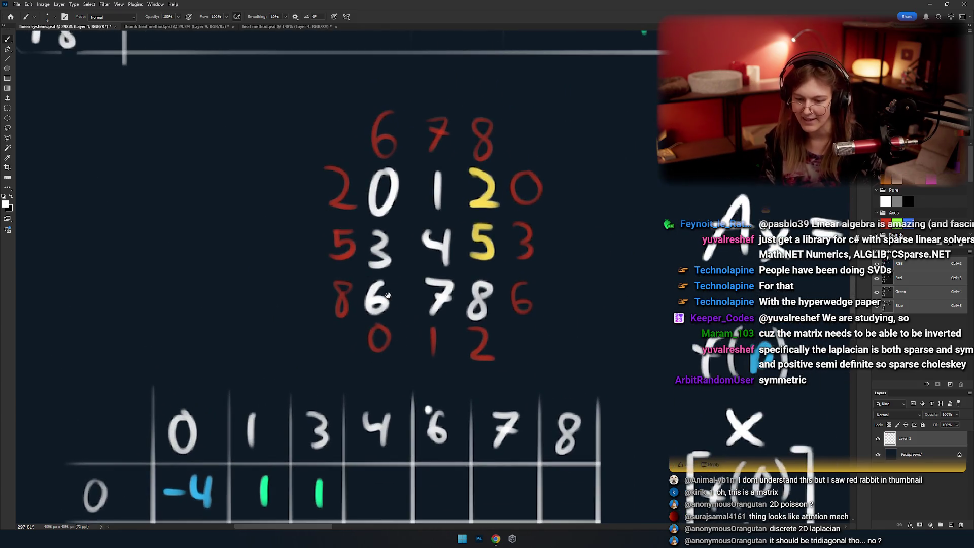
scroll(388, 296, "up", 4)
left_click_drag(401, 152, 446, 299)
key("ctrl+z")
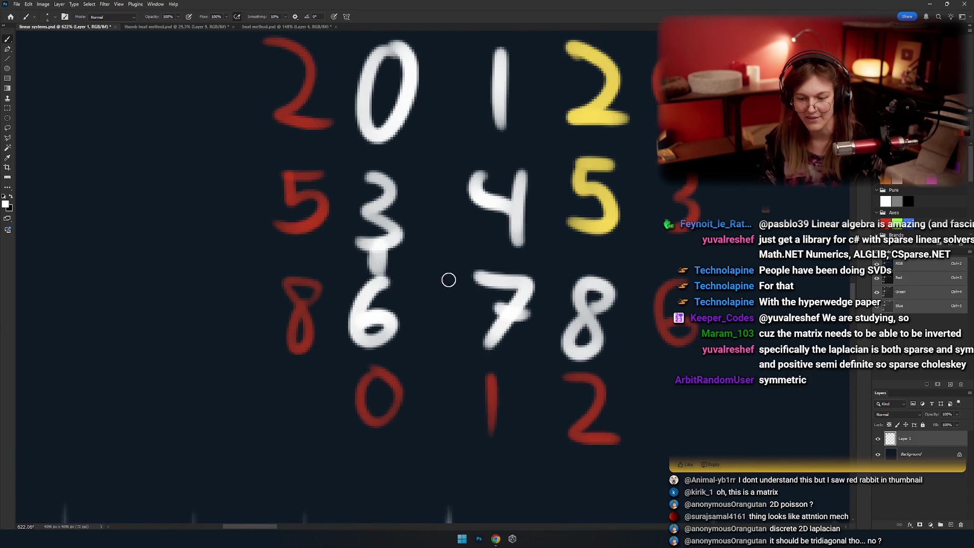
scroll(384, 317, "down", 5)
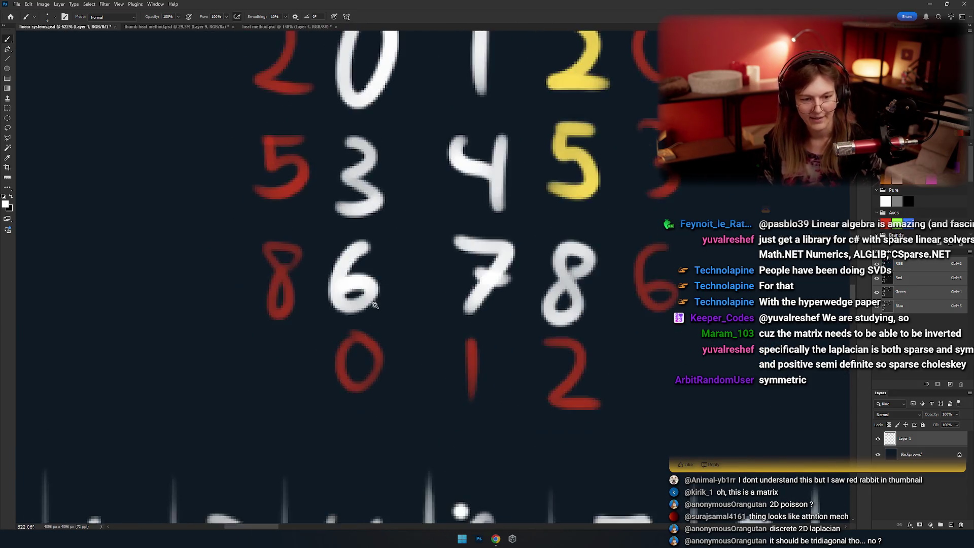
left_click_drag(384, 318, 371, 258)
scroll(371, 258, "up", 1)
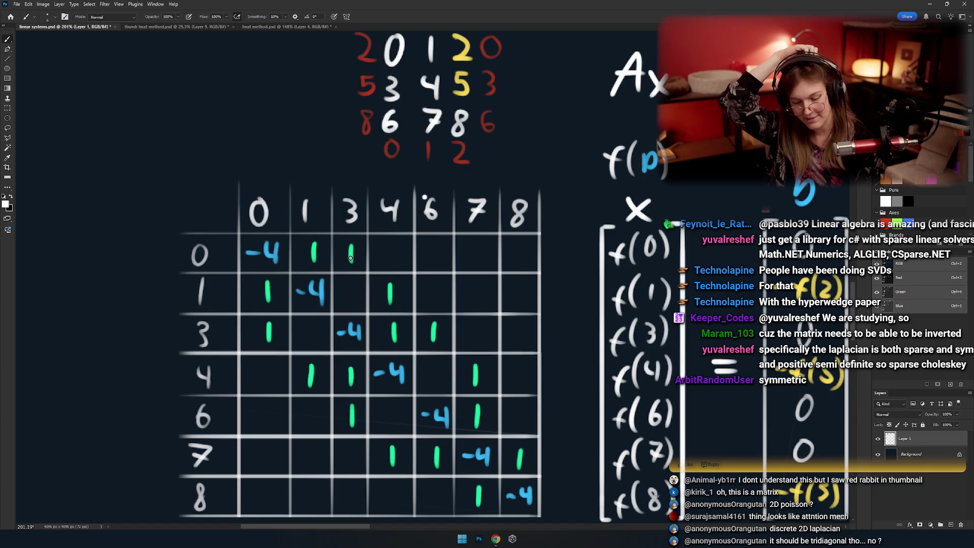
Draw circled node A with an edge up to a circled node B.
left_click_drag(283, 187, 375, 308)
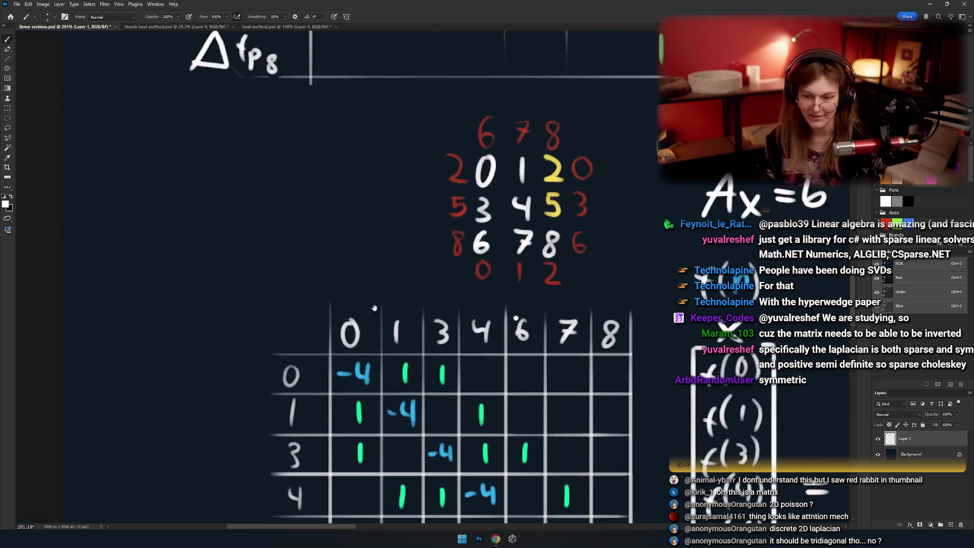
scroll(374, 308, "up", 4)
mouse_move(254, 238)
left_mouse_down()
mouse_move(206, 319)
mouse_move(253, 236)
left_mouse_up()
left_click_drag(203, 297, 231, 284)
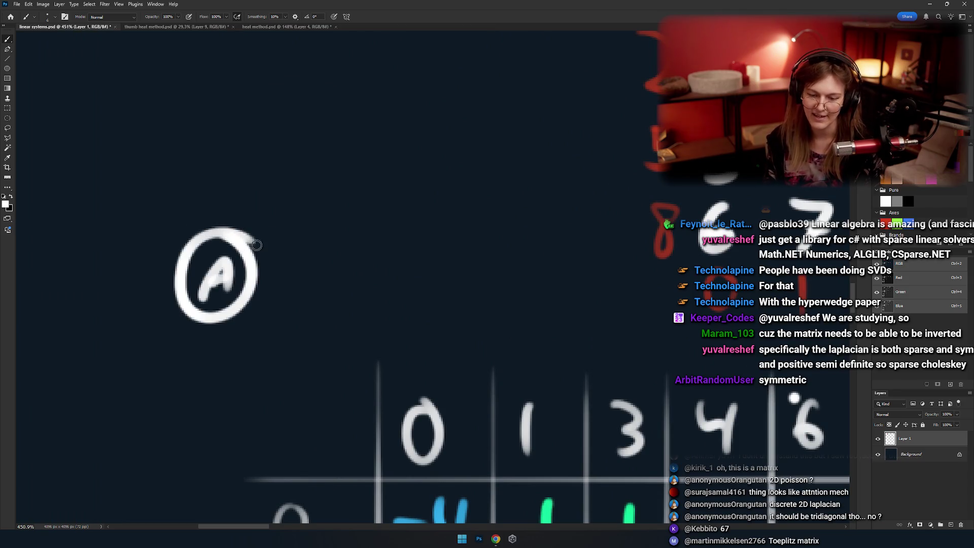
left_click_drag(251, 244, 350, 176)
left_click_drag(388, 132, 381, 195)
left_click_drag(386, 133, 386, 196)
mouse_move(353, 175)
left_mouse_down()
mouse_move(398, 109)
mouse_move(355, 180)
left_mouse_up()
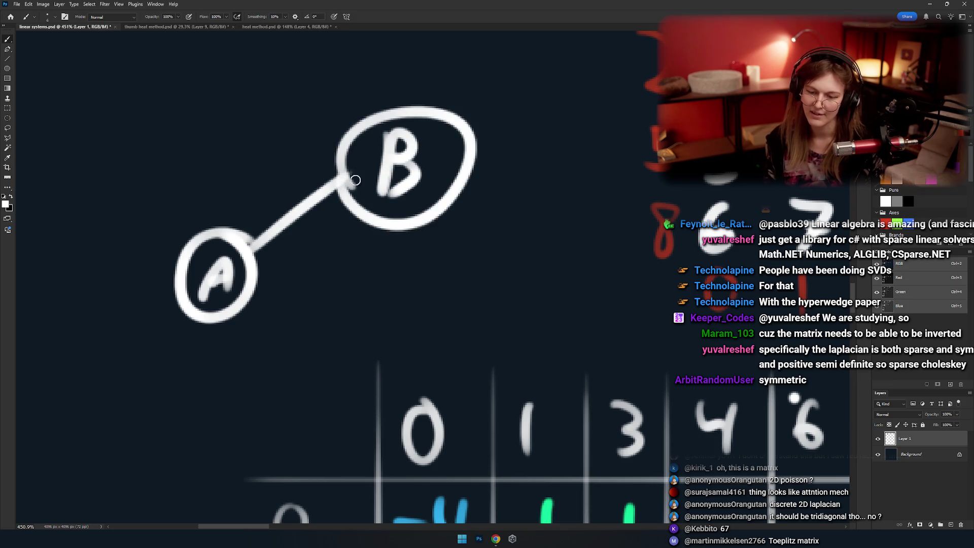
key("ctrl+z")
Add circled node C joined to B and to A, then pan to see the graph beside the grid.
left_click_drag(392, 219, 427, 287)
mouse_move(381, 199)
left_mouse_down()
mouse_move(414, 200)
mouse_move(312, 178)
left_mouse_up()
left_click_drag(258, 130, 249, 178)
mouse_move(244, 81)
left_mouse_down()
mouse_move(254, 99)
mouse_move(254, 87)
left_mouse_up()
key("ctrl+z")
left_click_drag(265, 232, 281, 305)
mouse_move(427, 134)
left_mouse_down()
mouse_move(460, 200)
mouse_move(318, 198)
mouse_move(332, 223)
left_mouse_up()
scroll(365, 234, "down", 5)
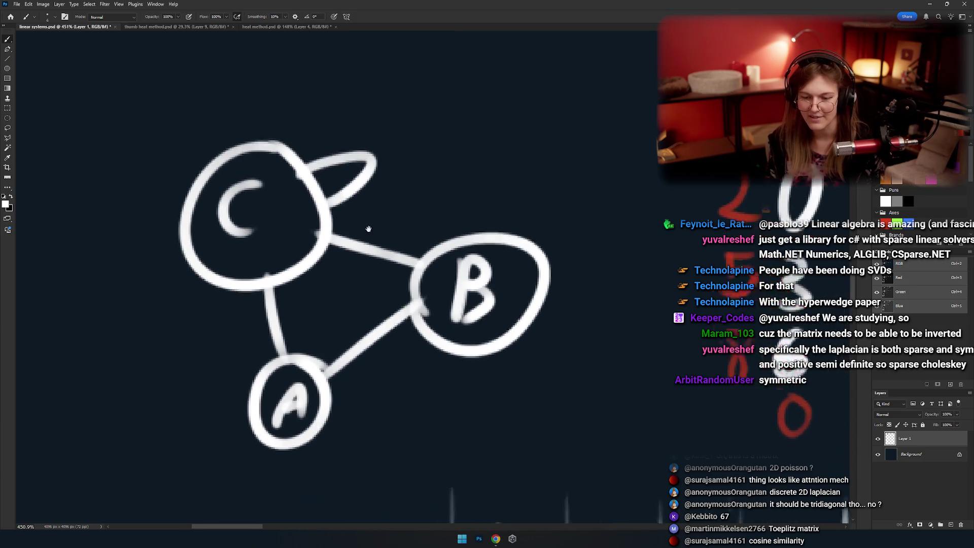
scroll(358, 235, "up", 2)
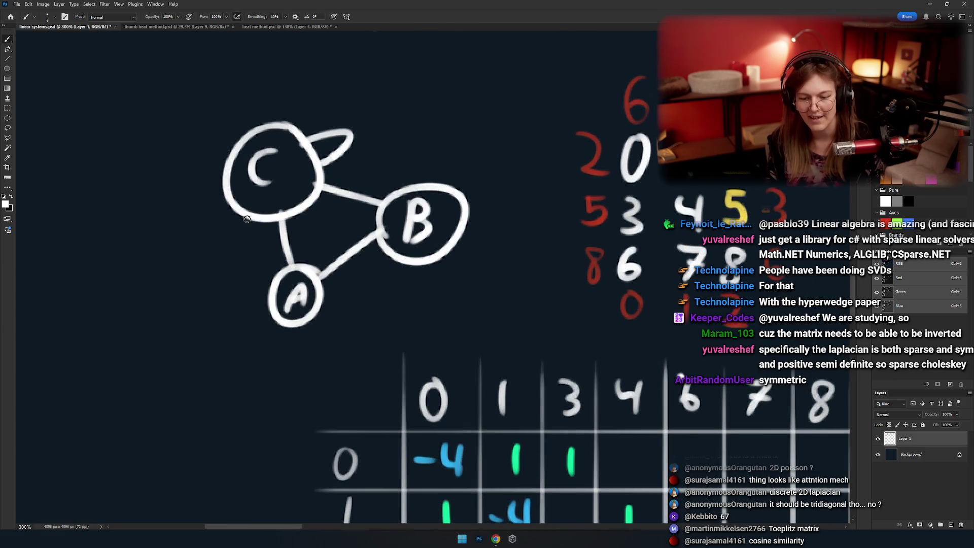
scroll(293, 237, "up", 2)
left_click_drag(436, 331, 386, 314)
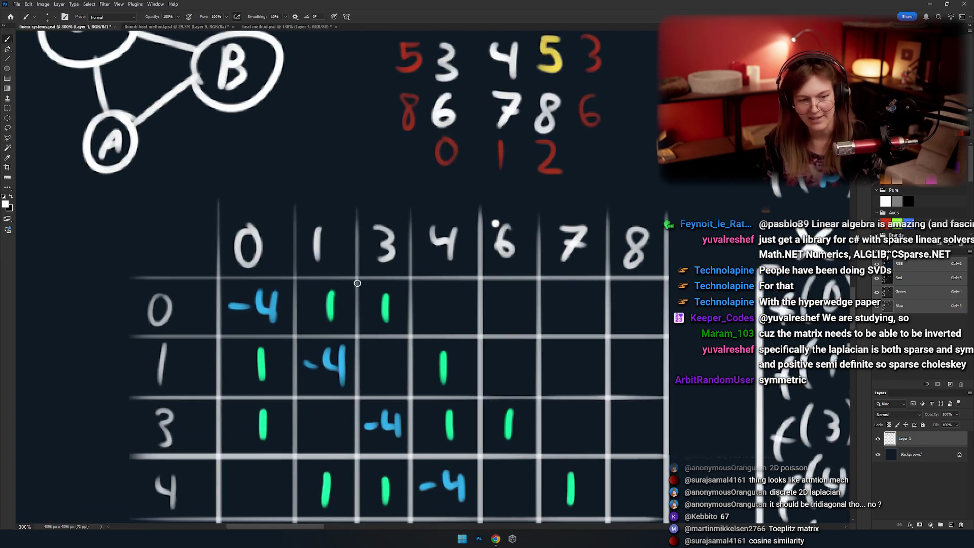
key("ctrl+z")
key("ctrl+z")
key("ctrl+z")
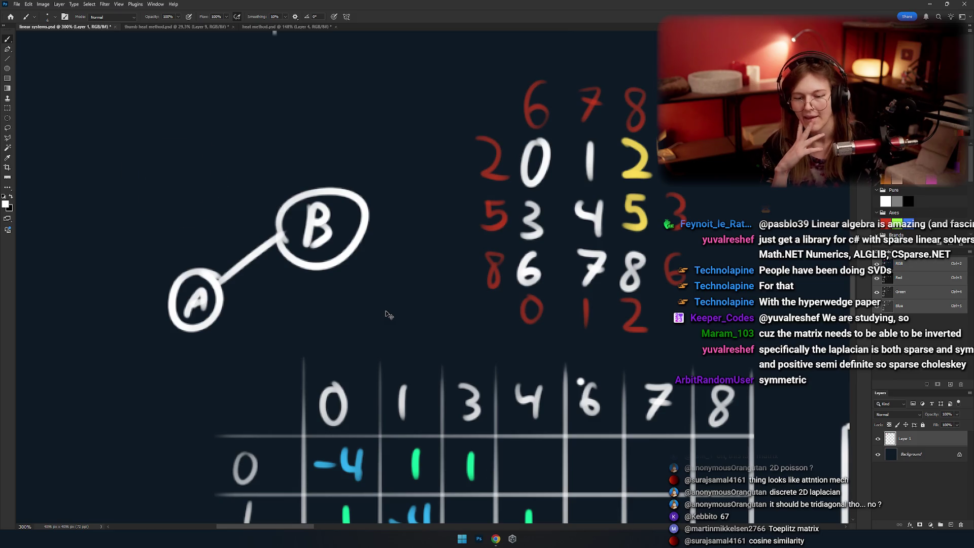
key("ctrl+z")
key("ctrl+z")
key("ctrl+z")
key("ctrl+z")
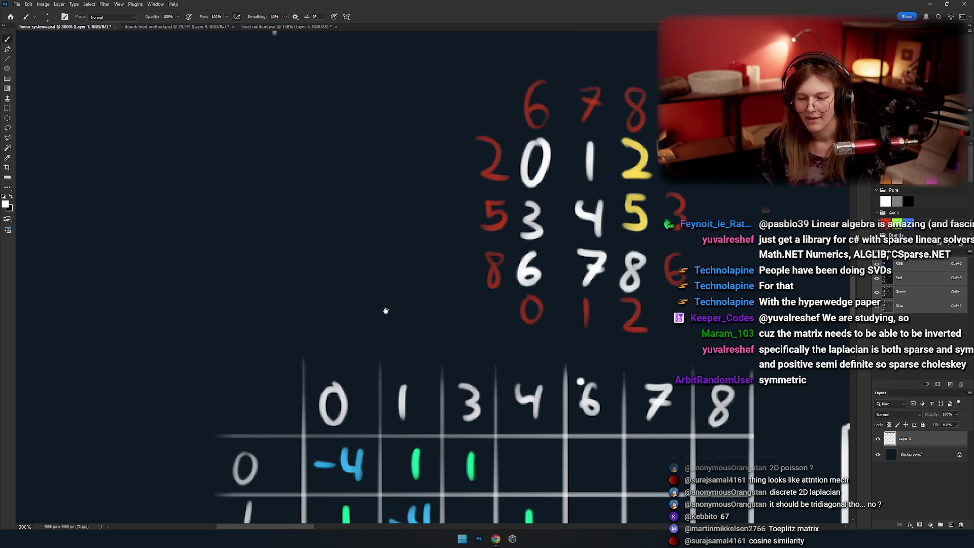
scroll(386, 310, "down", 10)
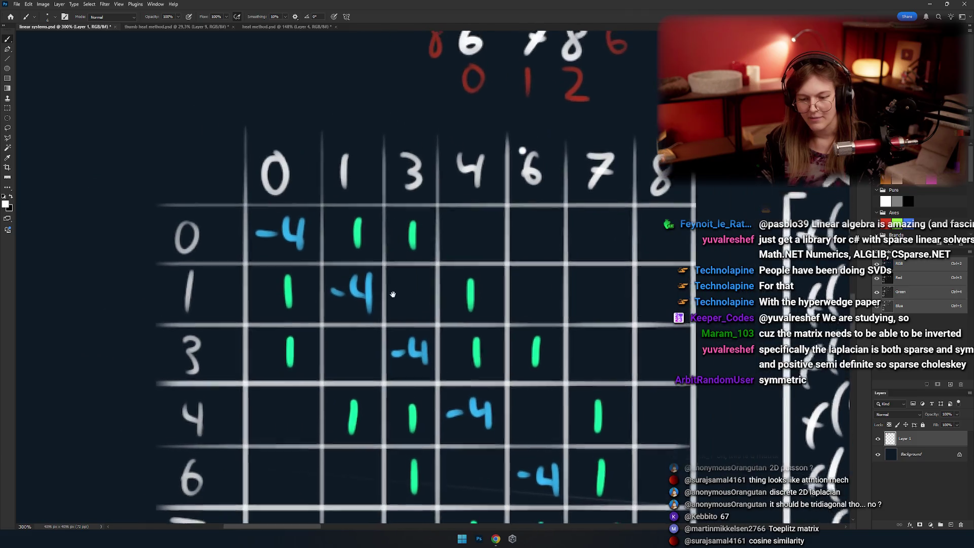
scroll(393, 294, "up", 2)
scroll(380, 194, "up", 2)
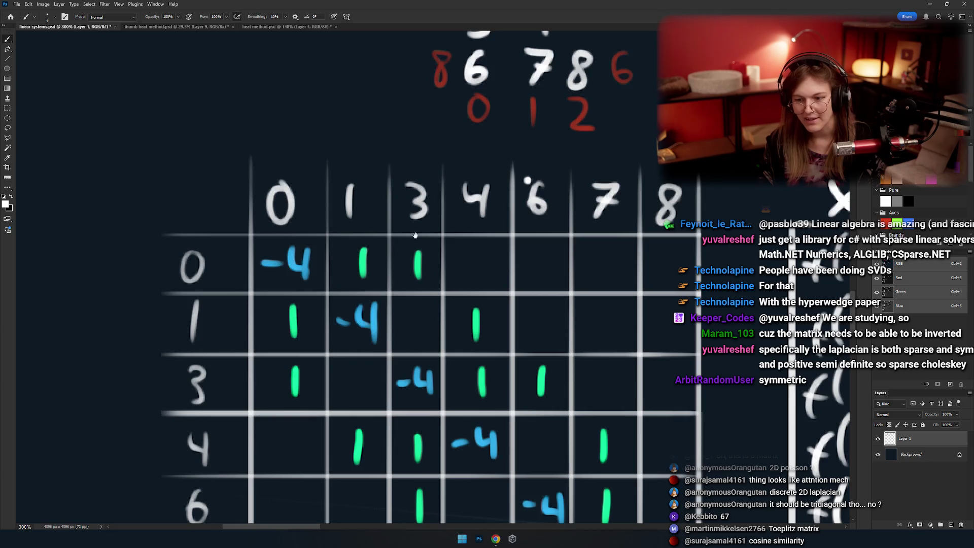
left_click_drag(415, 235, 344, 324)
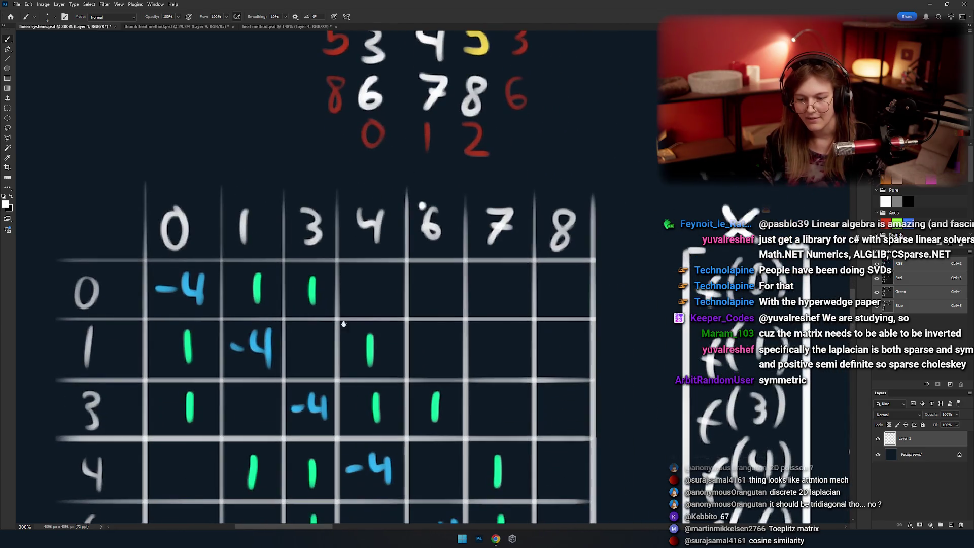
mouse_move(360, 361)
left_mouse_down()
mouse_move(382, 336)
mouse_move(383, 303)
left_mouse_up()
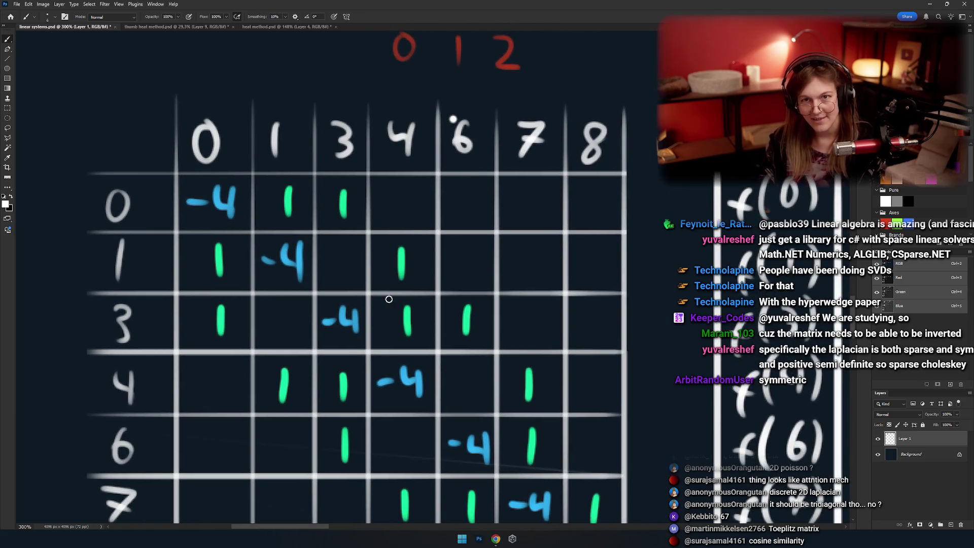
left_click_drag(293, 190, 421, 363)
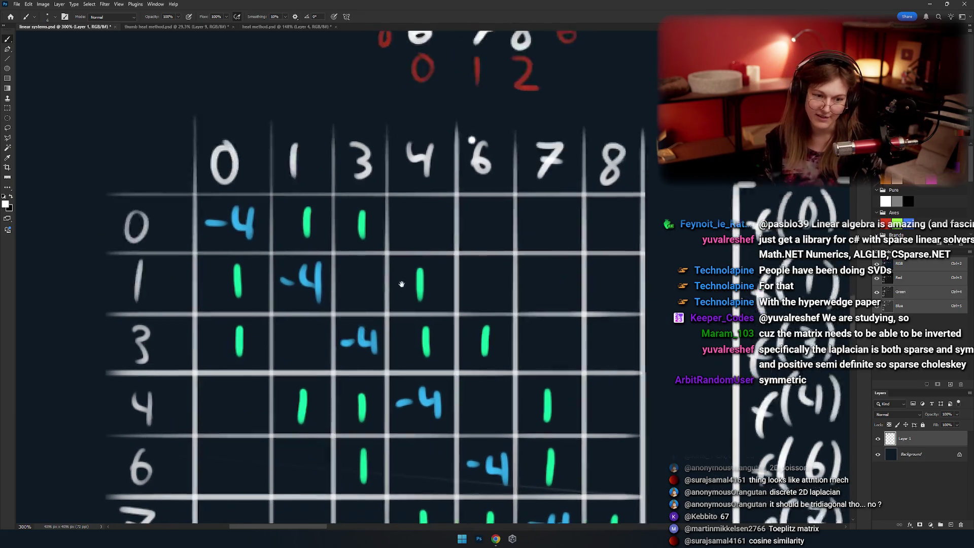
left_click_drag(198, 182, 284, 146)
left_click_drag(284, 125, 221, 99)
left_click_drag(213, 61, 223, 77)
mouse_move(381, 268)
left_mouse_down()
mouse_move(441, 280)
mouse_move(334, 326)
left_mouse_up()
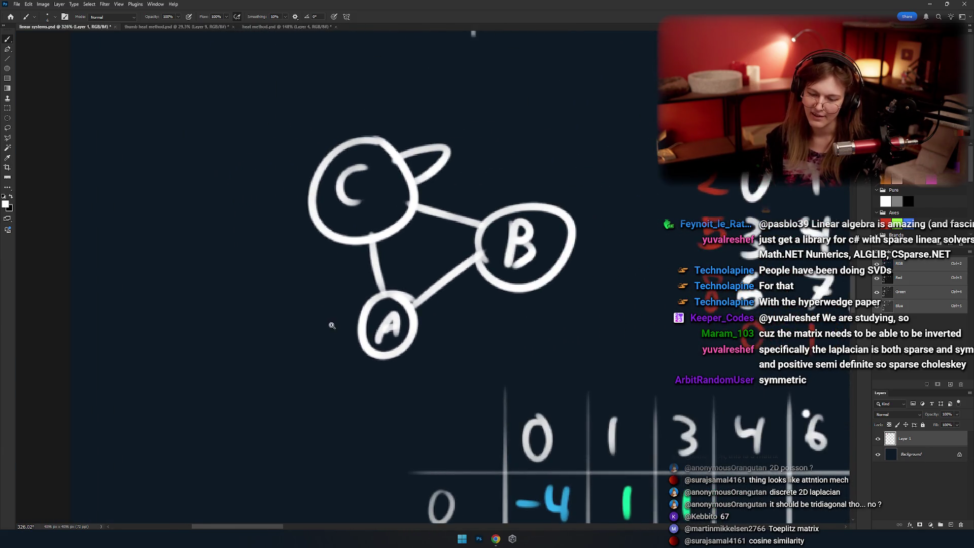
Draw circled nodes D and E, each joined to node A by an edge.
scroll(334, 326, "up", 1)
left_click_drag(206, 351, 208, 354)
left_click_drag(225, 273, 218, 277)
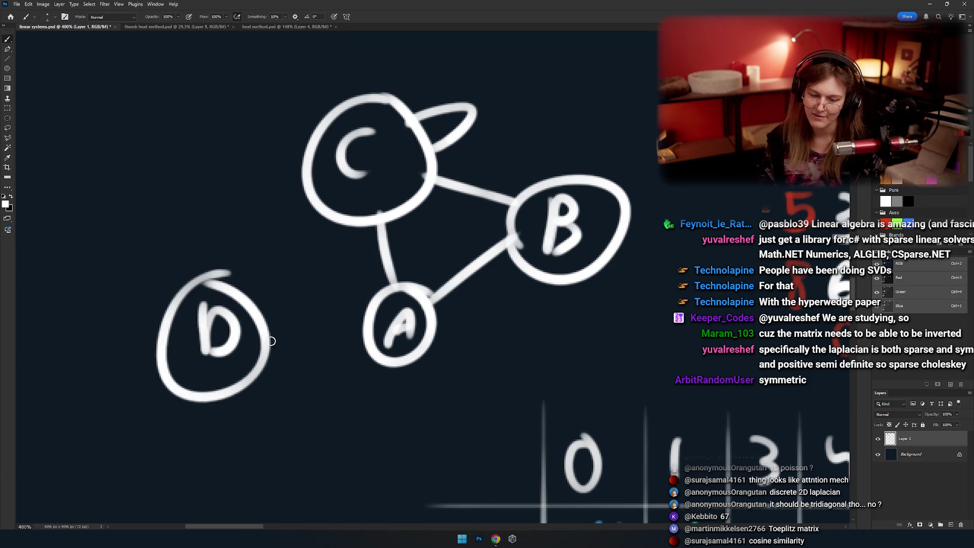
mouse_move(269, 345)
left_mouse_down()
mouse_move(400, 332)
mouse_move(376, 311)
left_mouse_up()
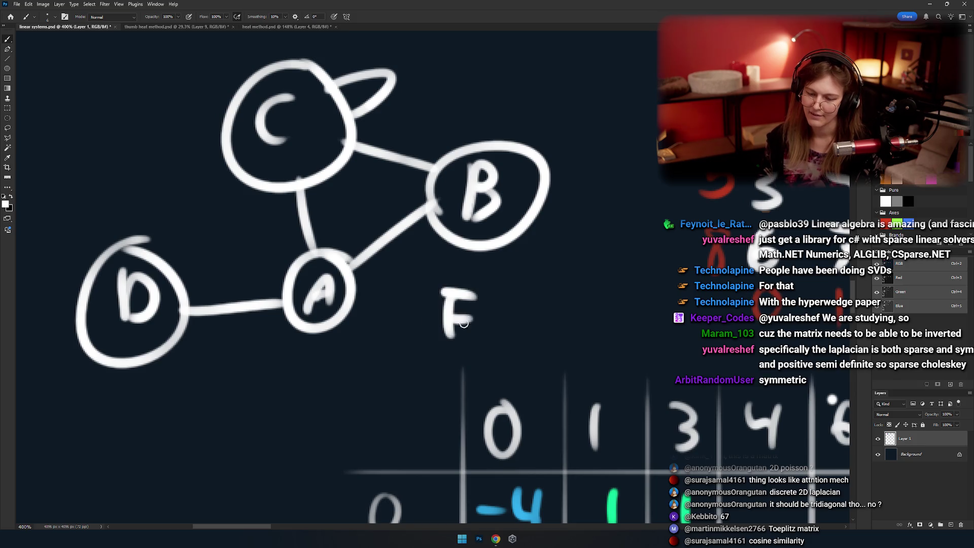
mouse_move(451, 343)
left_mouse_down()
mouse_move(493, 280)
mouse_move(472, 271)
left_mouse_up()
key("ctrl+z")
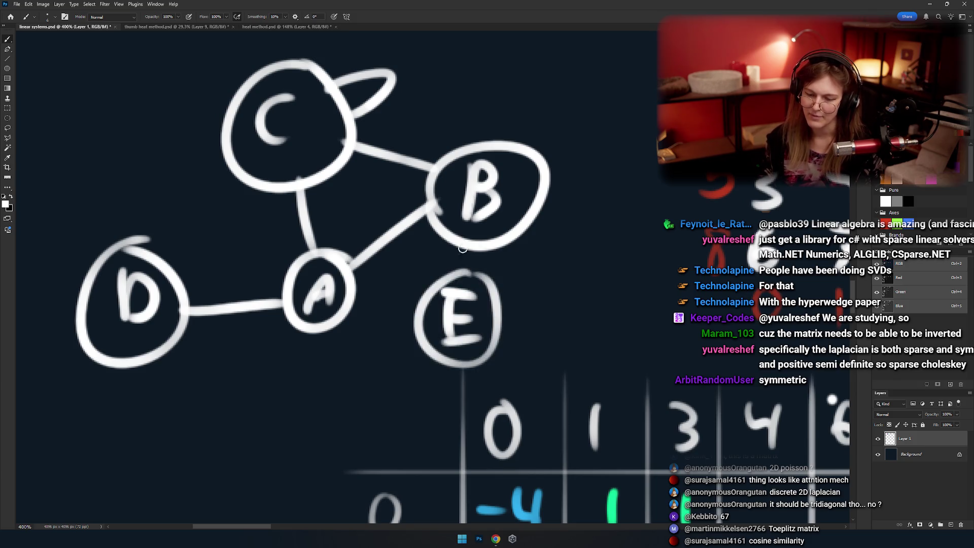
left_click_drag(421, 319, 351, 310)
left_click_drag(380, 222, 415, 257)
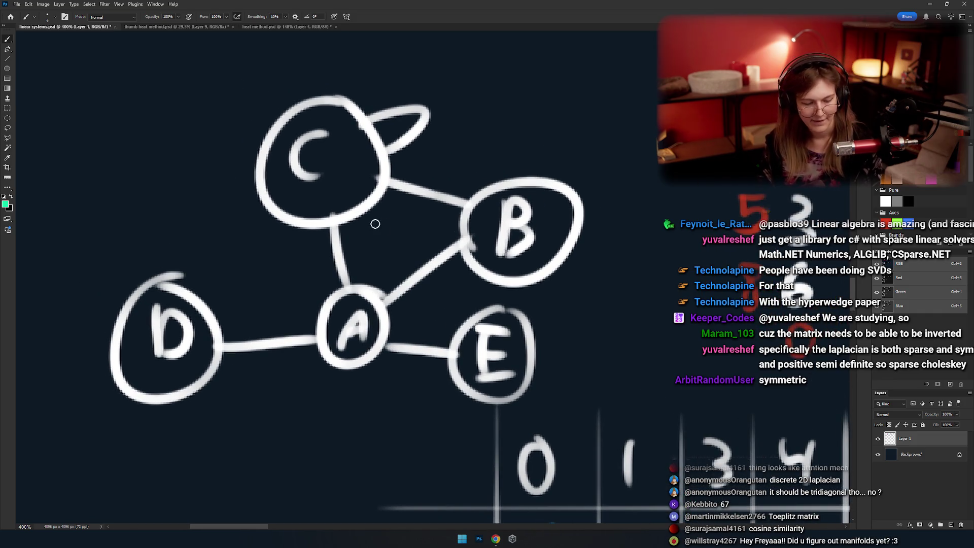
left_click_drag(375, 294, 475, 289)
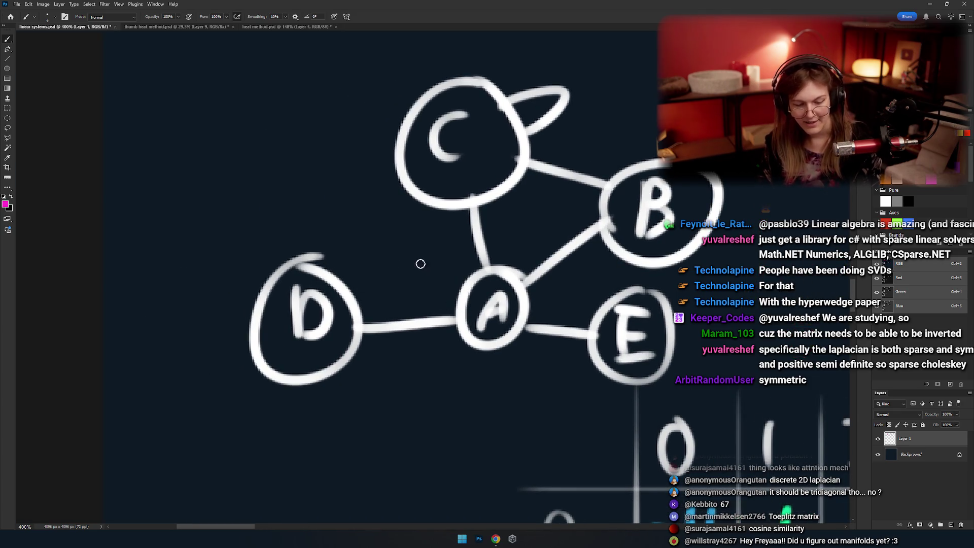
In green, write the degrees beside each node: C 2, B 2, A 4, E 1, D 1.
left_click(897, 221)
left_click_drag(481, 218, 410, 270)
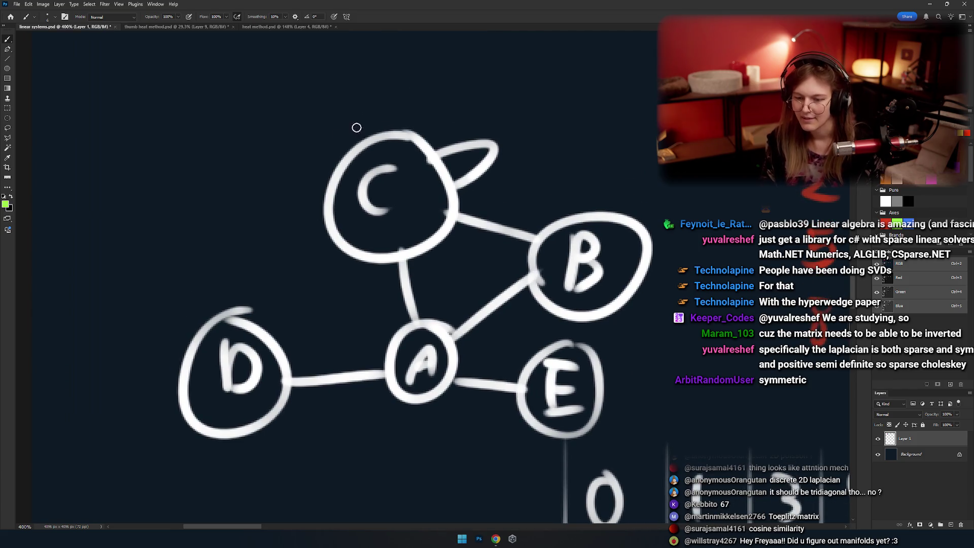
left_click_drag(401, 198, 432, 228)
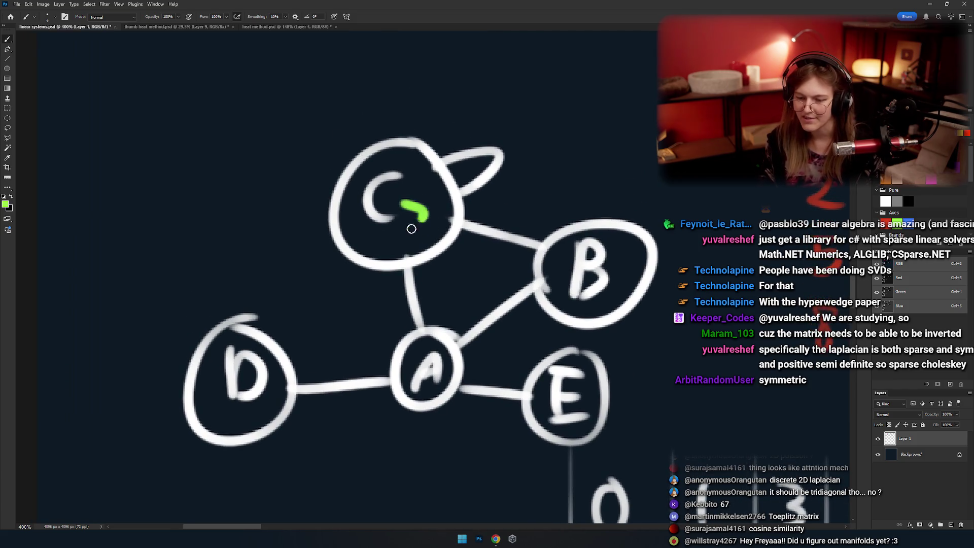
mouse_move(625, 233)
left_mouse_down()
mouse_move(583, 206)
mouse_move(591, 236)
left_mouse_up()
left_click_drag(429, 304, 440, 243)
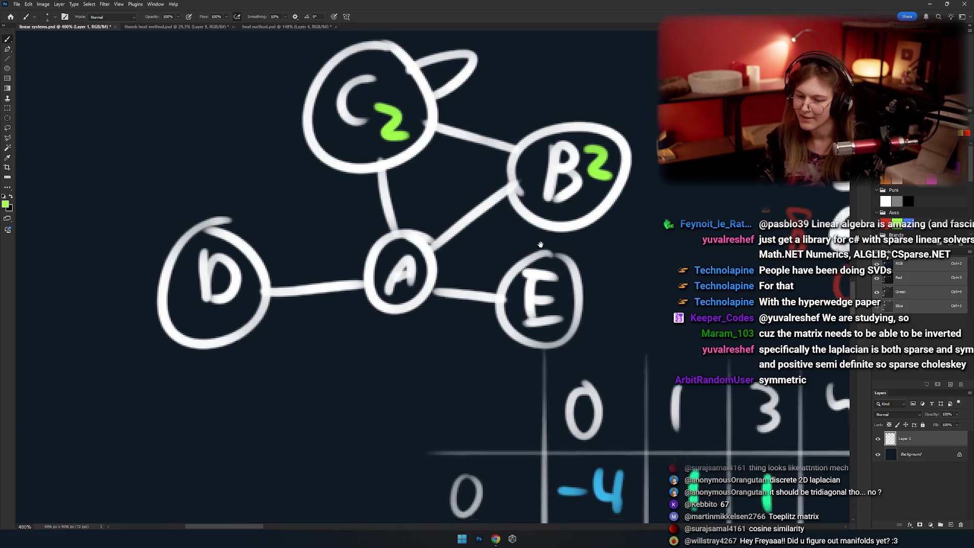
mouse_move(381, 333)
left_mouse_down()
mouse_move(398, 370)
mouse_move(373, 347)
left_mouse_up()
left_click_drag(544, 284, 545, 301)
left_click_drag(201, 223, 318, 234)
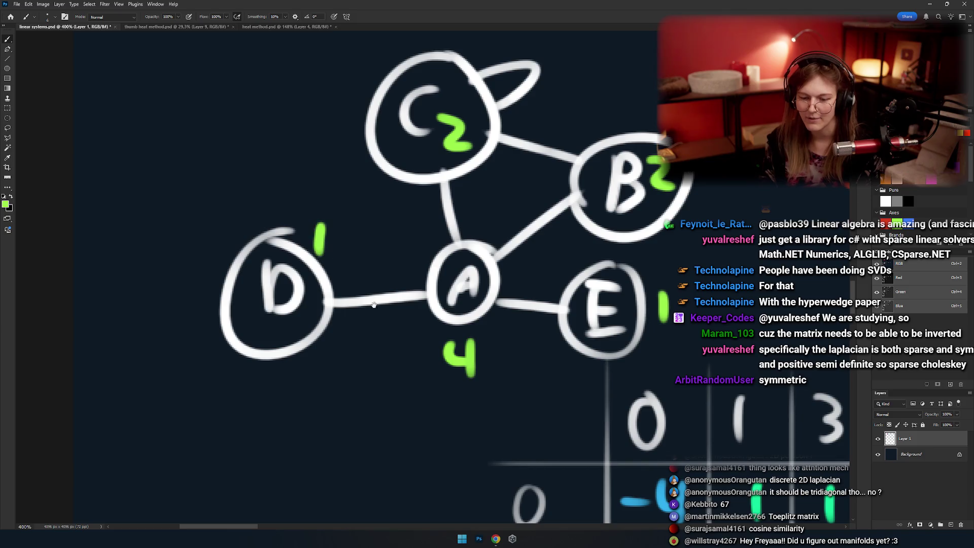
left_click_drag(517, 222, 415, 273)
key("ctrl+z")
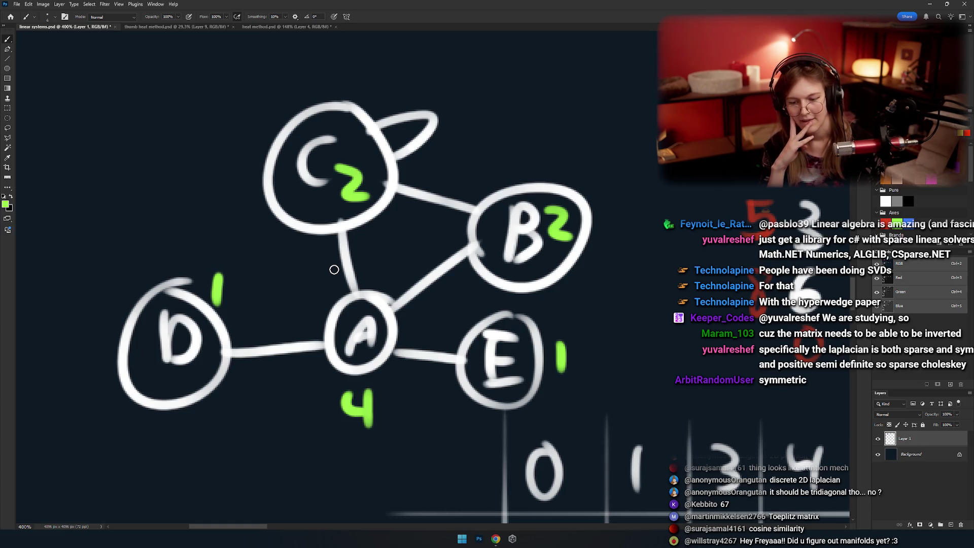
scroll(362, 349, "down", 5)
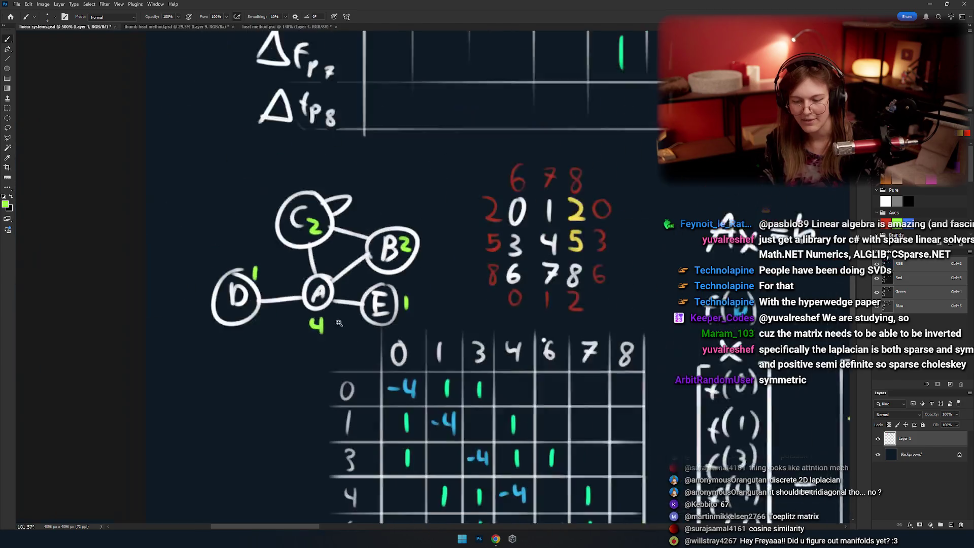
scroll(383, 328, "up", 4)
scroll(382, 328, "down", 2)
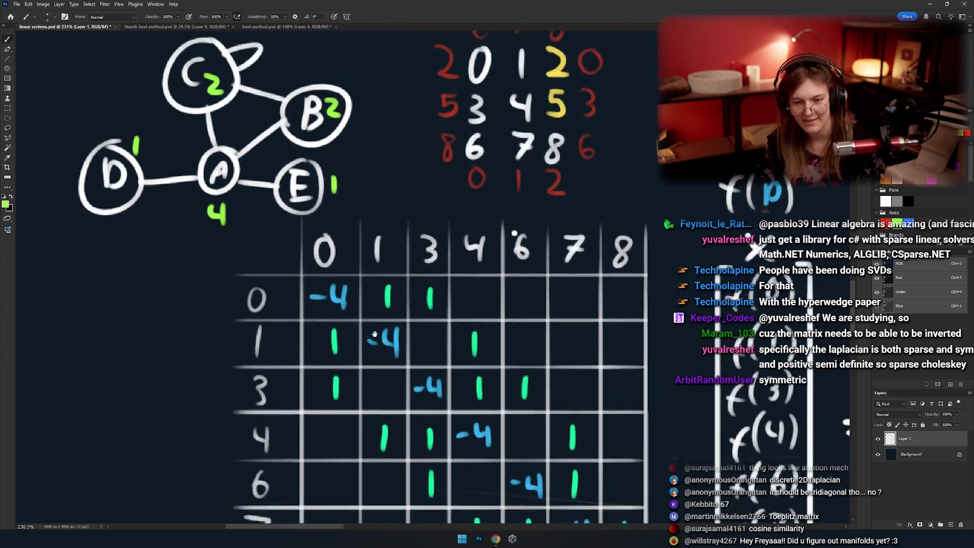
scroll(377, 348, "down", 3)
scroll(377, 348, "right", 3)
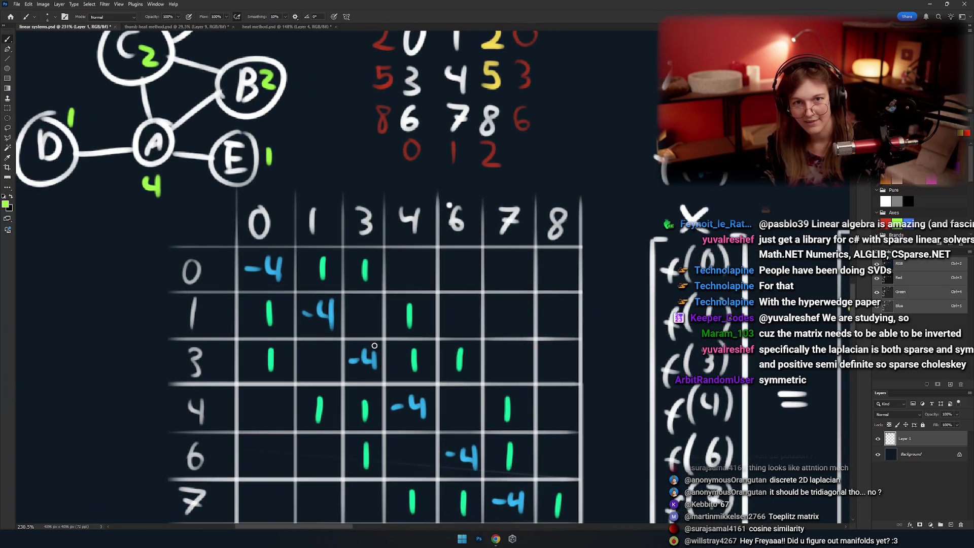
scroll(359, 290, "up", 3)
scroll(357, 355, "down", 3)
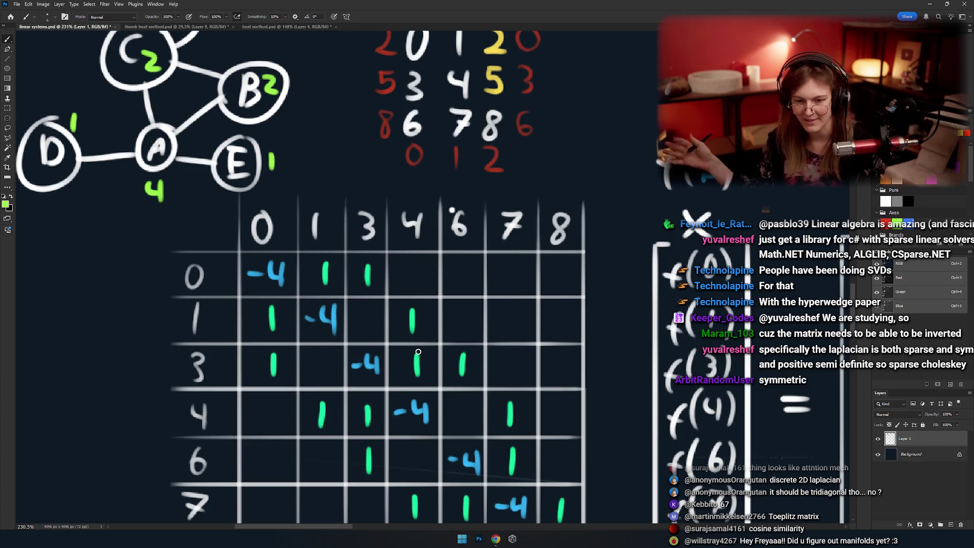
scroll(328, 213, "down", 3)
scroll(200, 213, "up", 3)
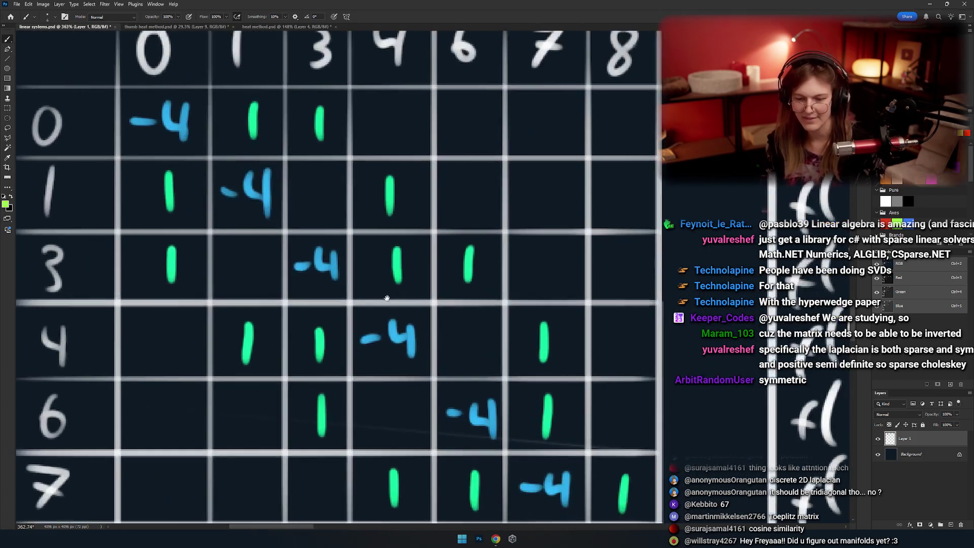
mouse_move(284, 108)
left_mouse_down()
mouse_move(256, 129)
mouse_move(244, 116)
mouse_move(203, 158)
left_mouse_up()
key("ctrl+z")
key("ctrl+z")
key("ctrl+z")
left_click_drag(277, 156, 332, 139)
left_click_drag(306, 180, 277, 153)
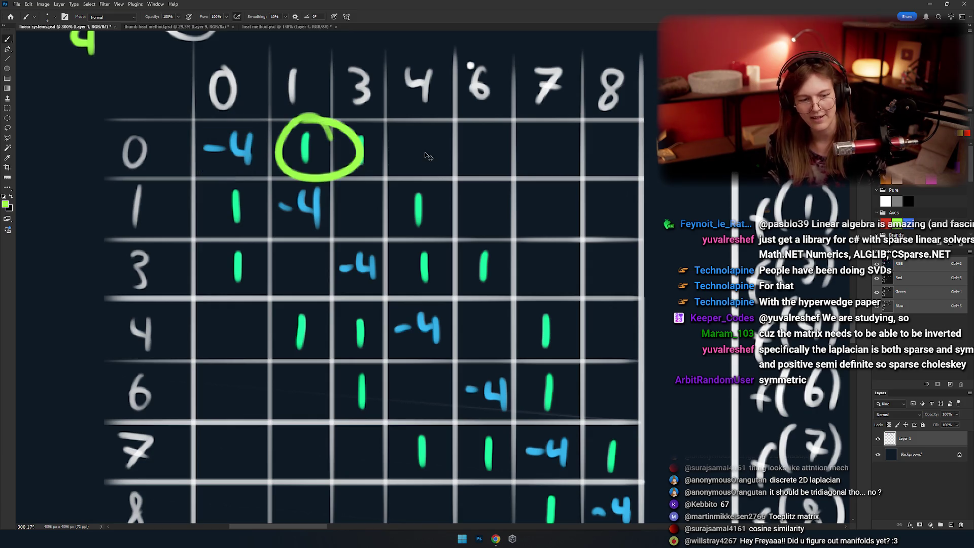
key("ctrl+z")
scroll(391, 223, "down", 3)
scroll(391, 223, "down", 1)
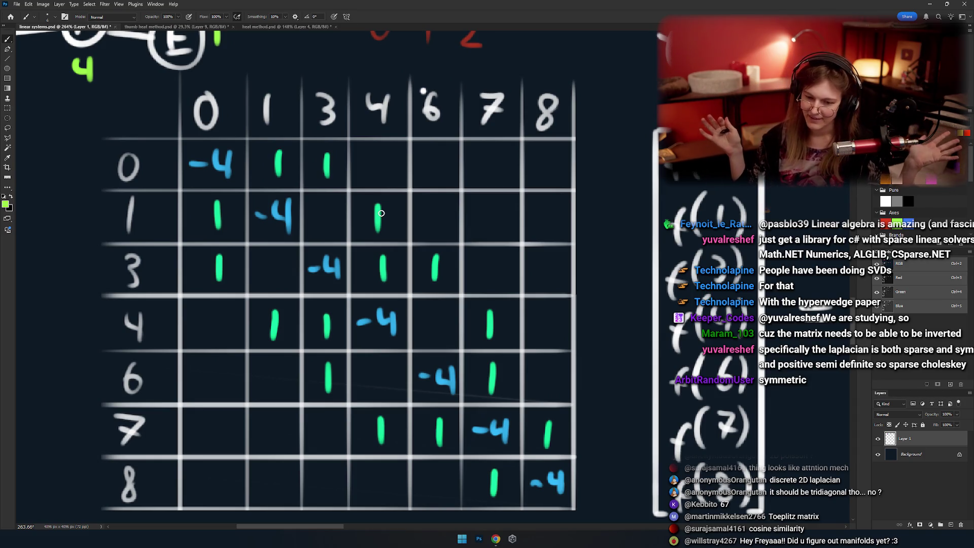
left_click_drag(381, 213, 391, 269)
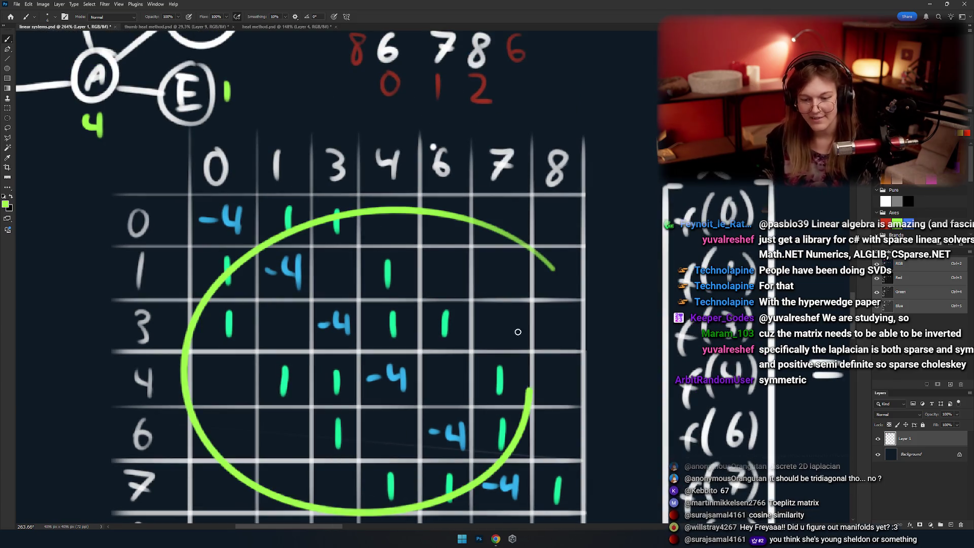
left_click_drag(555, 269, 361, 236)
key("ctrl+z")
left_click_drag(366, 271, 287, 504)
left_click_drag(419, 150, 345, 134)
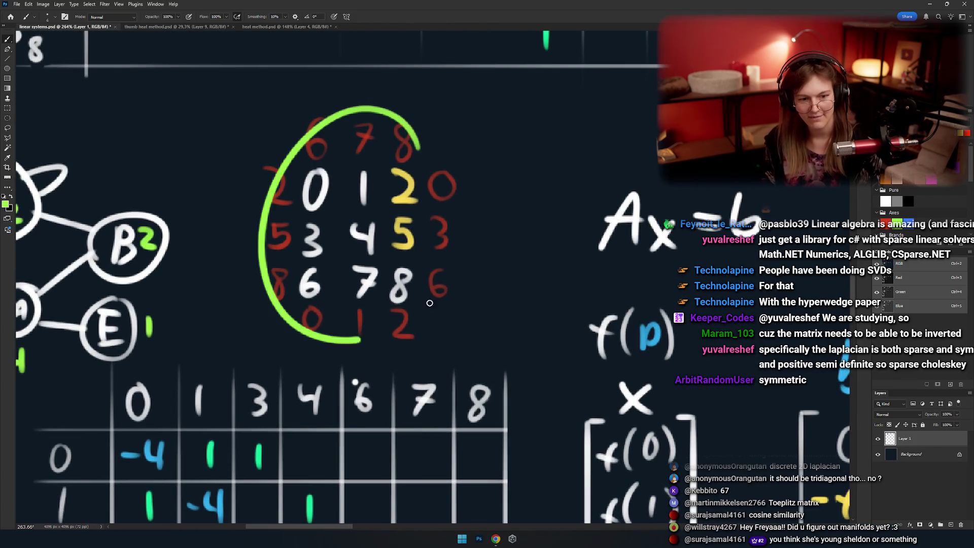
key("ctrl+z")
left_click_drag(321, 204, 316, 222)
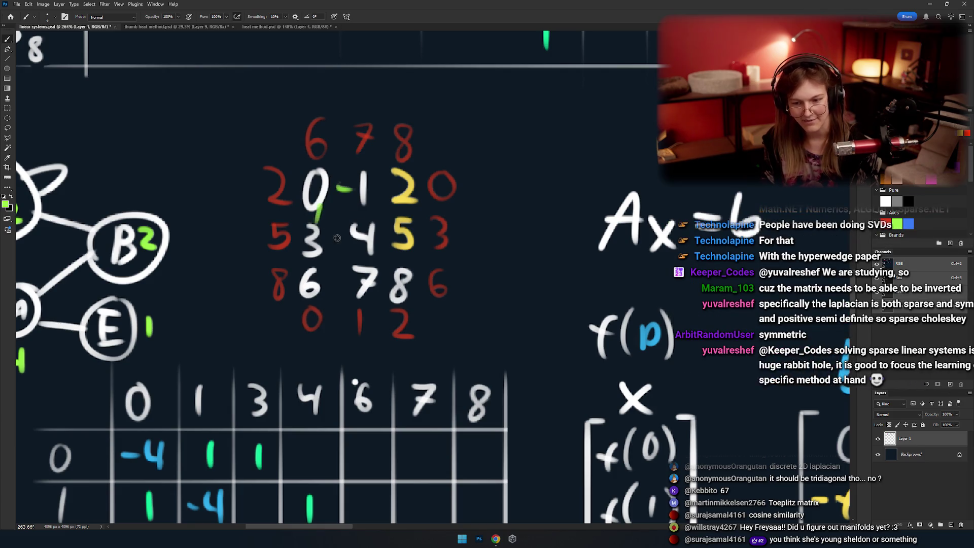
key("ctrl+z")
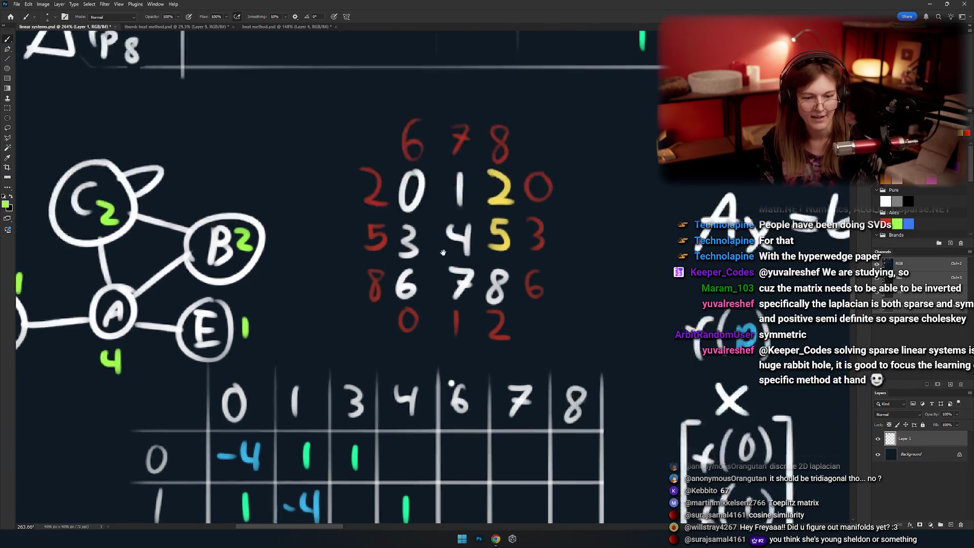
scroll(504, 280, "up", 5)
scroll(504, 280, "down", 5)
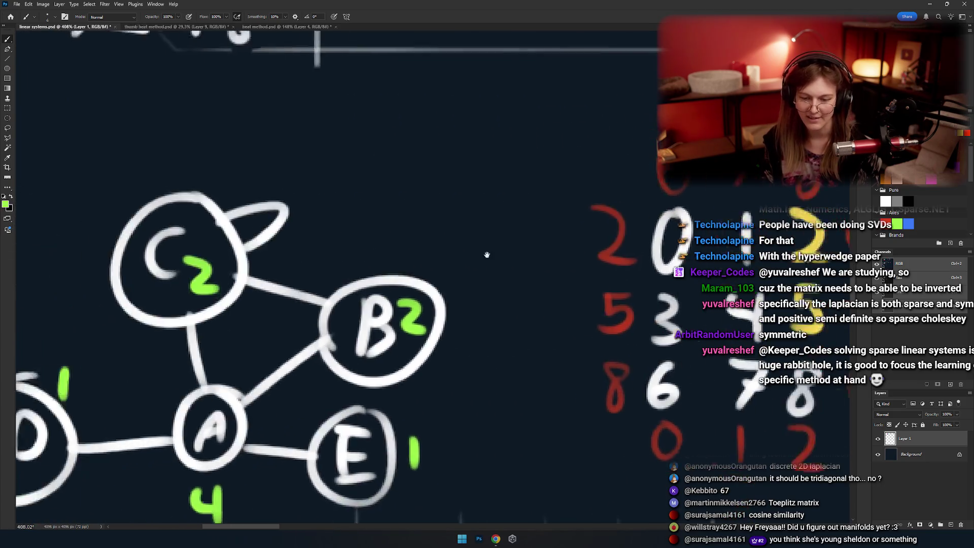
left_click_drag(436, 223, 396, 245)
key("ctrl+z")
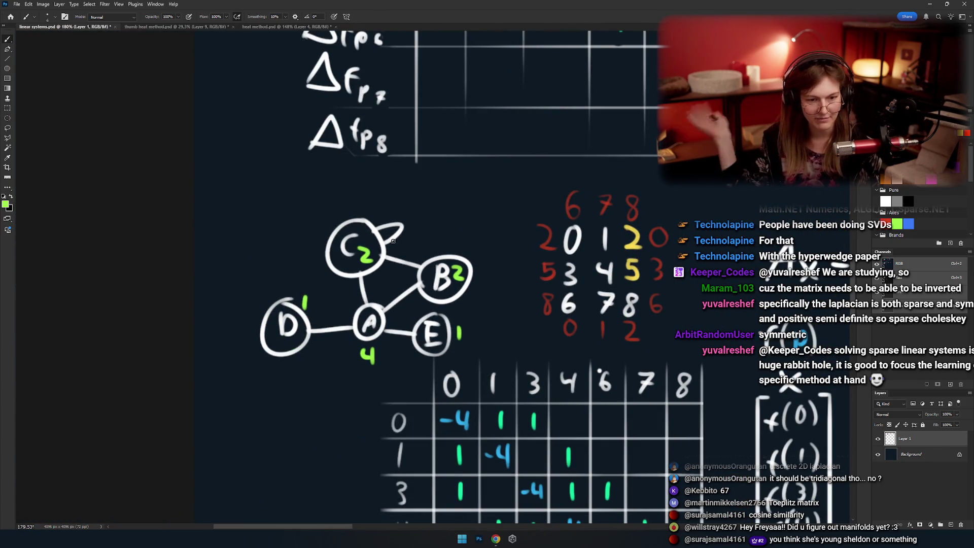
scroll(333, 274, "up", 1)
scroll(333, 274, "up", 3)
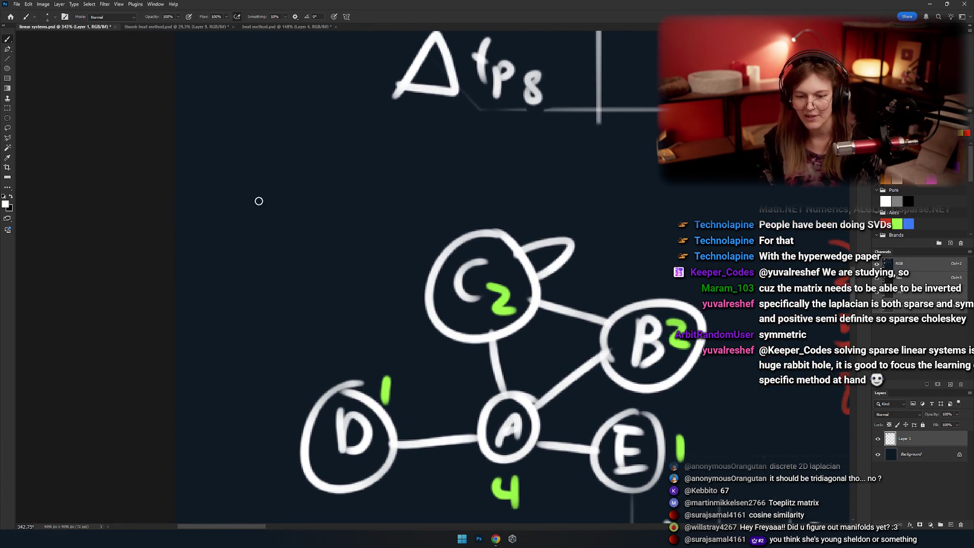
Sketch the letters A, B, C and a second row of letters above the graph.
left_click_drag(257, 174, 261, 171)
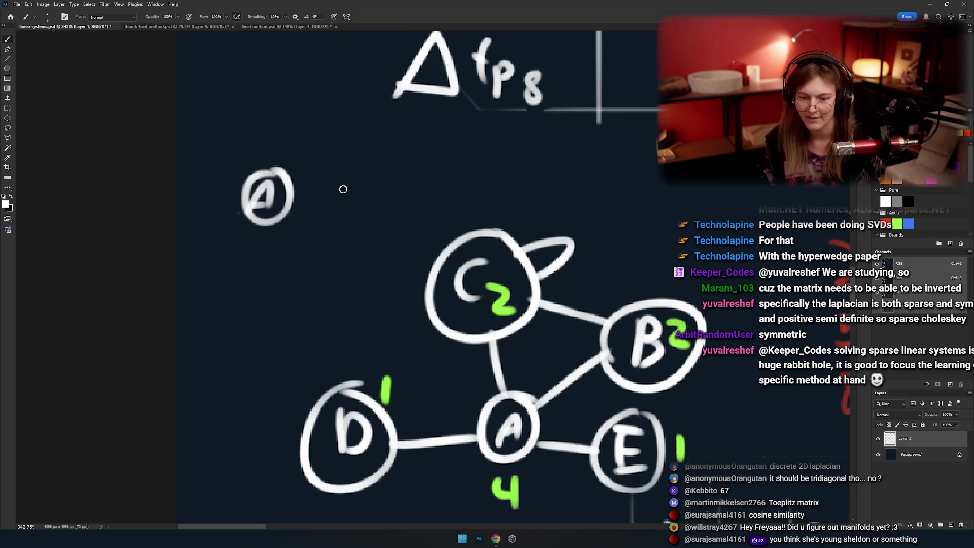
key("ctrl+z")
key("ctrl+z")
left_click_drag(255, 209, 279, 205)
left_click_drag(260, 193, 274, 185)
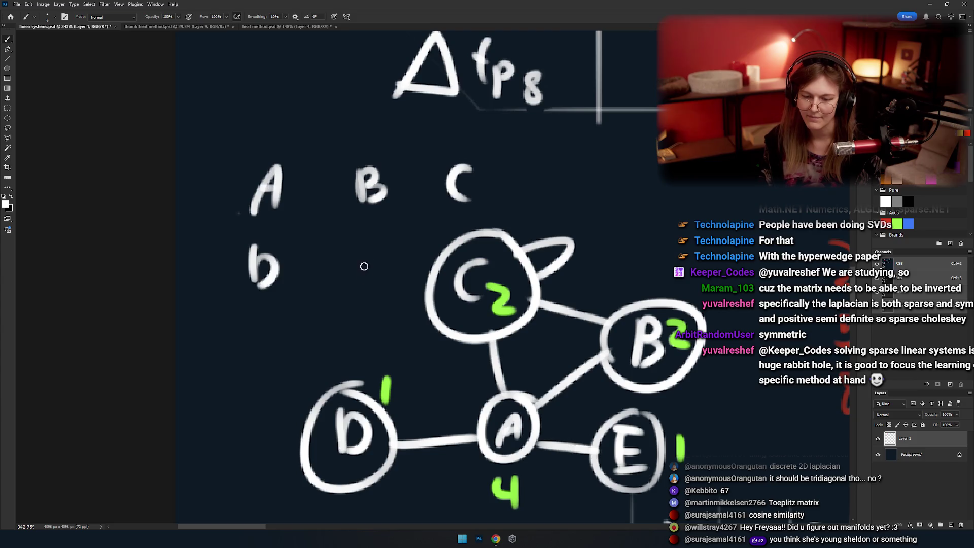
key("ctrl+z")
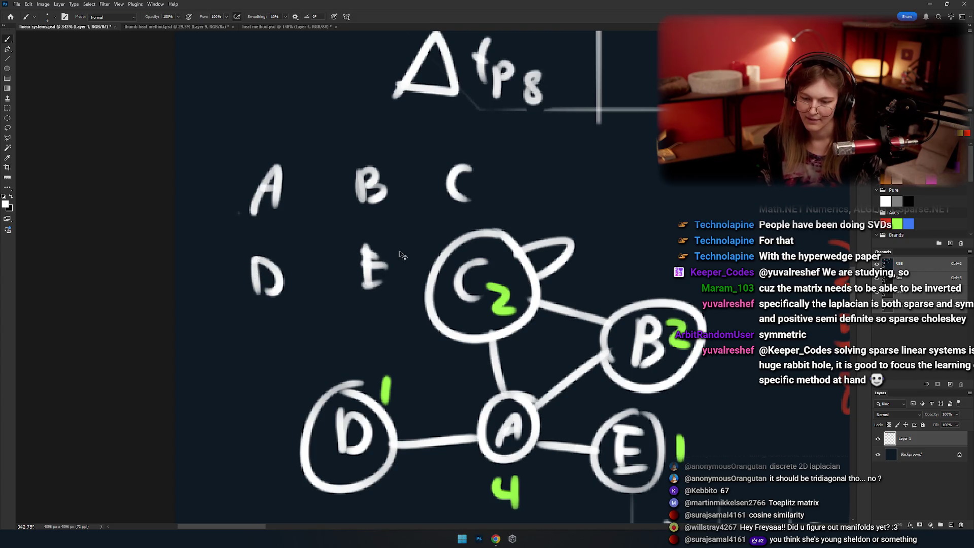
mouse_move(421, 252)
left_mouse_down()
mouse_move(412, 296)
mouse_move(447, 261)
mouse_move(477, 259)
left_mouse_up()
scroll(428, 267, "up", 4)
Draw links connecting A–B, A–D, B–C, B down to E, and C to the next row.
left_click_drag(317, 207, 370, 207)
key("ctrl+z")
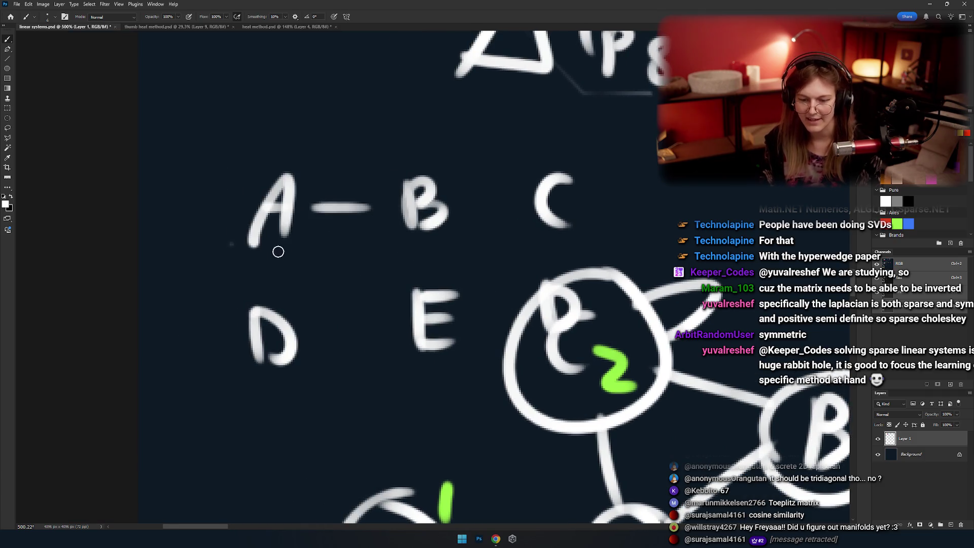
mouse_move(281, 249)
left_mouse_down()
mouse_move(282, 295)
mouse_move(373, 335)
left_mouse_up()
key("ctrl+z")
left_click_drag(422, 242, 430, 288)
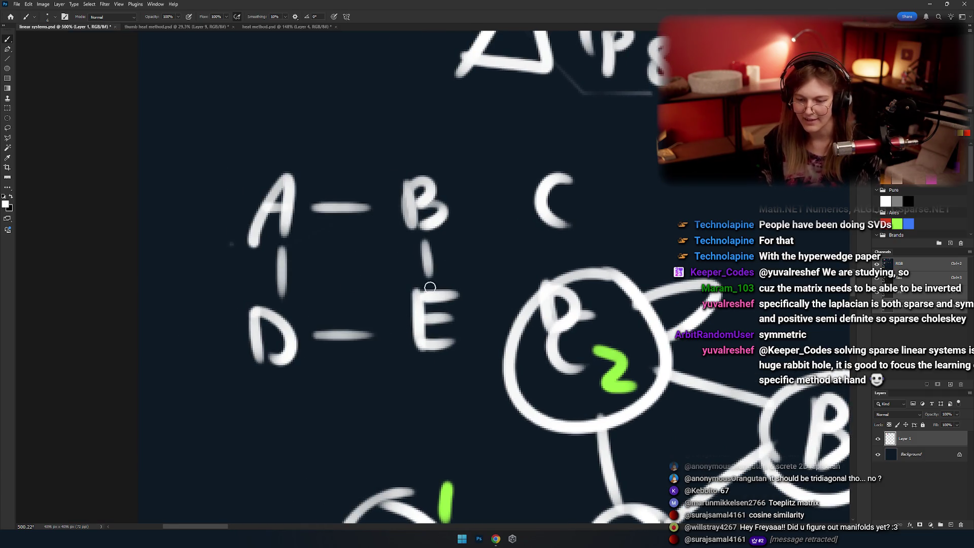
left_click_drag(463, 203, 531, 203)
left_click_drag(531, 206, 449, 203)
left_click_drag(388, 312, 436, 311)
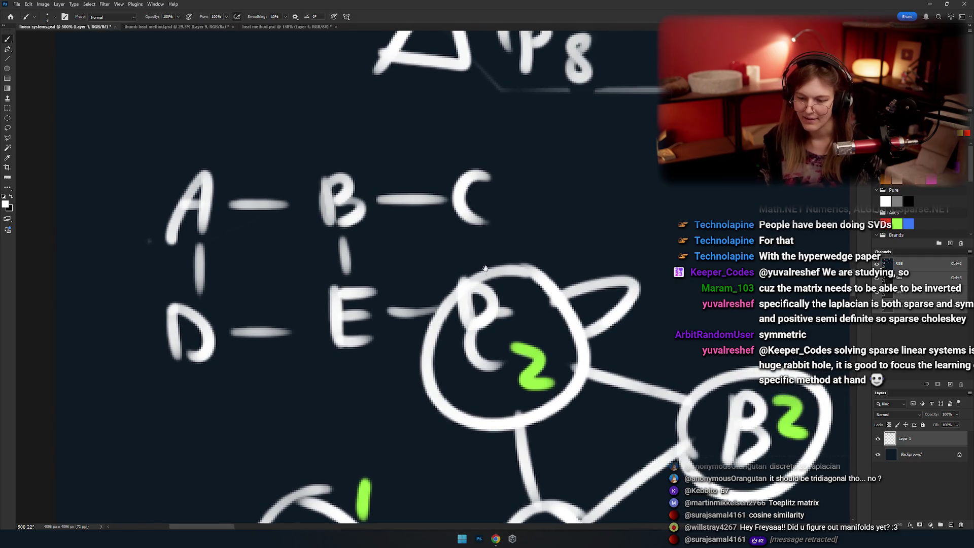
mouse_move(485, 268)
left_mouse_down()
mouse_move(477, 235)
mouse_move(581, 294)
left_mouse_up()
Add an upward arrow above A, link D down, and write the letter F below D.
mouse_move(300, 223)
left_mouse_down()
mouse_move(297, 162)
mouse_move(299, 219)
left_mouse_up()
key("ctrl+z")
key("ctrl+z")
mouse_move(298, 176)
left_mouse_down()
mouse_move(305, 211)
mouse_move(313, 160)
mouse_move(284, 196)
left_mouse_up()
key("ctrl+z")
mouse_move(306, 393)
left_mouse_down()
mouse_move(316, 319)
mouse_move(346, 287)
left_mouse_up()
left_click_drag(374, 388, 370, 302)
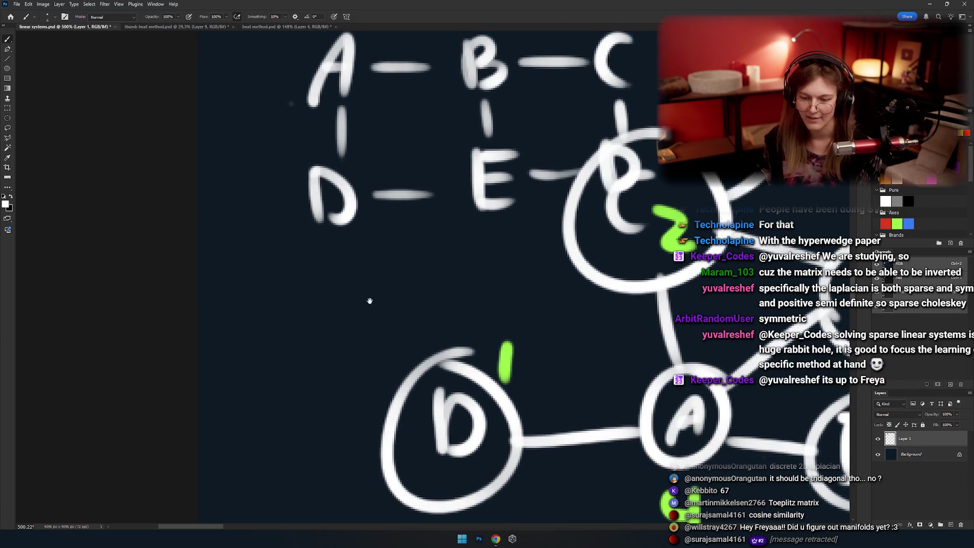
left_click_drag(311, 272, 320, 332)
mouse_move(308, 277)
left_mouse_down()
mouse_move(339, 279)
mouse_move(333, 305)
left_mouse_up()
left_click_drag(332, 227, 331, 254)
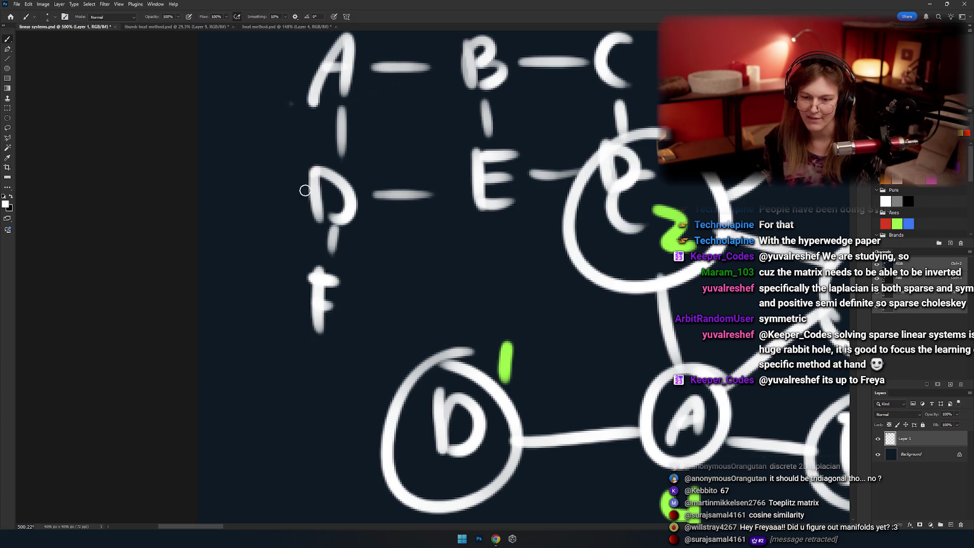
scroll(351, 128, "up", 3)
Draw a curved return bracket from A down to F, then add G with dashes.
left_click_drag(330, 45, 350, 442)
key("ctrl+z")
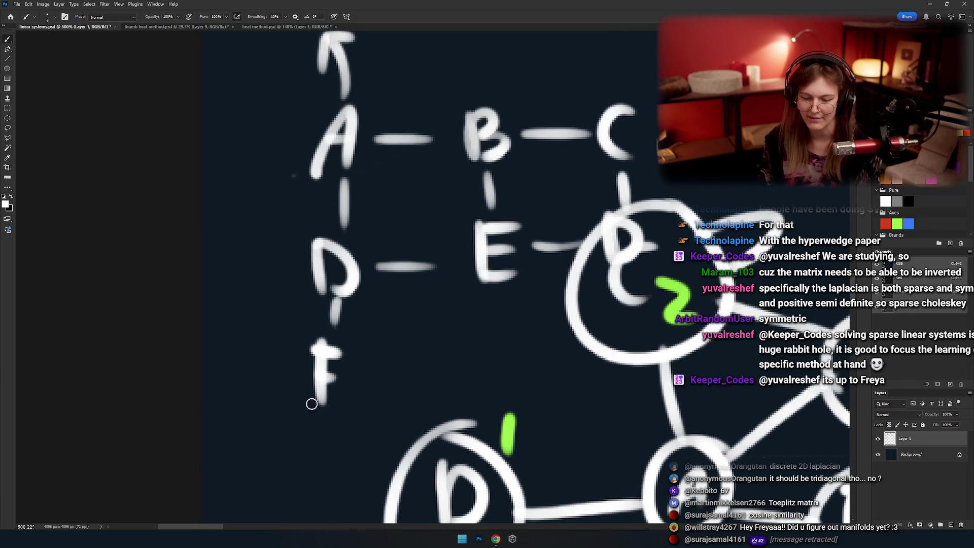
left_click_drag(329, 36, 315, 440)
key("ctrl+z")
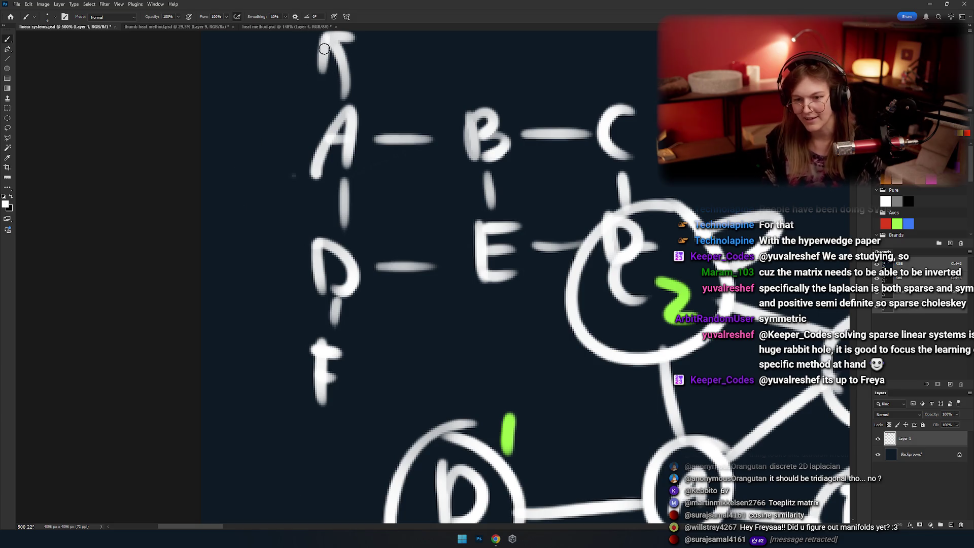
mouse_move(328, 46)
left_mouse_down()
mouse_move(335, 441)
mouse_move(299, 453)
left_mouse_up()
mouse_move(396, 378)
left_mouse_down()
mouse_move(353, 347)
mouse_move(378, 345)
left_mouse_up()
left_click_drag(475, 317, 457, 342)
left_click_drag(453, 268, 449, 296)
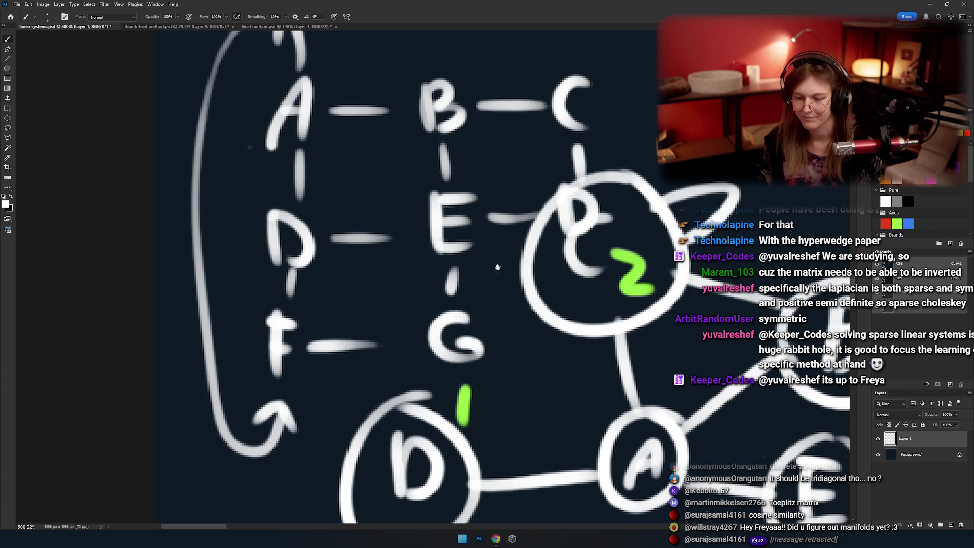
left_click_drag(498, 268, 444, 318)
left_click_drag(441, 386, 480, 387)
mouse_move(448, 319)
left_mouse_down()
mouse_move(486, 343)
mouse_move(378, 252)
left_mouse_up()
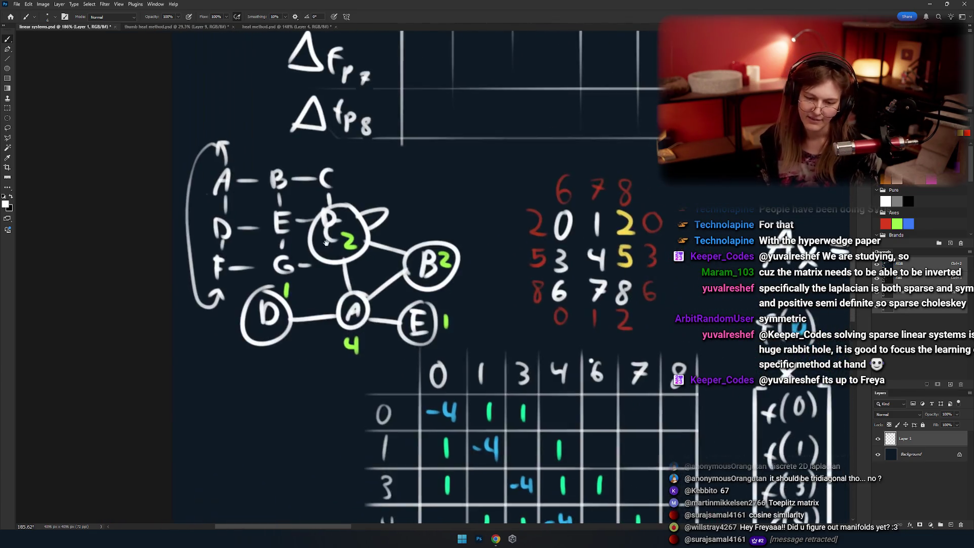
Undo G, F, the bracket and the links, leaving only A, B, C over D.
key("ctrl+z")
key("ctrl+z")
key("ctrl+z")
key("ctrl+z")
key("ctrl+z")
key("ctrl+z")
key("ctrl+z")
key("ctrl+z")
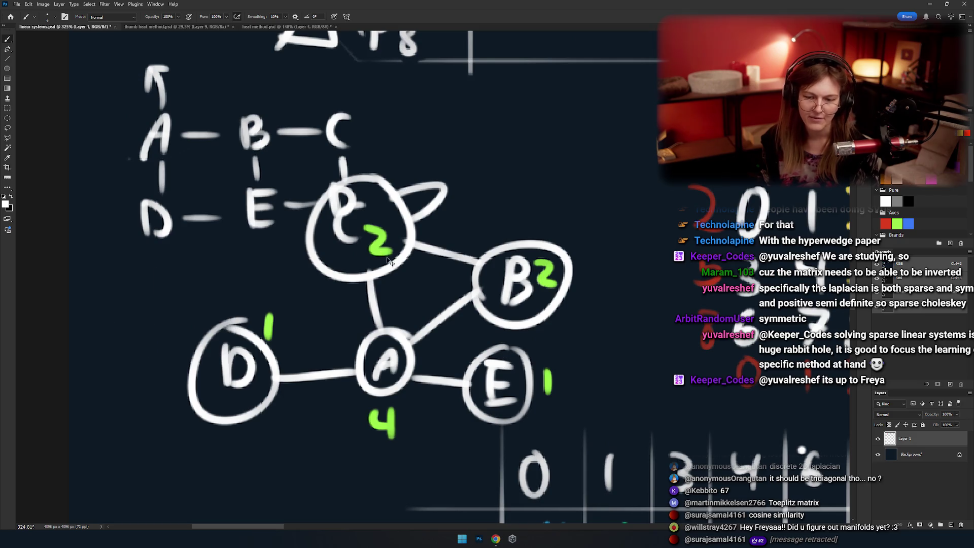
key("ctrl+z")
key("ctrl+z")
key("ctrl+z")
key("ctrl+z")
key("ctrl+z")
key("ctrl+z")
key("ctrl+z")
key("ctrl+z")
key("ctrl+z")
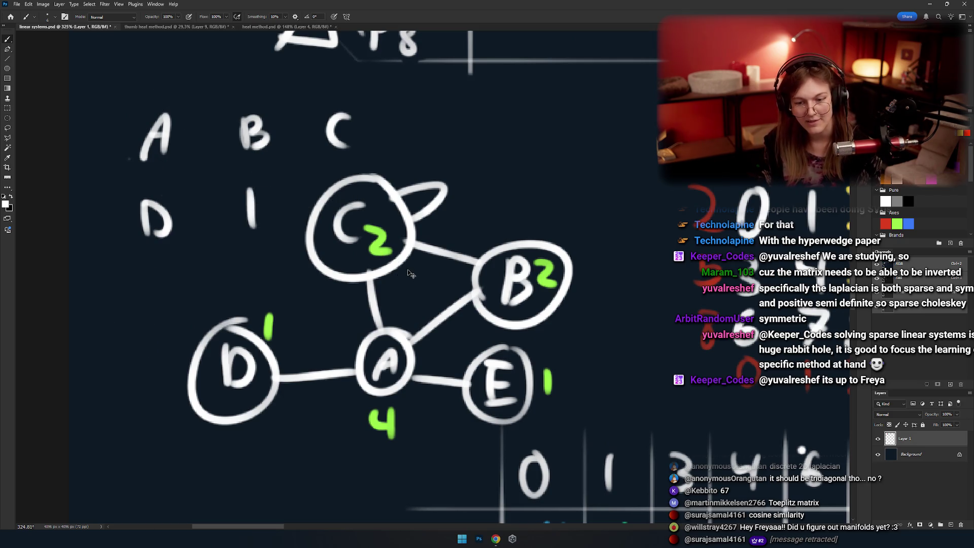
key("ctrl+z")
key("ctrl+z")
key("ctrl+z")
key("ctrl+z")
key("ctrl+z")
key("ctrl+z")
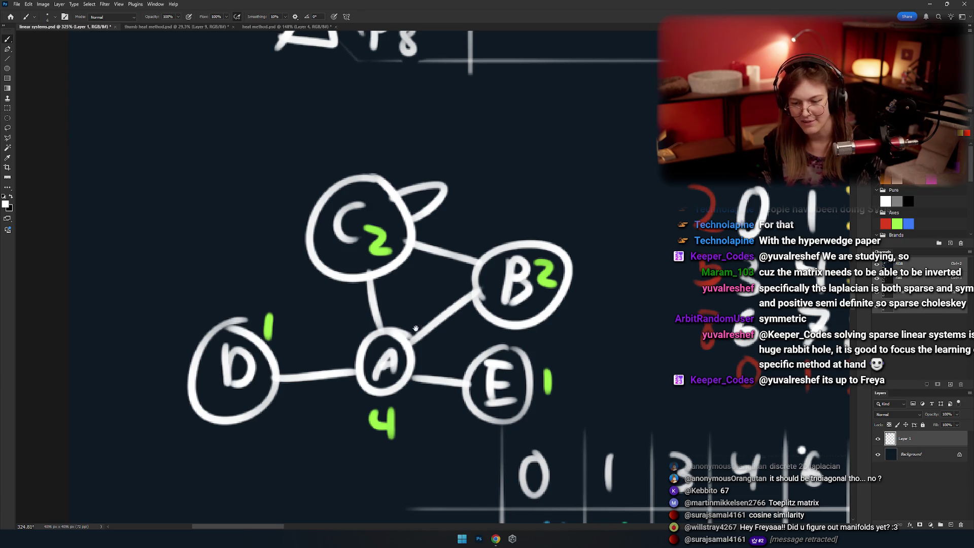
mouse_move(416, 329)
left_mouse_down()
mouse_move(342, 292)
mouse_move(375, 235)
left_mouse_up()
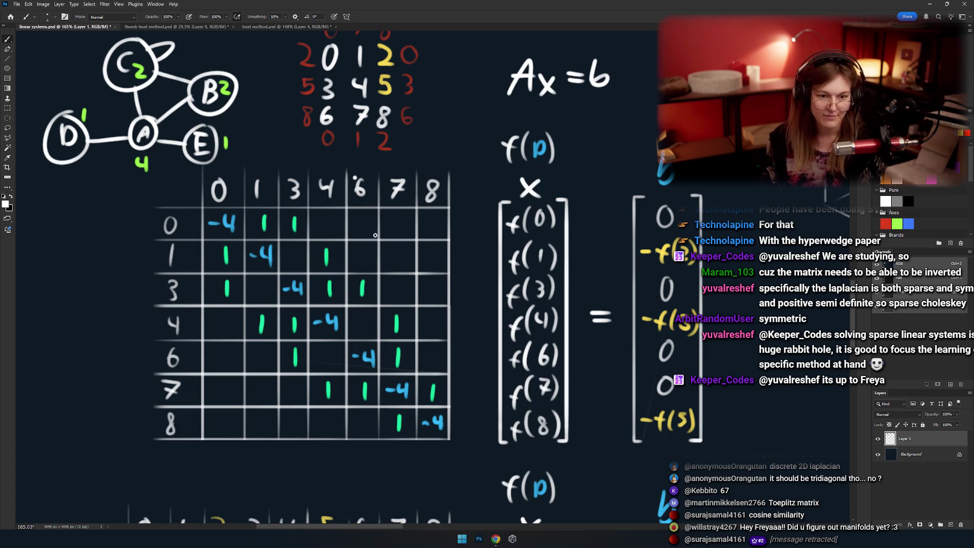
left_click_drag(504, 229, 378, 486)
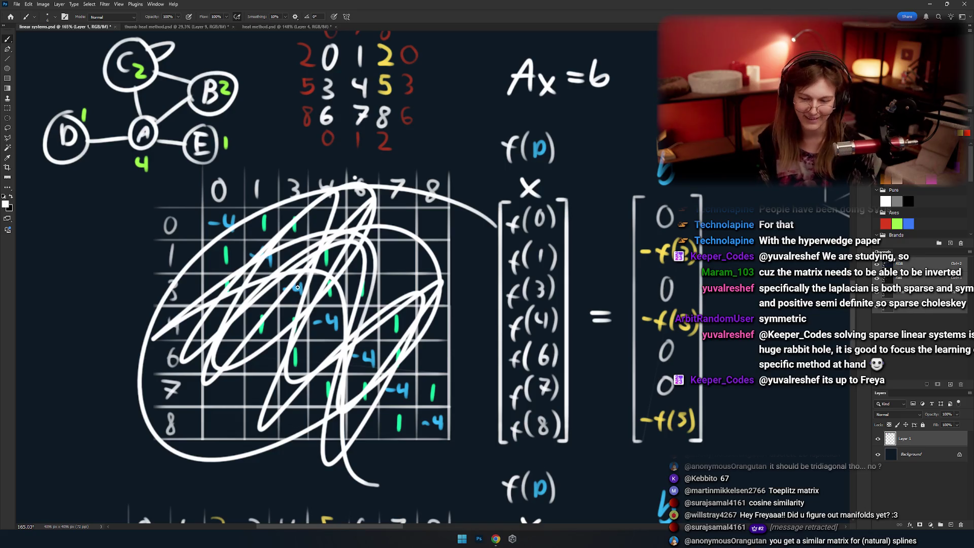
key("ctrl+z")
left_click_drag(292, 307, 411, 378)
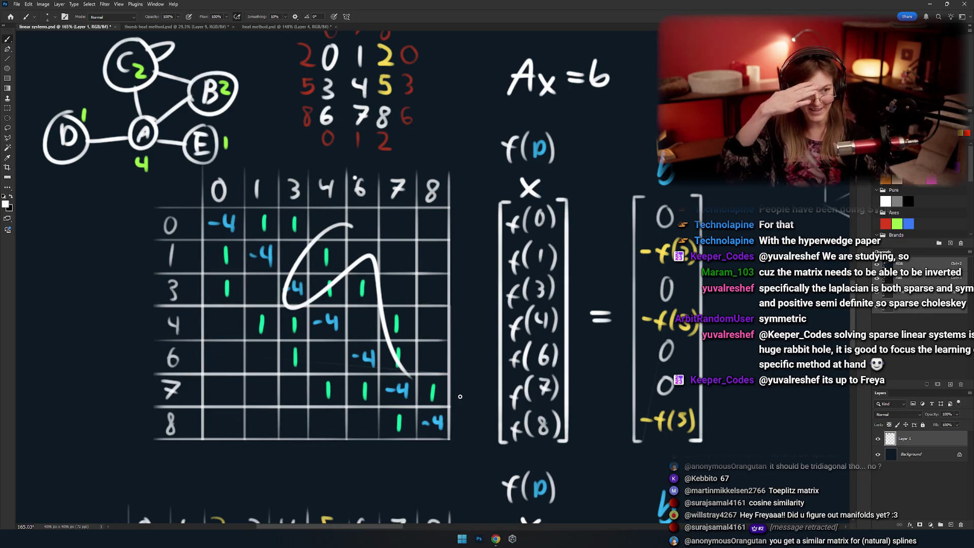
key("ctrl+z")
scroll(304, 164, "up", 3)
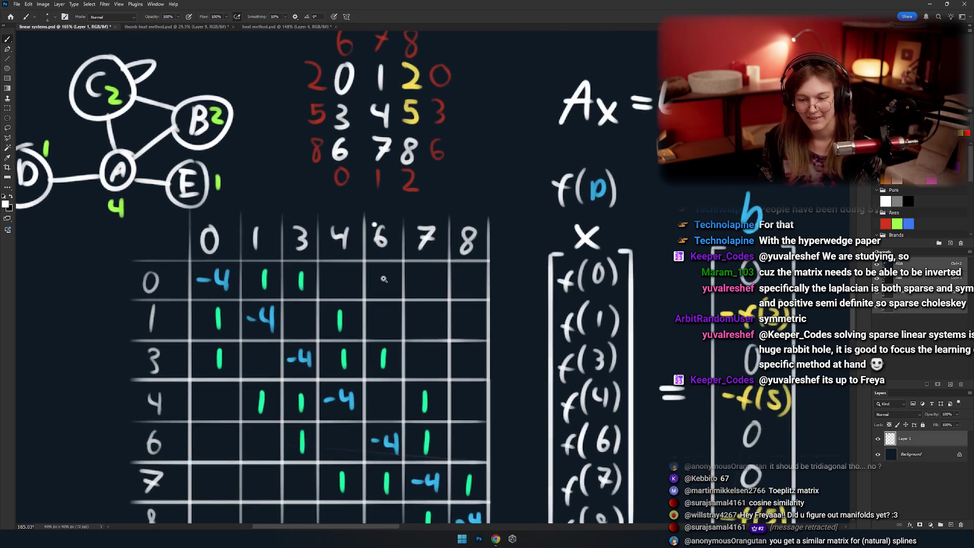
mouse_move(561, 176)
left_mouse_down()
mouse_move(289, 170)
mouse_move(414, 179)
left_mouse_up()
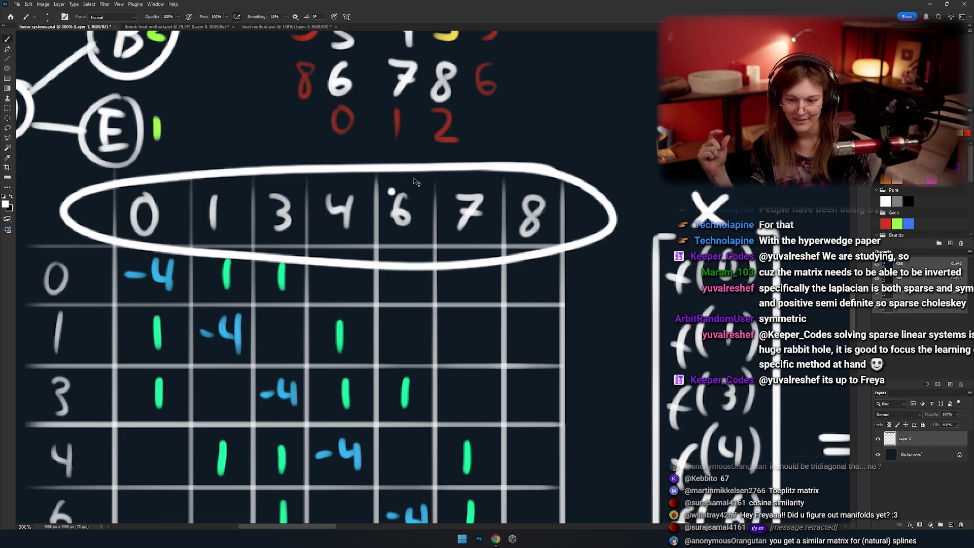
key("ctrl+z")
left_click_drag(414, 178, 406, 431)
mouse_move(406, 185)
left_mouse_down()
mouse_move(296, 308)
mouse_move(375, 179)
left_mouse_up()
key("ctrl+z")
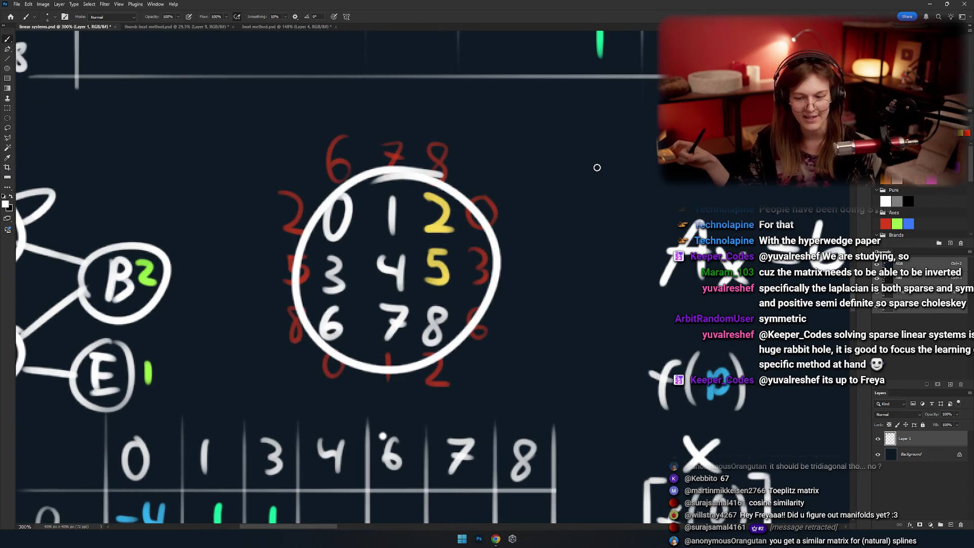
key("ctrl+z")
left_click_drag(597, 166, 582, 142)
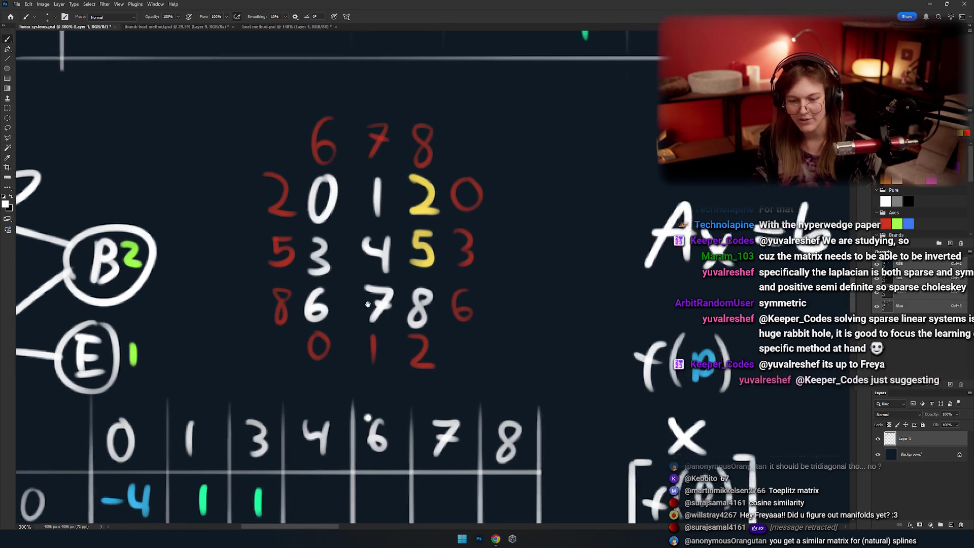
mouse_move(436, 184)
left_mouse_down()
mouse_move(344, 154)
mouse_move(325, 191)
left_mouse_up()
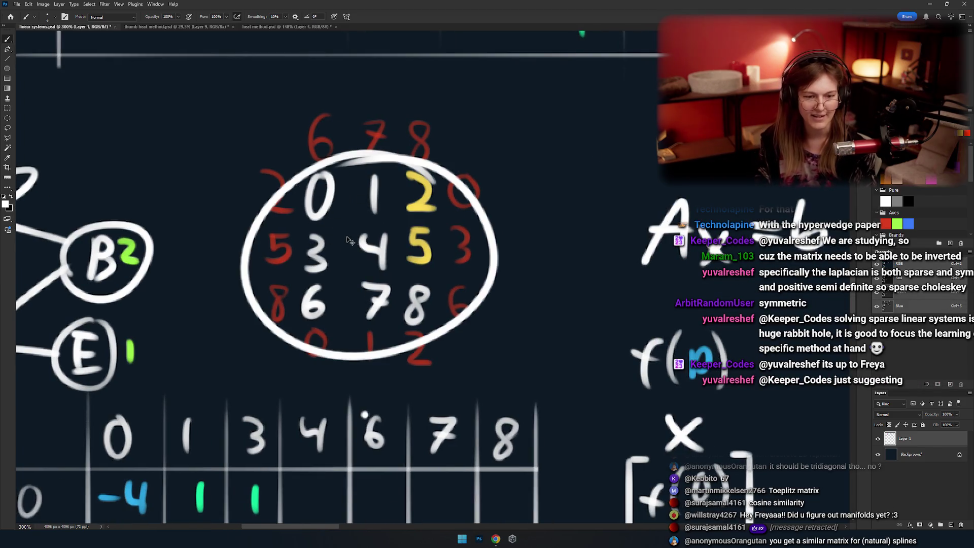
key("ctrl+z")
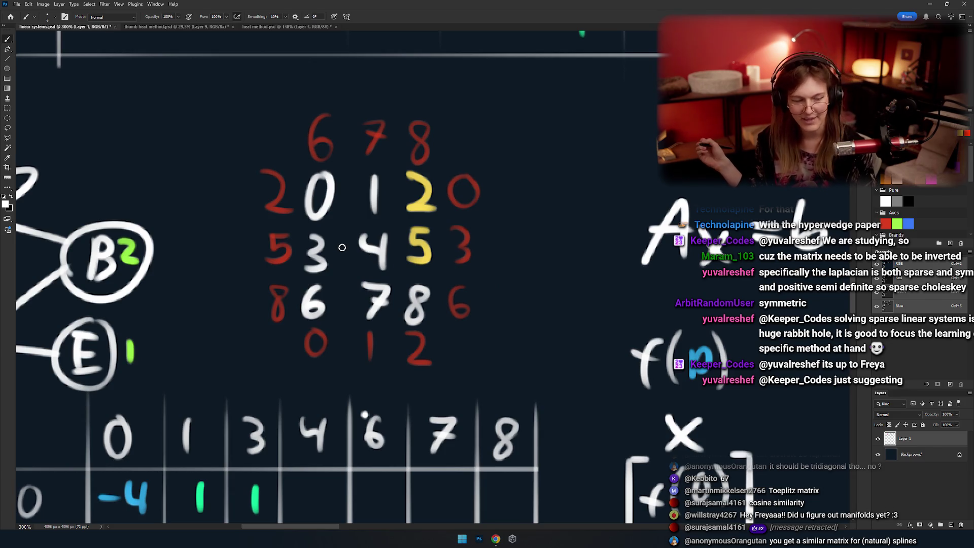
left_click_drag(369, 355, 462, 229)
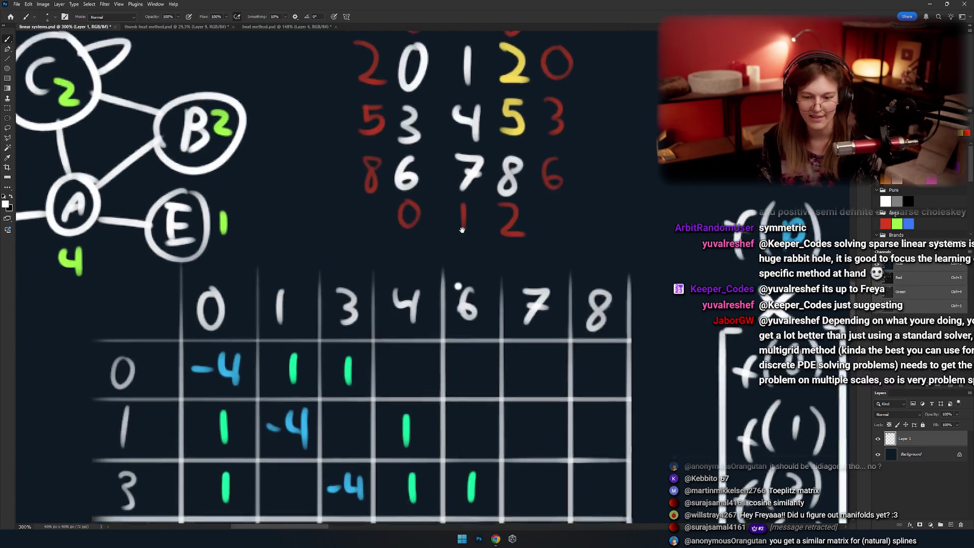
scroll(461, 230, "down", 3)
scroll(462, 230, "up", 1)
left_click_drag(404, 167, 305, 182)
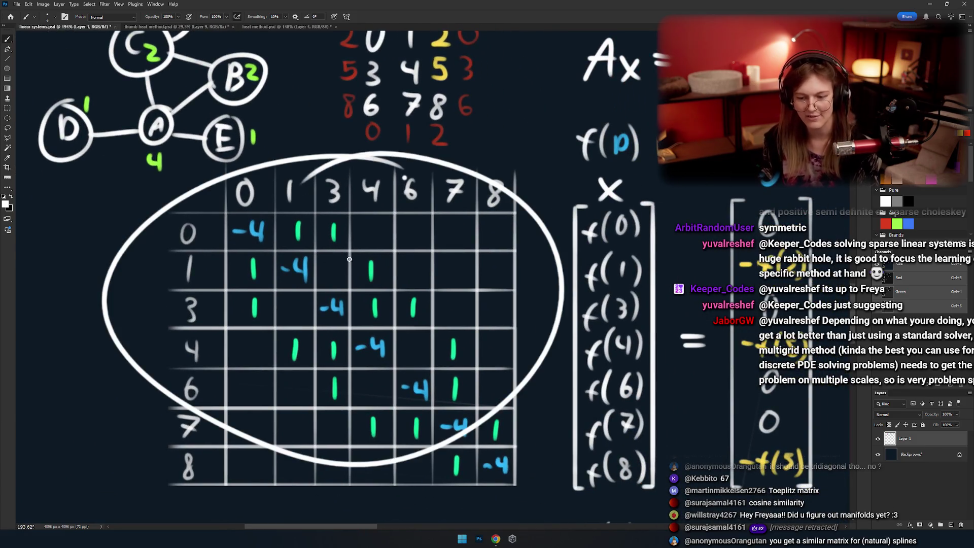
key("ctrl+z")
left_click_drag(401, 172, 297, 176)
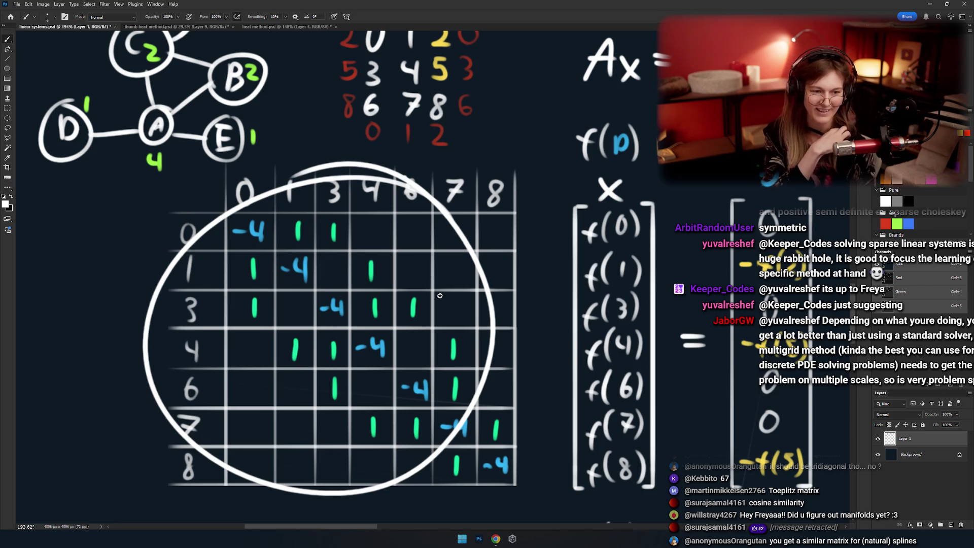
key("ctrl+z")
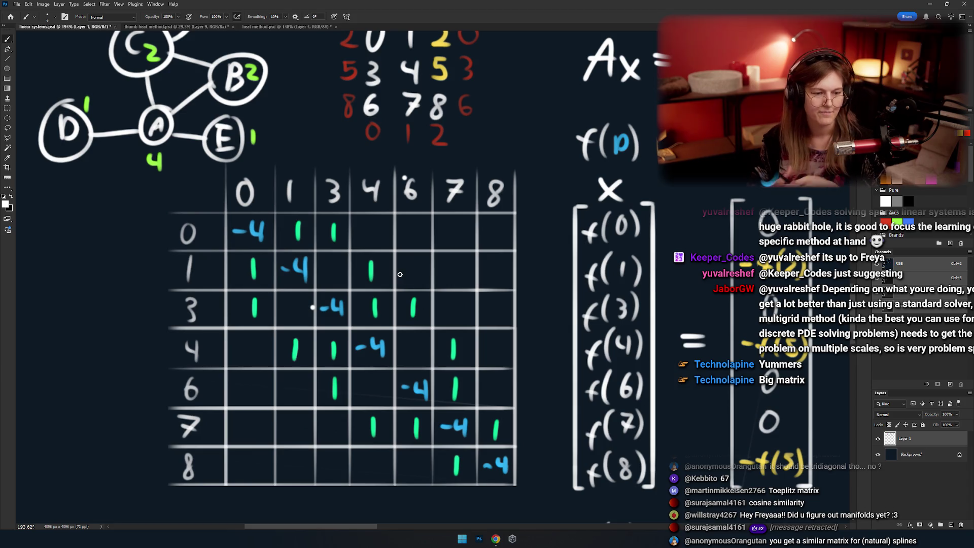
mouse_move(400, 274)
left_mouse_down()
mouse_move(386, 295)
mouse_move(375, 276)
left_mouse_up()
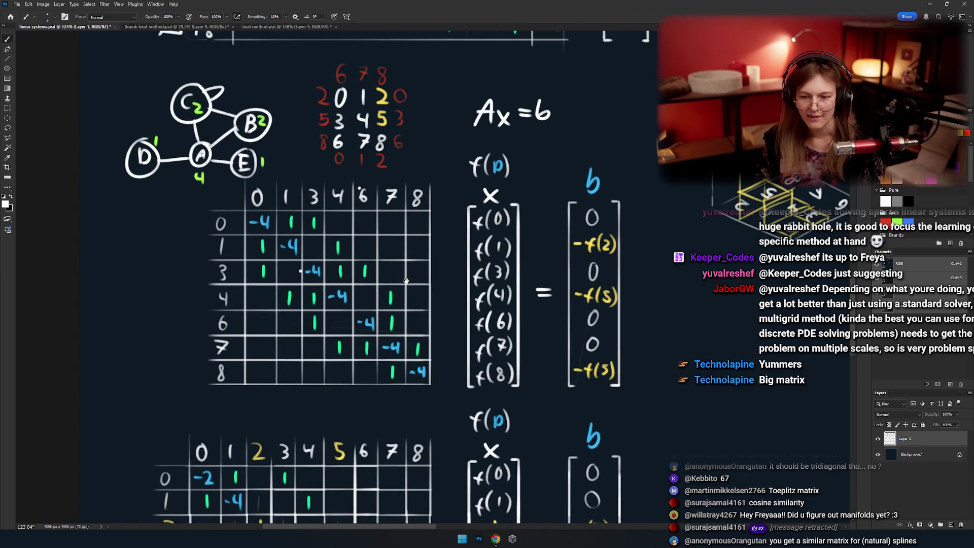
mouse_move(351, 282)
left_mouse_down()
mouse_move(414, 272)
mouse_move(371, 284)
left_mouse_up()
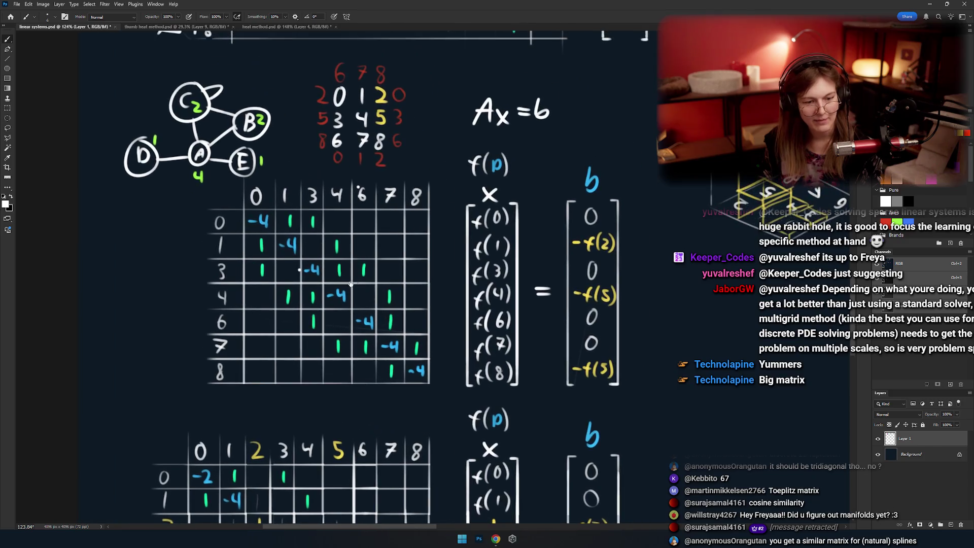
scroll(371, 283, "up", 3)
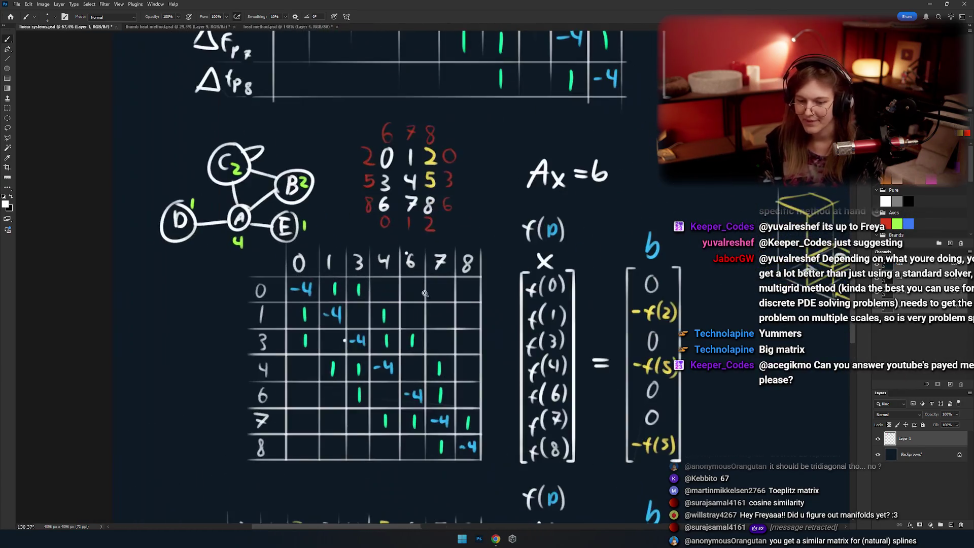
mouse_move(427, 325)
left_mouse_down()
mouse_move(371, 276)
mouse_move(389, 329)
mouse_move(400, 288)
left_mouse_up()
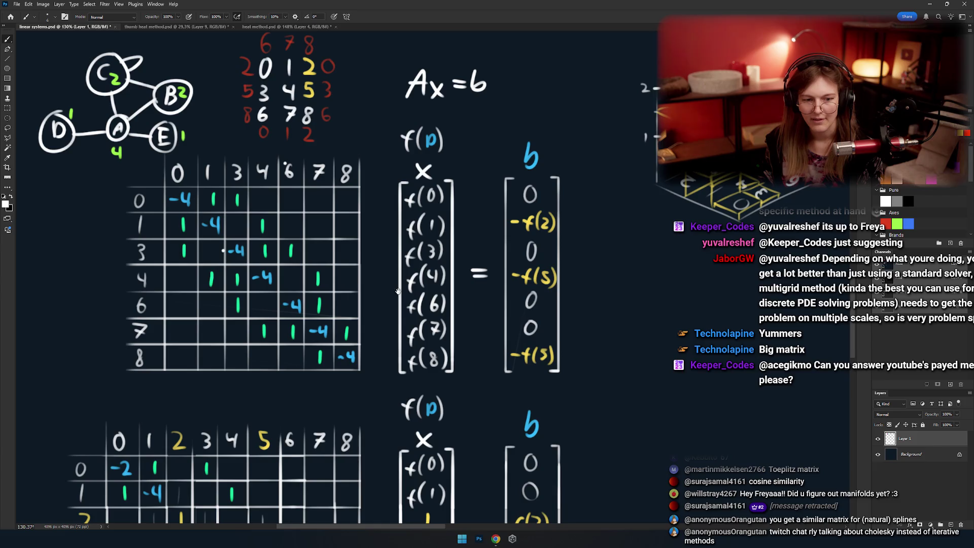
scroll(398, 291, "down", 1)
scroll(399, 284, "down", 1)
scroll(400, 269, "down", 1)
scroll(404, 256, "down", 1)
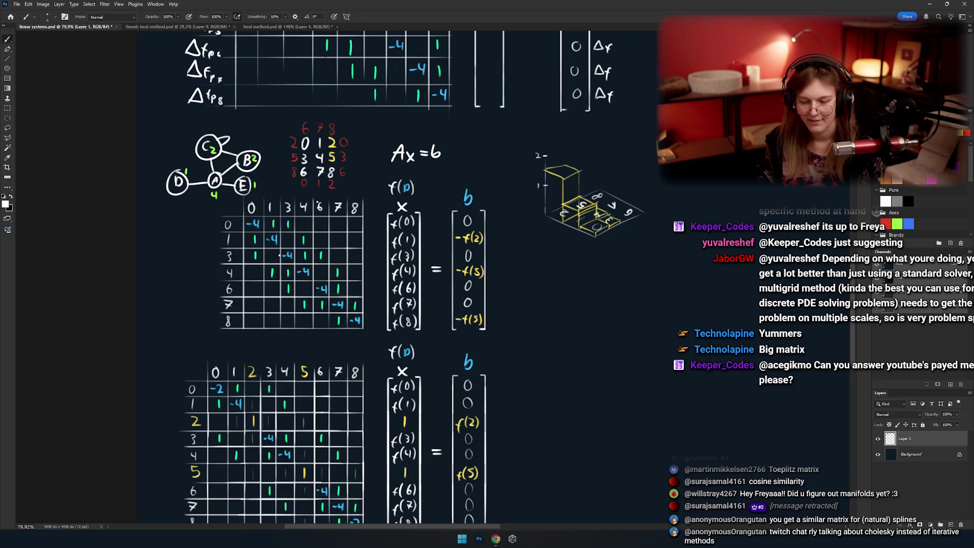
left_click_drag(329, 398, 405, 263)
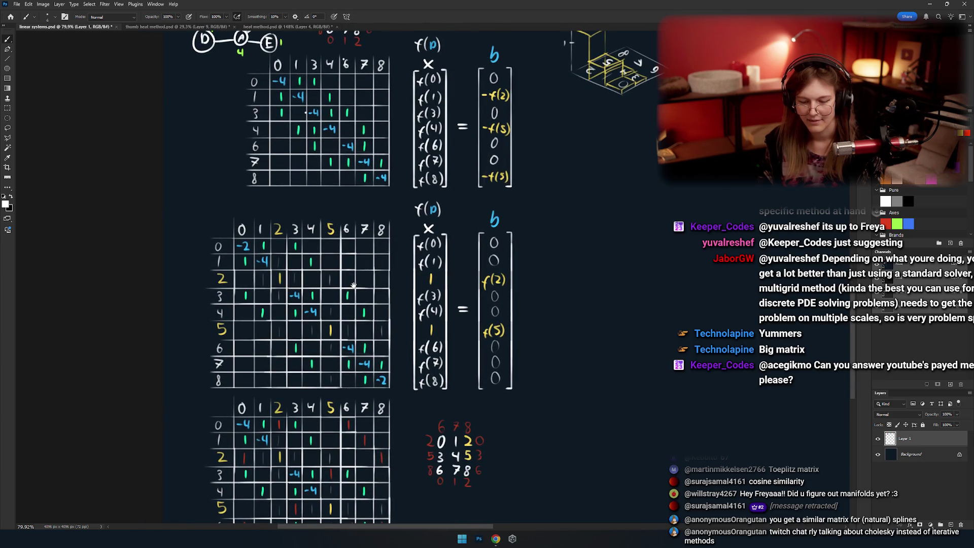
left_click_drag(413, 359, 354, 317)
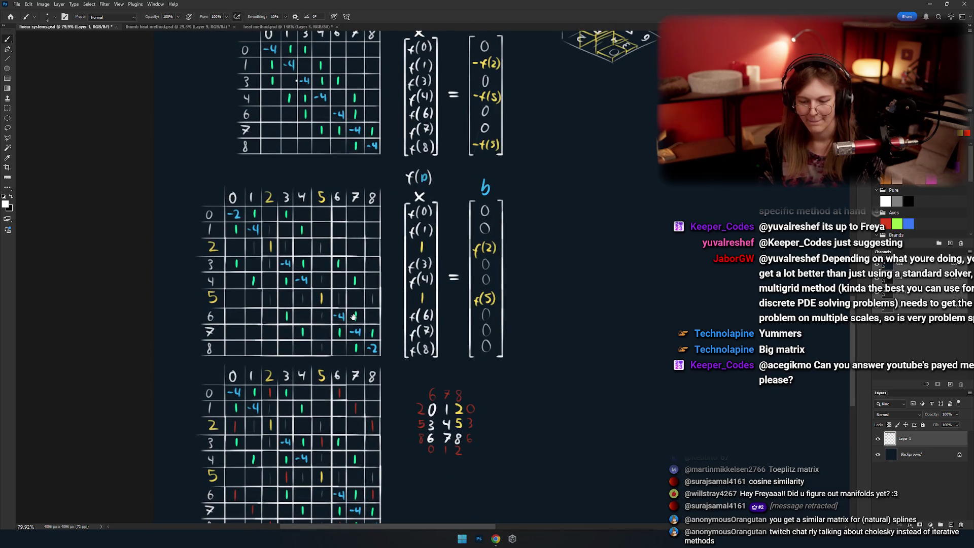
scroll(360, 320, "up", 2)
scroll(371, 324, "up", 2)
scroll(381, 330, "up", 1)
scroll(388, 333, "up", 1)
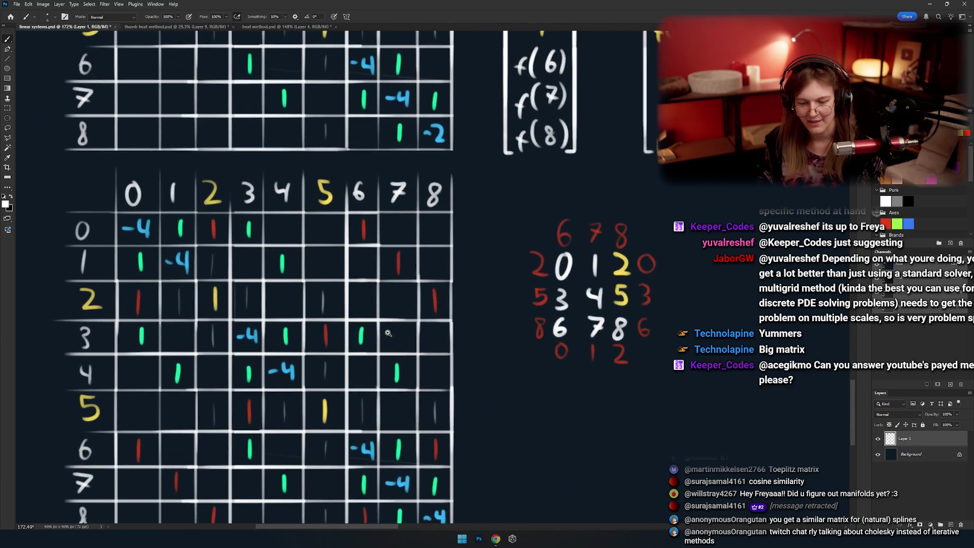
scroll(388, 333, "down", 3)
scroll(365, 299, "up", 1)
scroll(355, 287, "up", 1)
scroll(350, 280, "up", 1)
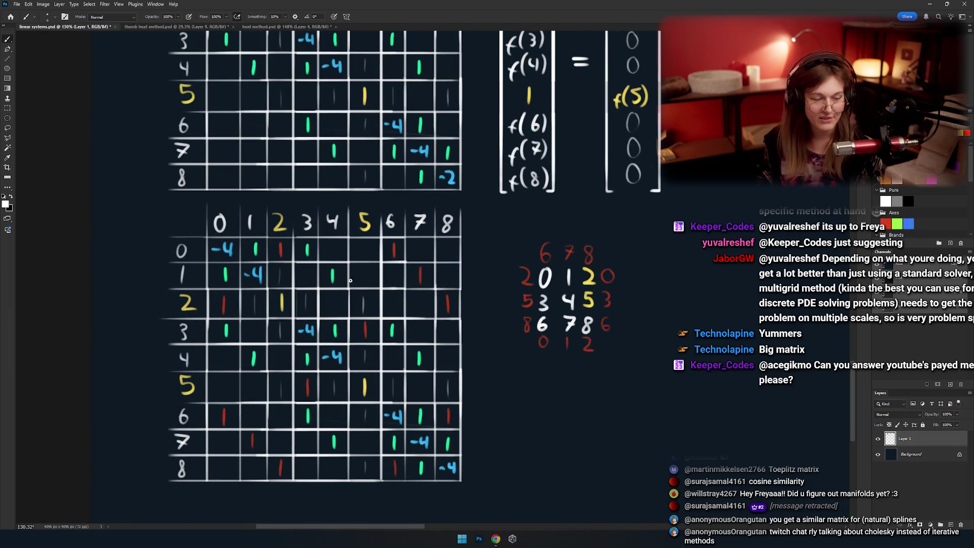
mouse_move(379, 319)
left_mouse_down()
mouse_move(370, 276)
mouse_move(370, 320)
mouse_move(394, 330)
mouse_move(368, 365)
left_mouse_up()
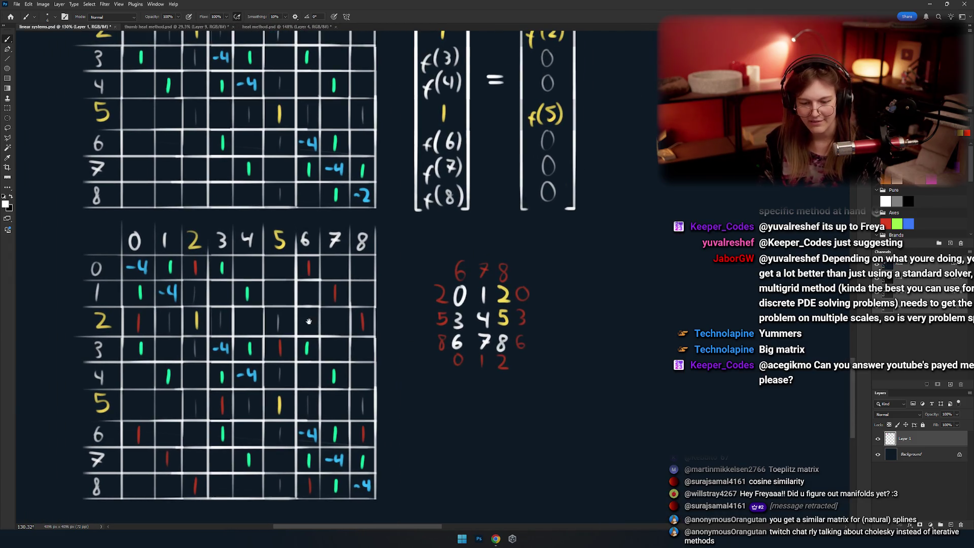
mouse_move(309, 321)
left_mouse_down()
mouse_move(356, 252)
mouse_move(388, 315)
mouse_move(418, 317)
left_mouse_up()
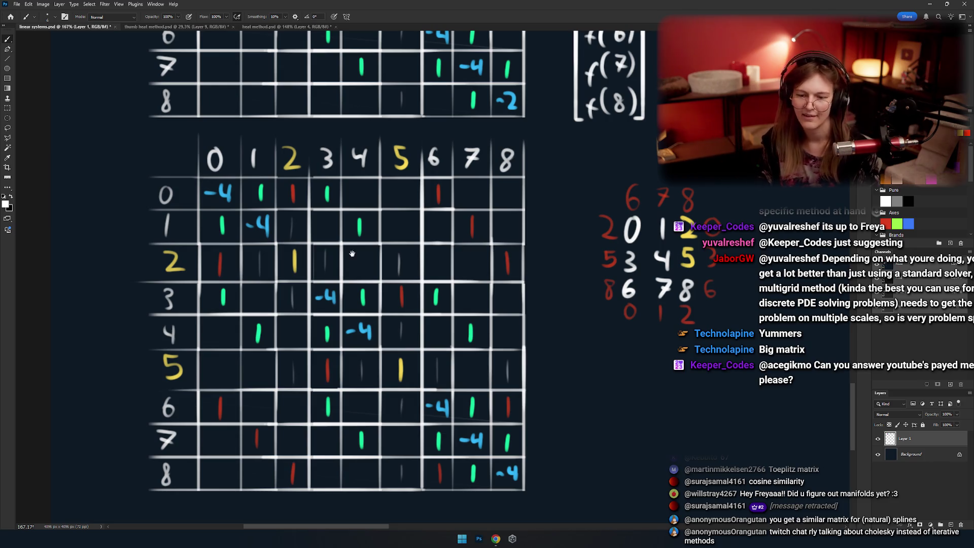
mouse_move(463, 247)
left_mouse_down()
mouse_move(363, 328)
mouse_move(417, 181)
left_mouse_up()
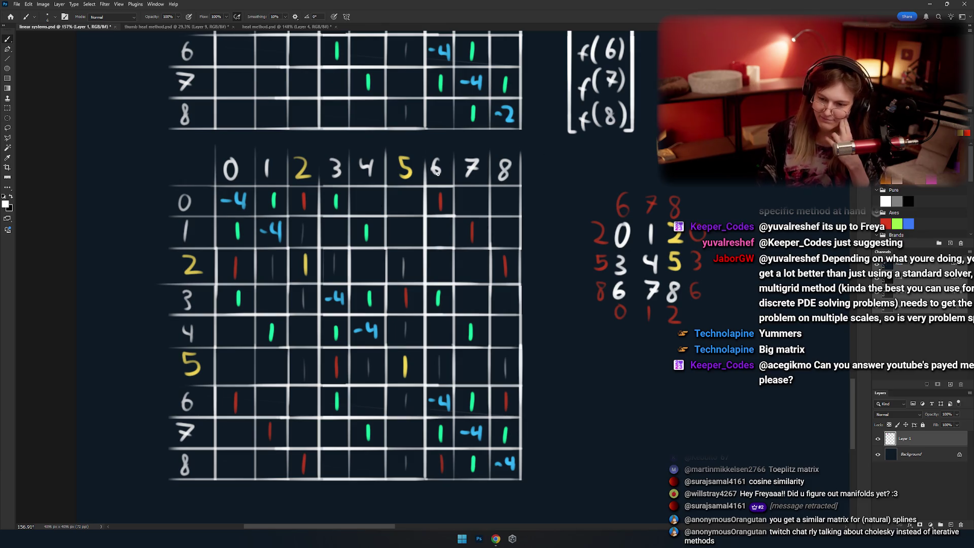
left_click_drag(437, 173, 497, 168)
key("ctrl+z")
mouse_move(419, 223)
left_mouse_down()
mouse_move(391, 216)
mouse_move(324, 246)
left_mouse_up()
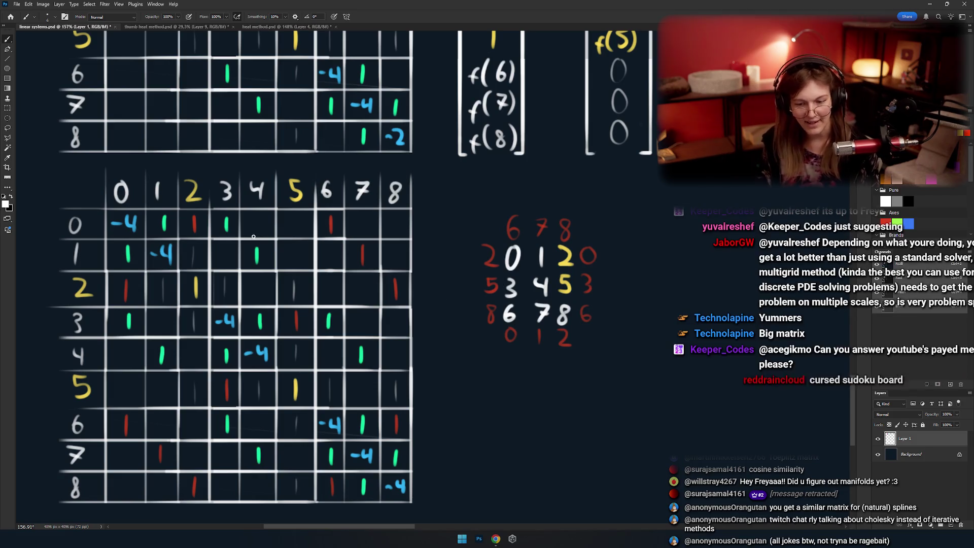
mouse_move(292, 236)
left_mouse_down()
mouse_move(299, 325)
mouse_move(328, 250)
left_mouse_up()
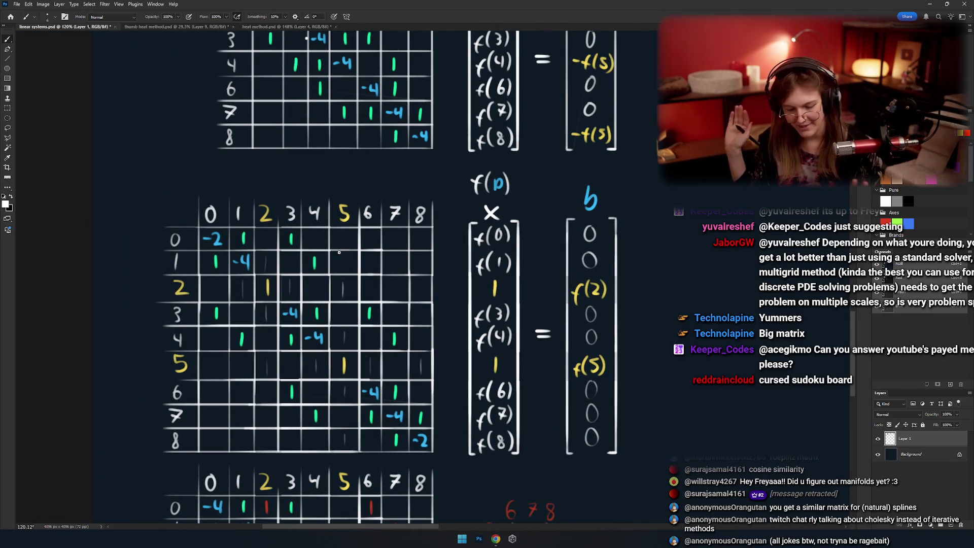
left_click_drag(339, 253, 350, 193)
scroll(355, 235, "up", 3)
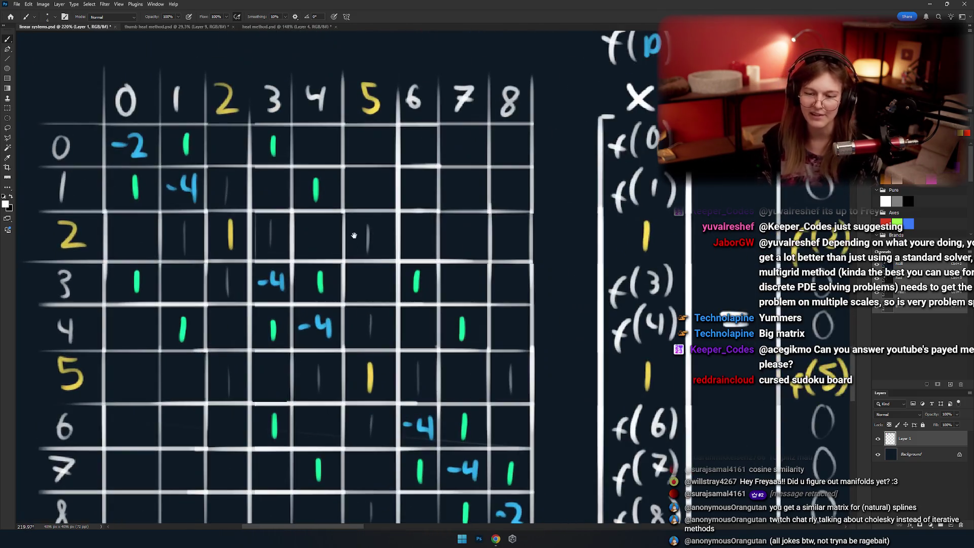
Circle row label 2, column header 4 and their entry in the middle matrix, then undo the circles.
left_click_drag(355, 235, 433, 266)
left_click_drag(162, 232, 153, 232)
left_click_drag(406, 94, 384, 110)
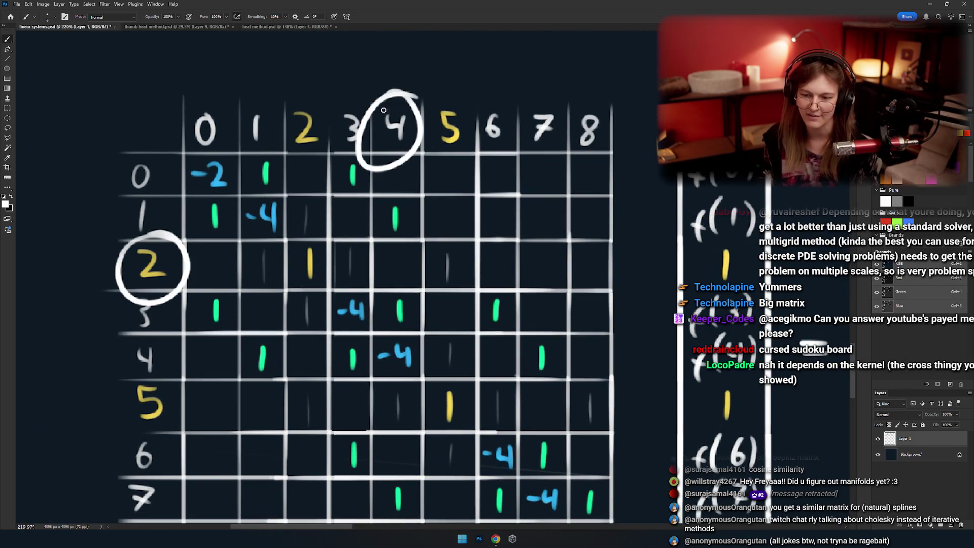
left_click_drag(414, 256, 406, 250)
key("ctrl+z")
key("ctrl+z")
key("ctrl+z")
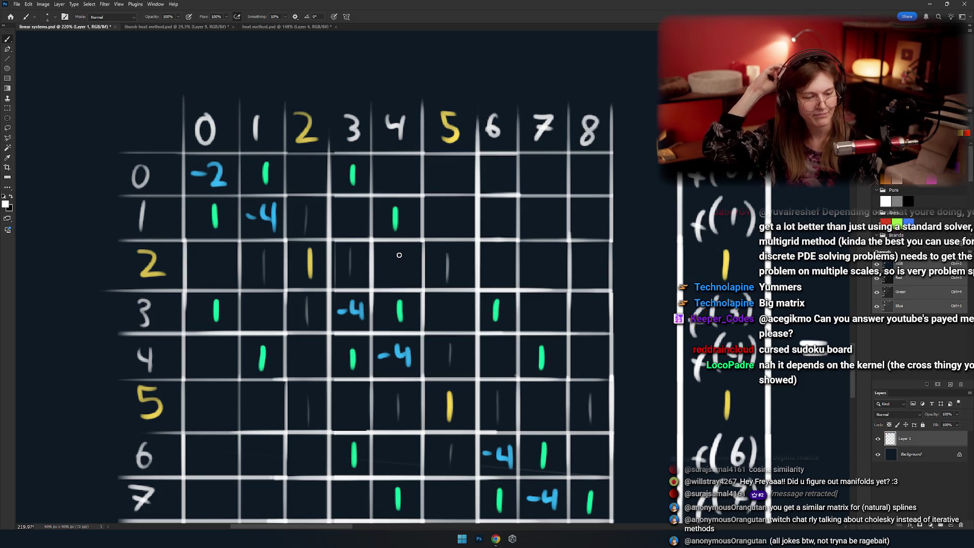
Pan the canvas to show the full matrix with its vectors.
scroll(402, 349, "down", 3)
left_click_drag(402, 349, 394, 293)
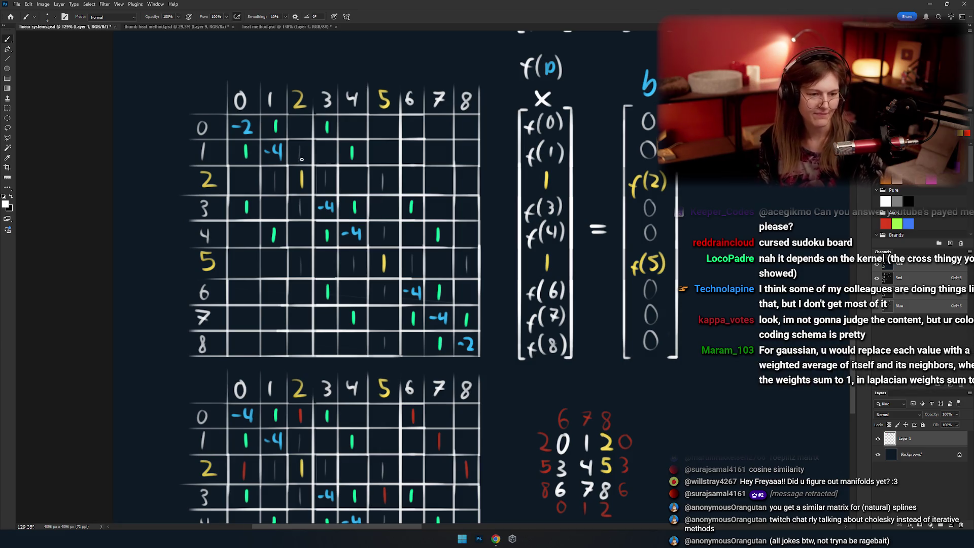
left_click_drag(362, 241, 371, 260)
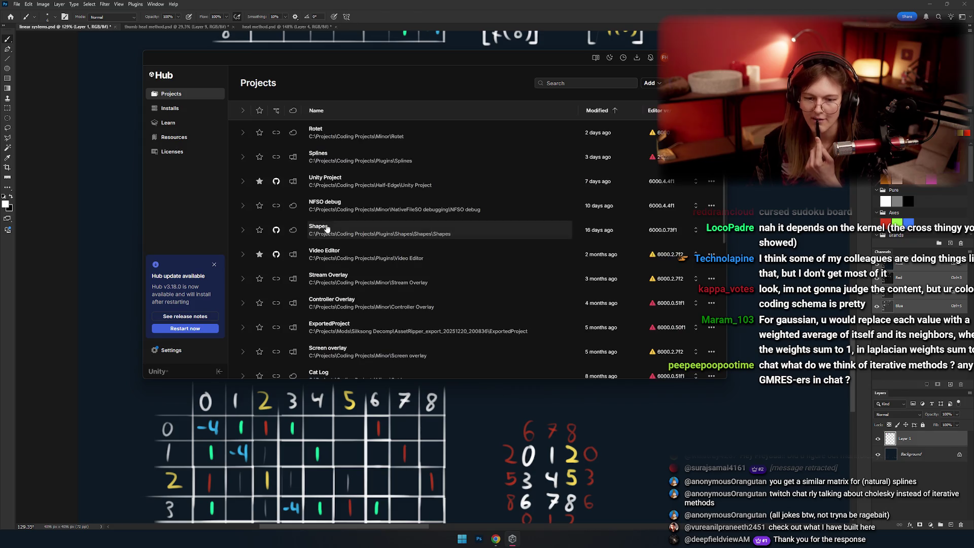
Launch the Rotet project from Unity Hub and set the Hub aside to return to Photoshop.
left_click(358, 130)
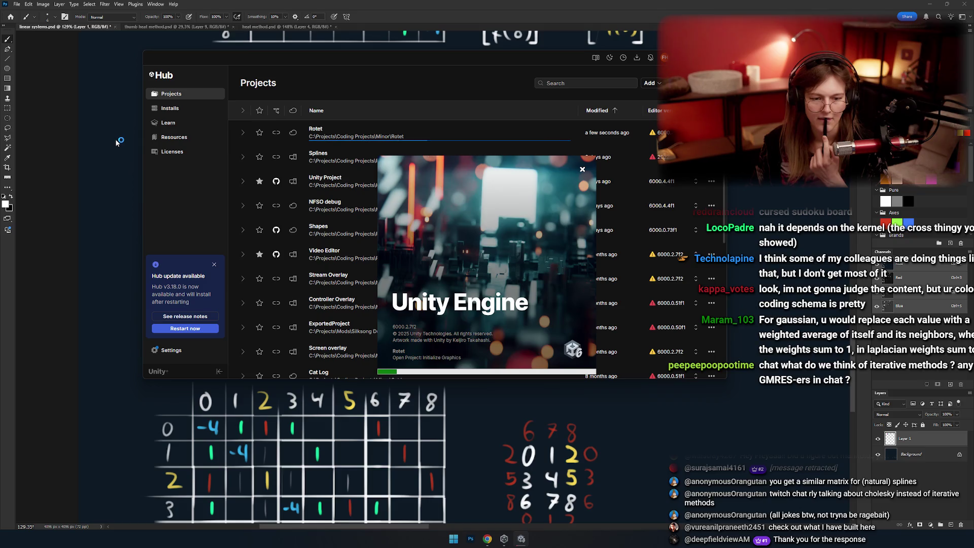
left_click(125, 183)
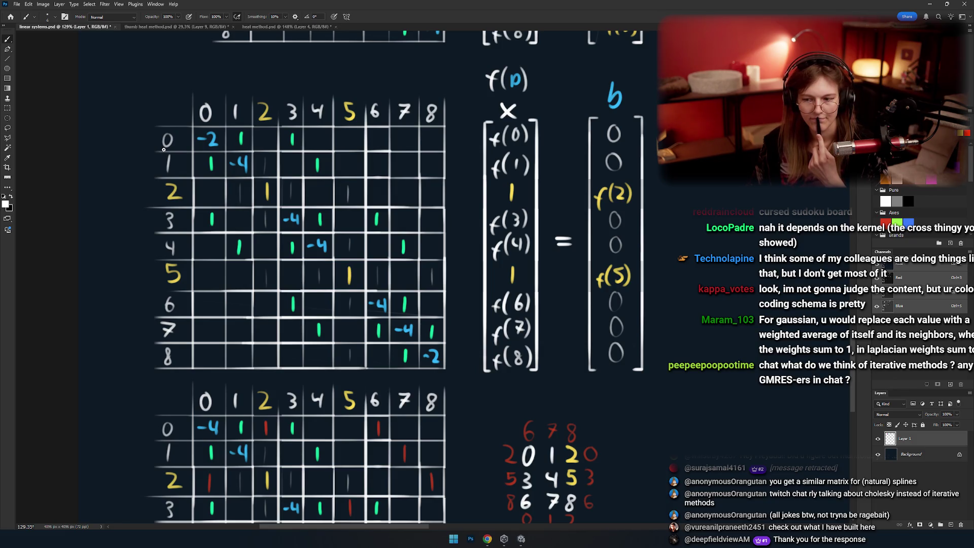
Zoom in on Ax=b and try boxing the equation, then undo the box.
left_click_drag(395, 205, 403, 202)
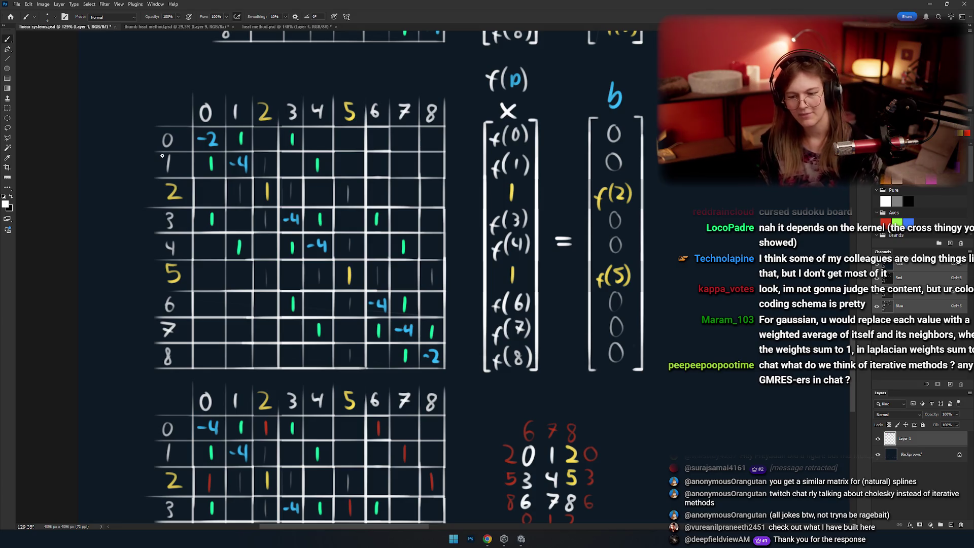
left_click_drag(378, 236, 433, 295)
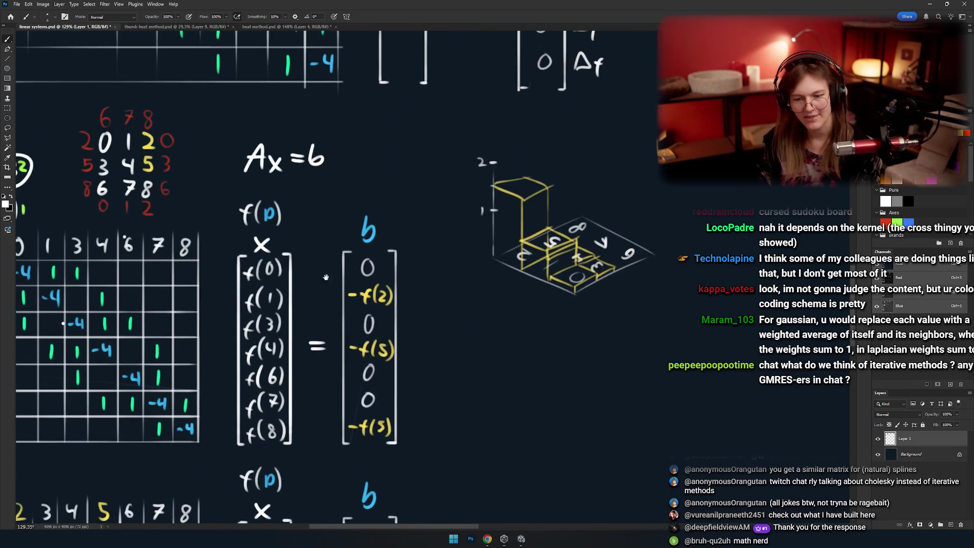
scroll(376, 168, "up", 5)
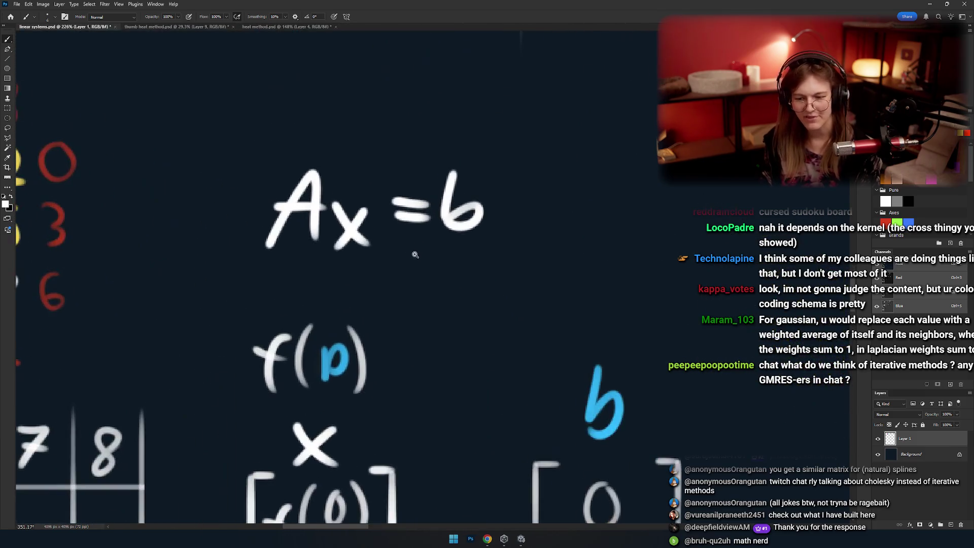
mouse_move(506, 146)
left_mouse_down()
mouse_move(391, 126)
mouse_move(366, 159)
left_mouse_up()
key("ctrl+z")
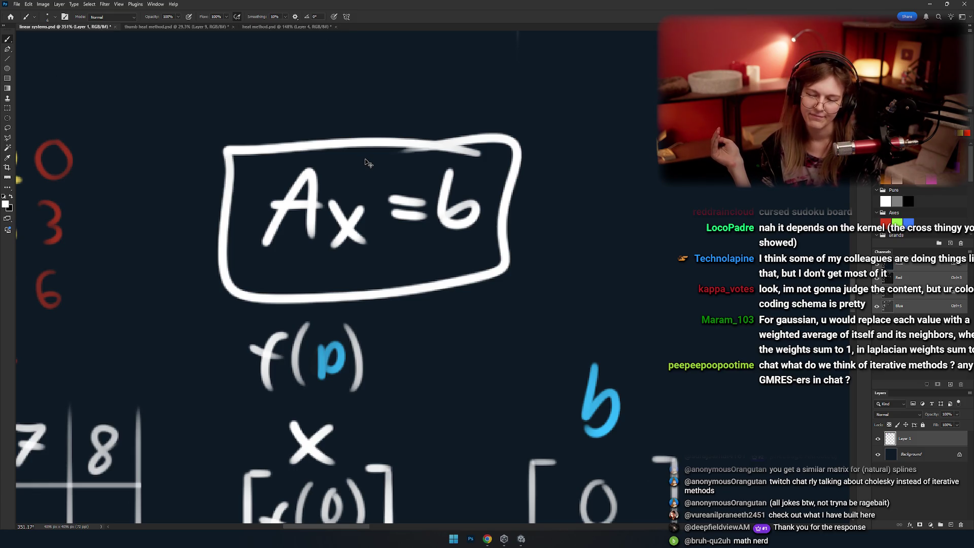
key("ctrl+z")
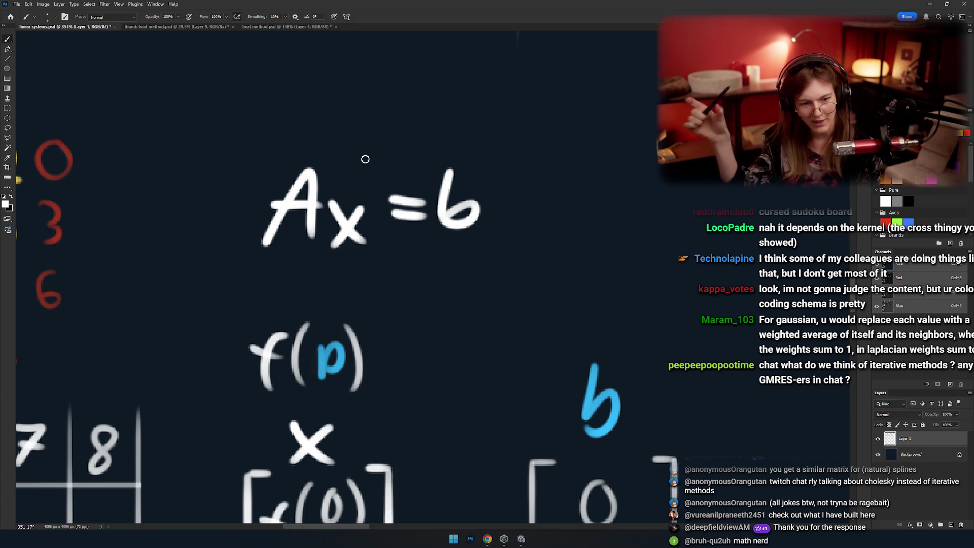
Try a hat mark and arrows at the x and a loop around Ax, undoing each.
mouse_move(366, 160)
left_mouse_down()
mouse_move(390, 223)
mouse_move(363, 267)
left_mouse_up()
key("ctrl+z")
key("ctrl+z")
left_click_drag(387, 341, 374, 286)
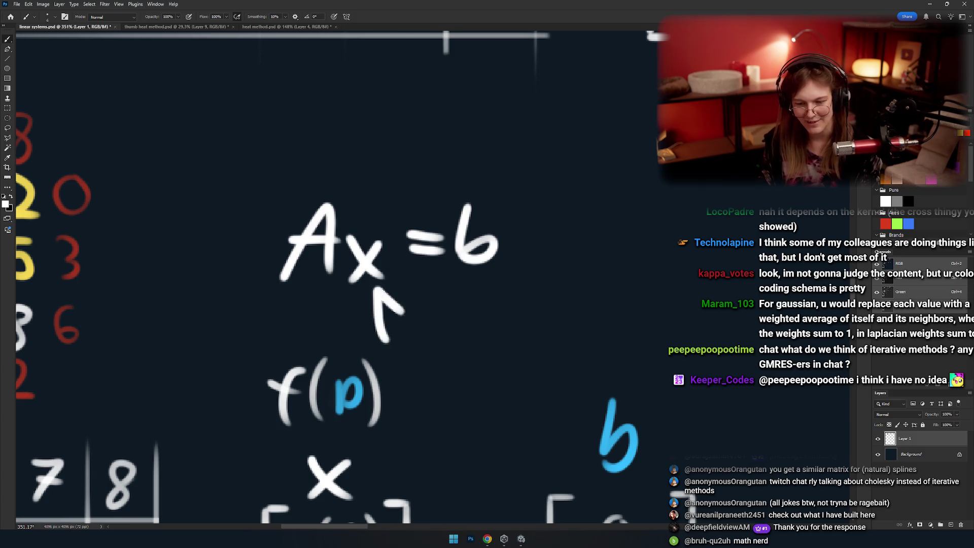
mouse_move(358, 319)
left_mouse_down()
mouse_move(384, 321)
mouse_move(362, 307)
left_mouse_up()
key("ctrl+z")
key("ctrl+z")
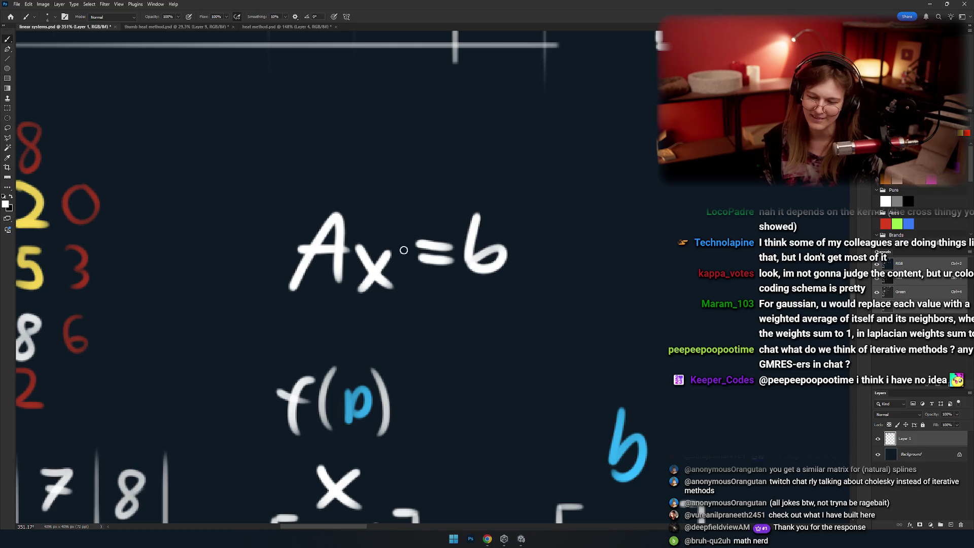
left_click_drag(392, 235, 374, 190)
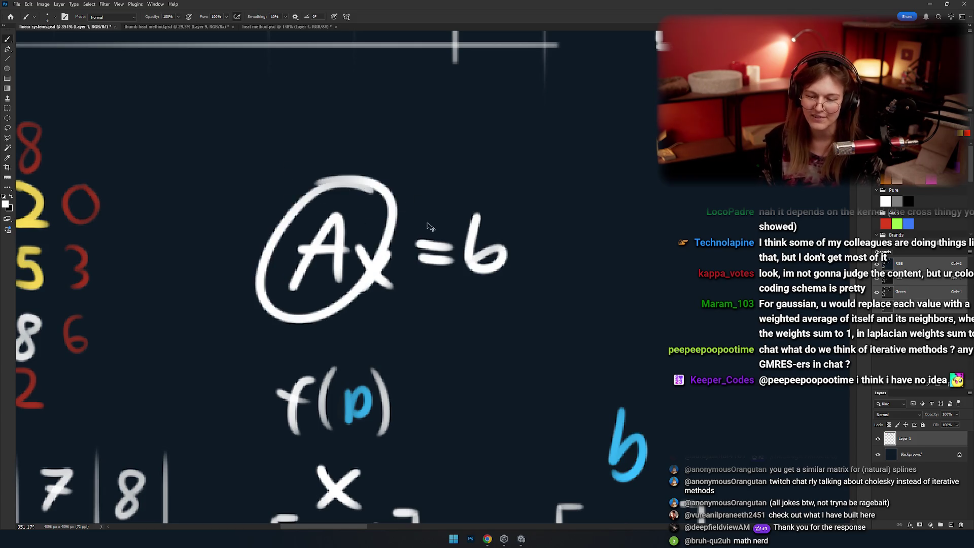
key("ctrl+z")
left_click_drag(513, 253, 434, 257)
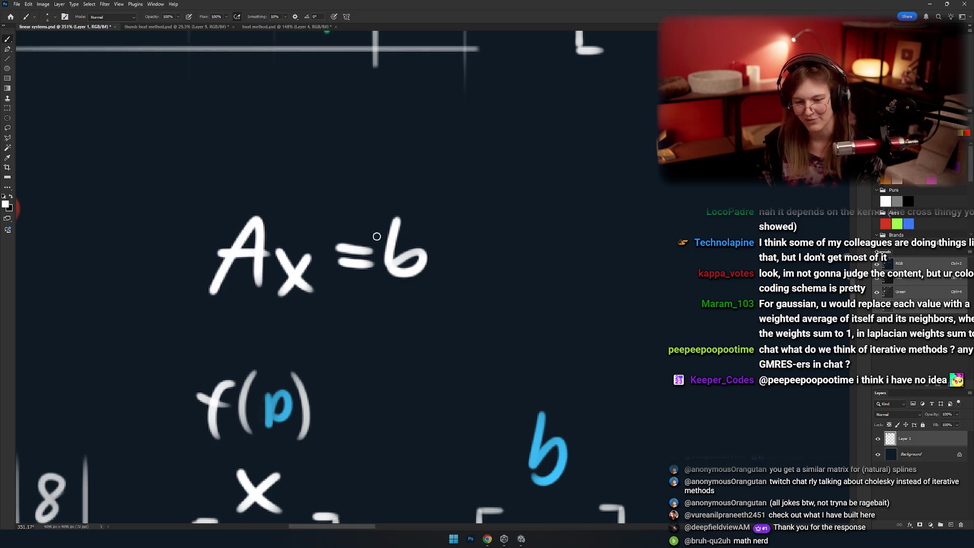
Select and move the b right, then write A⁻¹ before it to form x = A⁻¹b.
key("m")
left_click_drag(496, 172, 382, 300)
key("v")
left_click_drag(341, 211, 404, 215)
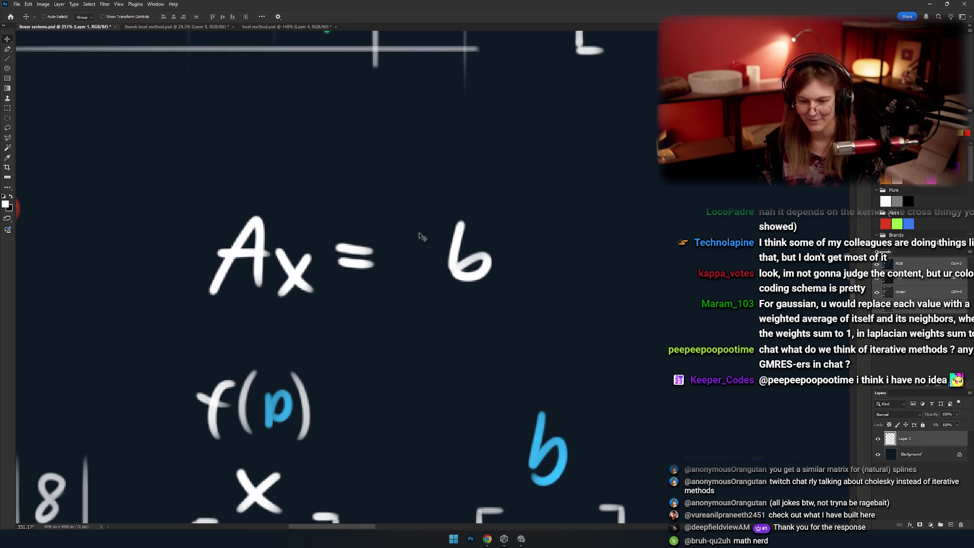
key("b")
left_click_drag(381, 292, 427, 292)
left_click_drag(416, 219, 442, 218)
left_click_drag(451, 209, 449, 235)
Erase and undo the rewrite until the equation reads Ax=b again, then pan around it.
key("e")
mouse_move(226, 218)
left_mouse_down()
mouse_move(277, 233)
mouse_move(250, 261)
left_mouse_up()
mouse_move(643, 304)
left_mouse_down()
mouse_move(566, 276)
mouse_move(531, 284)
left_mouse_up()
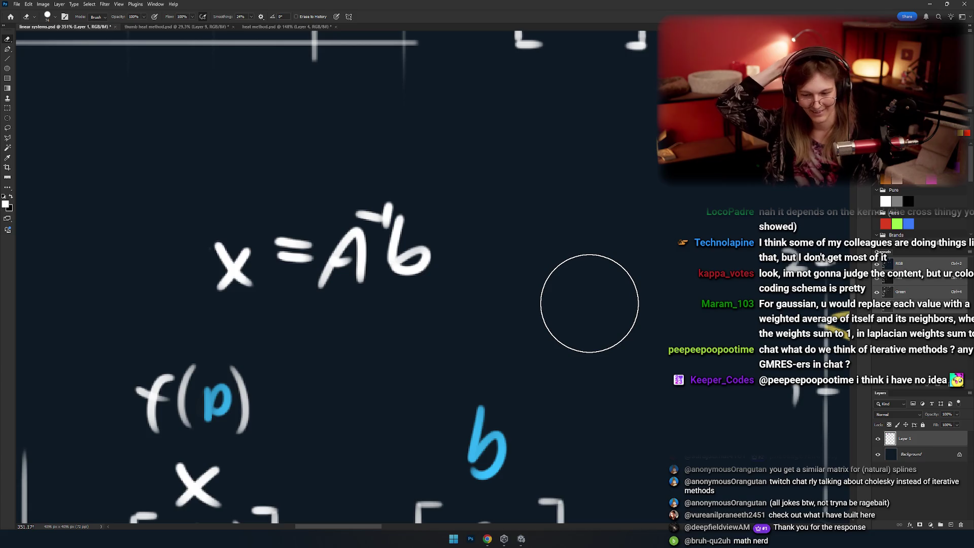
key("ctrl+z")
key("ctrl+z")
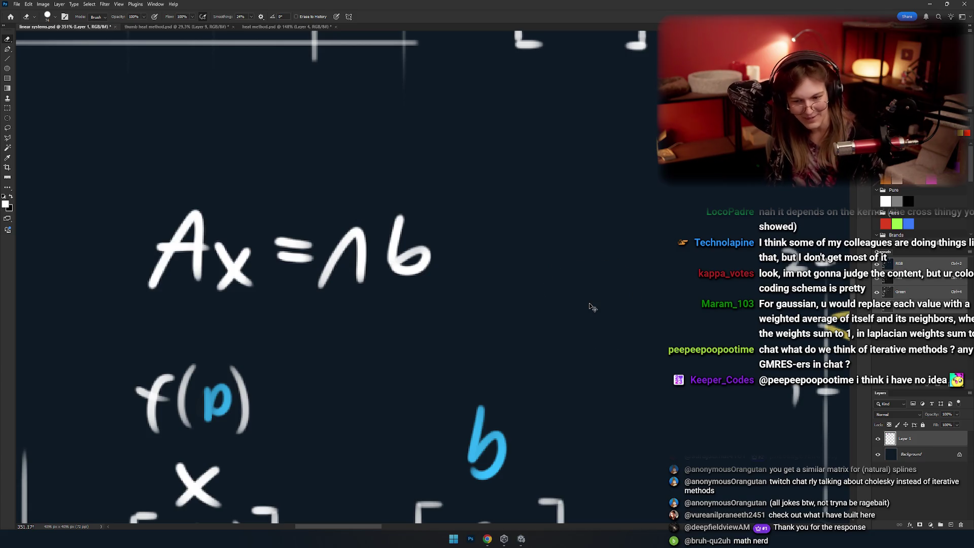
key("ctrl+z")
key("ctrl+z")
key("ctrl+z")
key("ctrl+z")
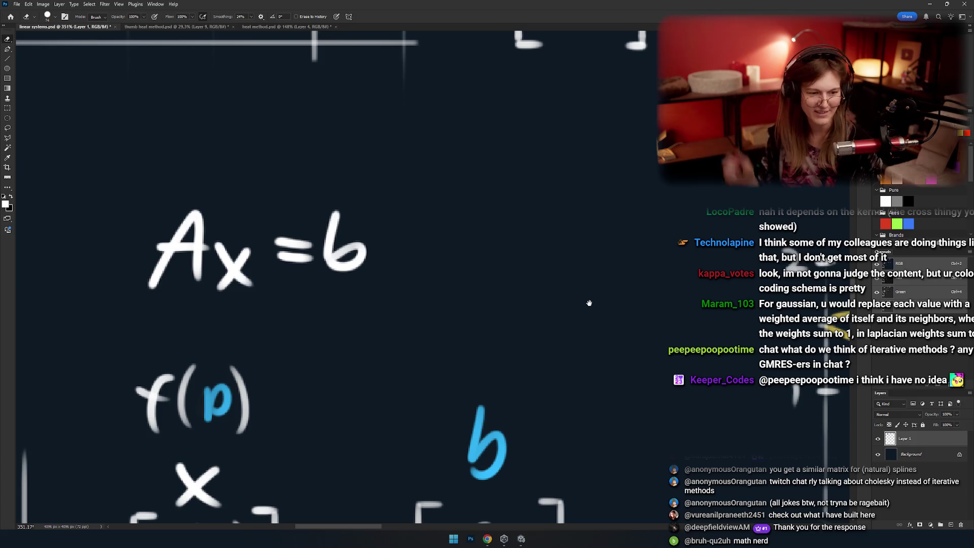
left_click_drag(346, 287, 442, 275)
left_click_drag(326, 152, 243, 147)
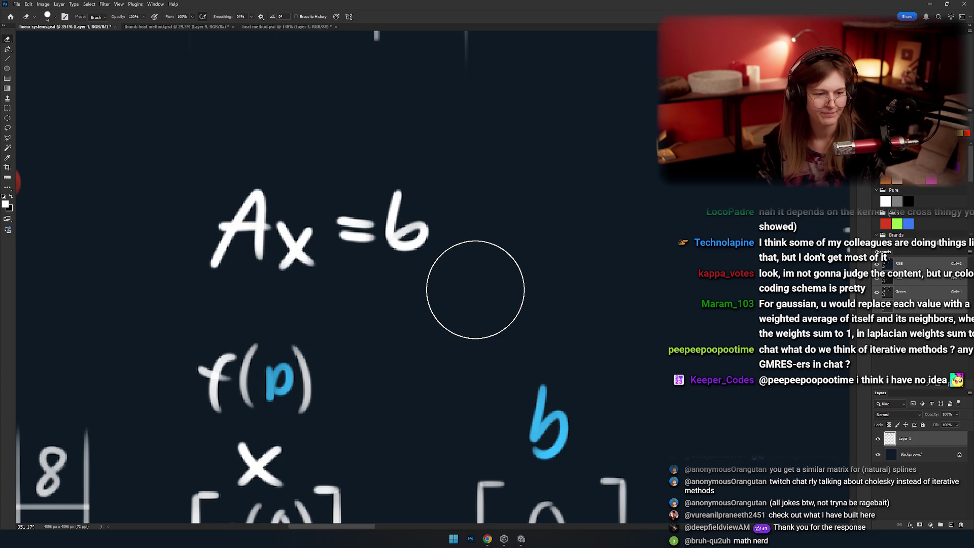
left_click_drag(343, 329, 406, 319)
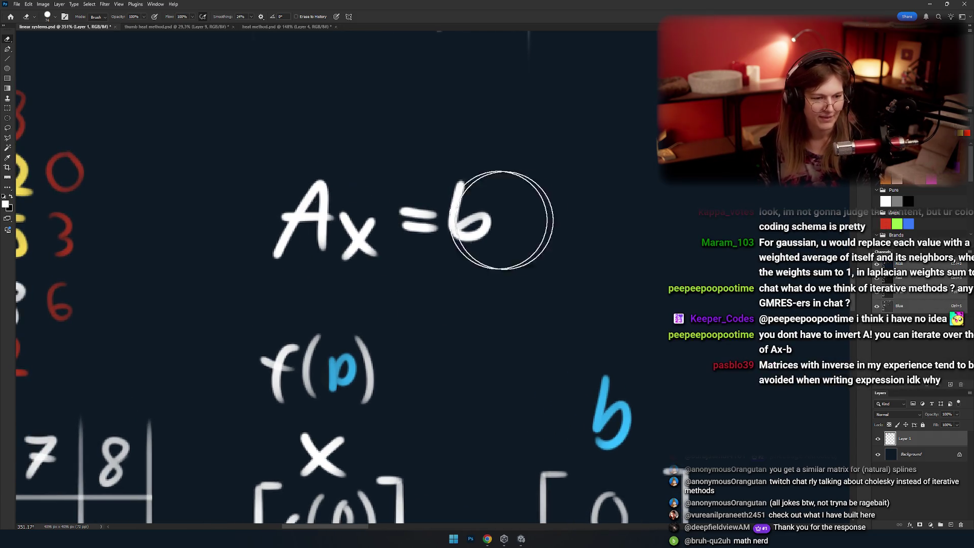
mouse_move(425, 331)
left_mouse_down()
mouse_move(410, 320)
mouse_move(418, 331)
left_mouse_up()
key("alt+Tab")
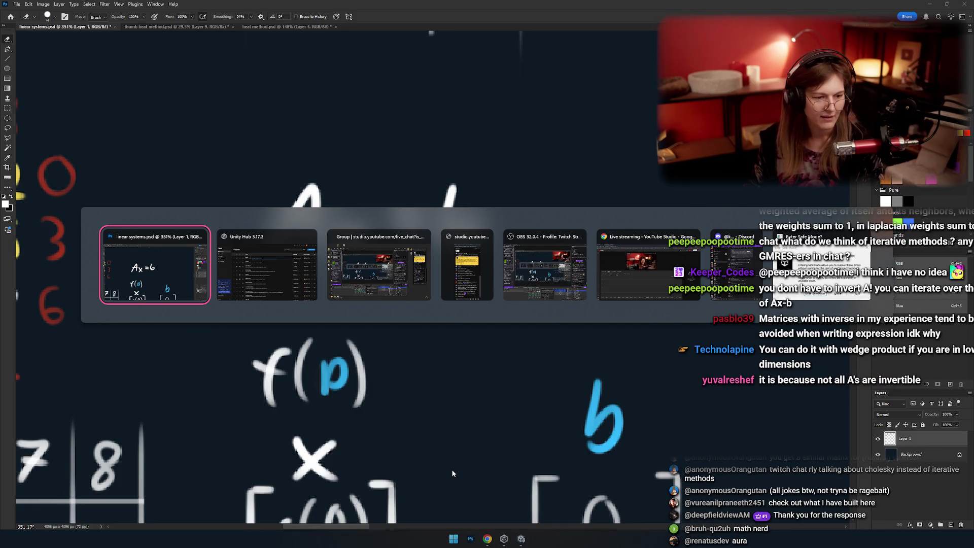
key("alt+Tab")
key("alt+shift+Tab")
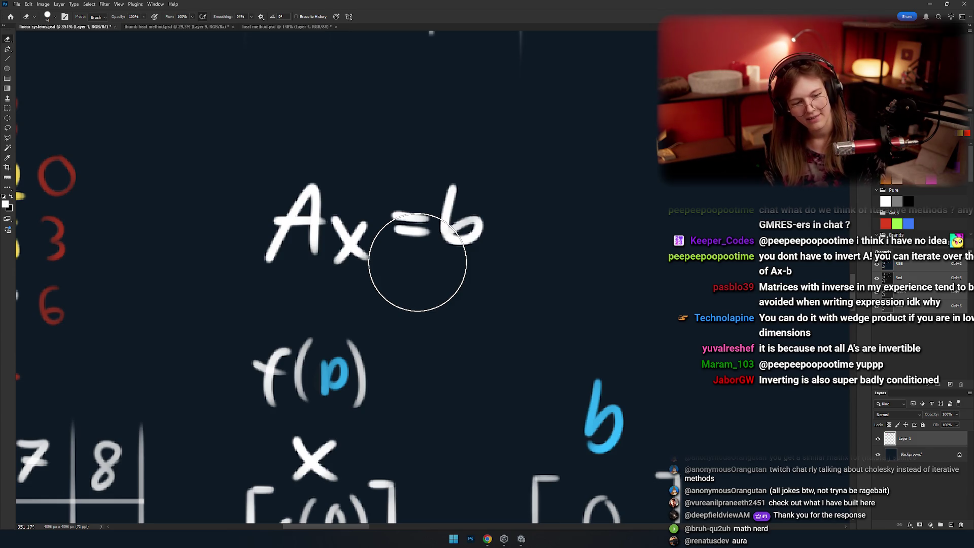
key("m")
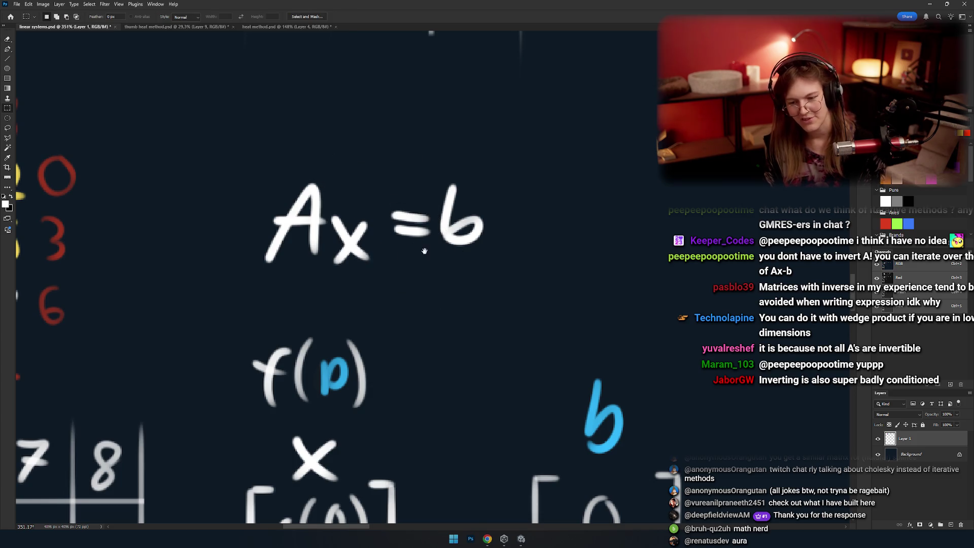
Shift =b to the right and move the b left of the equals sign.
left_click_drag(435, 174, 379, 195)
left_click_drag(474, 163, 326, 282)
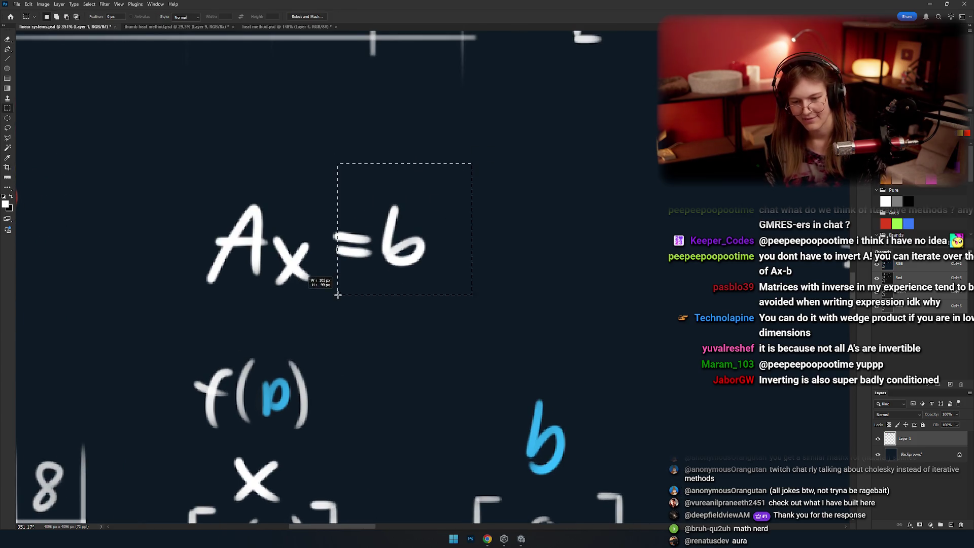
left_click_drag(401, 239, 461, 239)
left_click_drag(533, 166, 462, 247)
left_click_drag(482, 163, 435, 283)
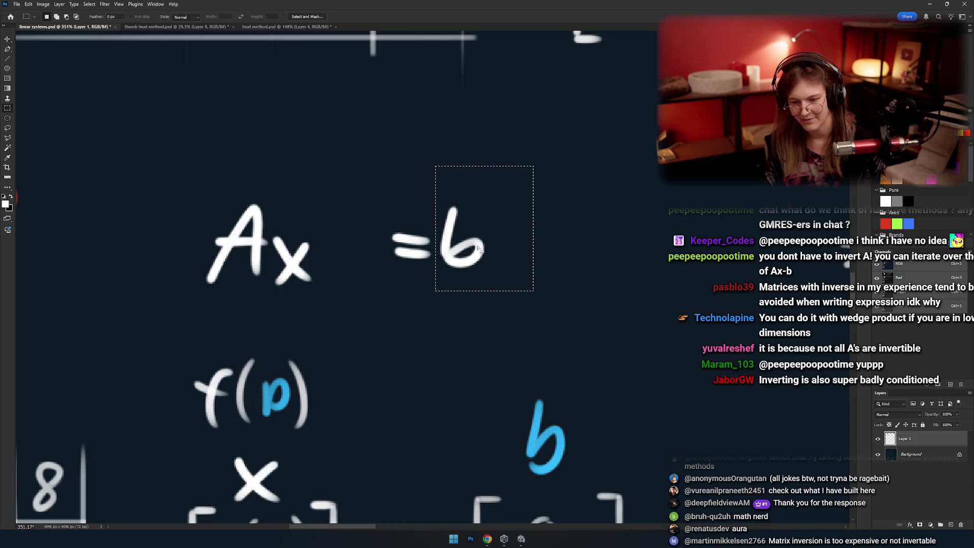
key("v")
mouse_move(455, 222)
left_mouse_down()
mouse_move(361, 239)
mouse_move(348, 258)
left_mouse_up()
Draw a minus before b and a 0 after the equals, then zoom out to the matrices.
key("b")
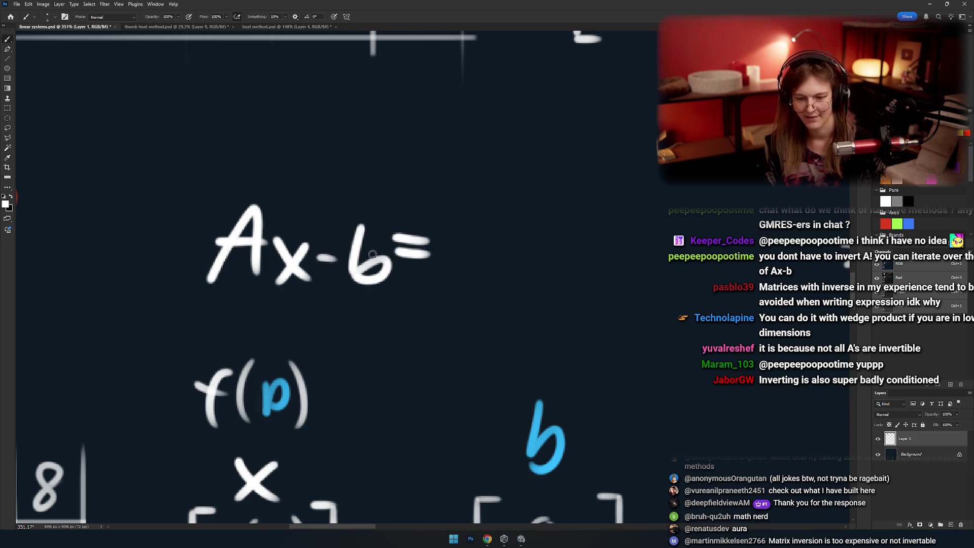
scroll(355, 254, "right", 2)
left_click_drag(431, 236, 430, 239)
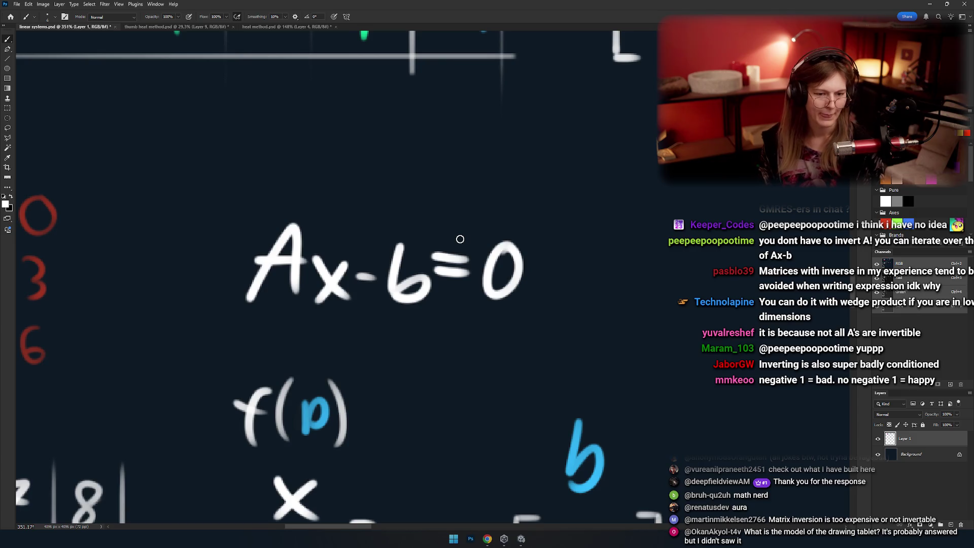
left_click_drag(358, 306, 347, 310)
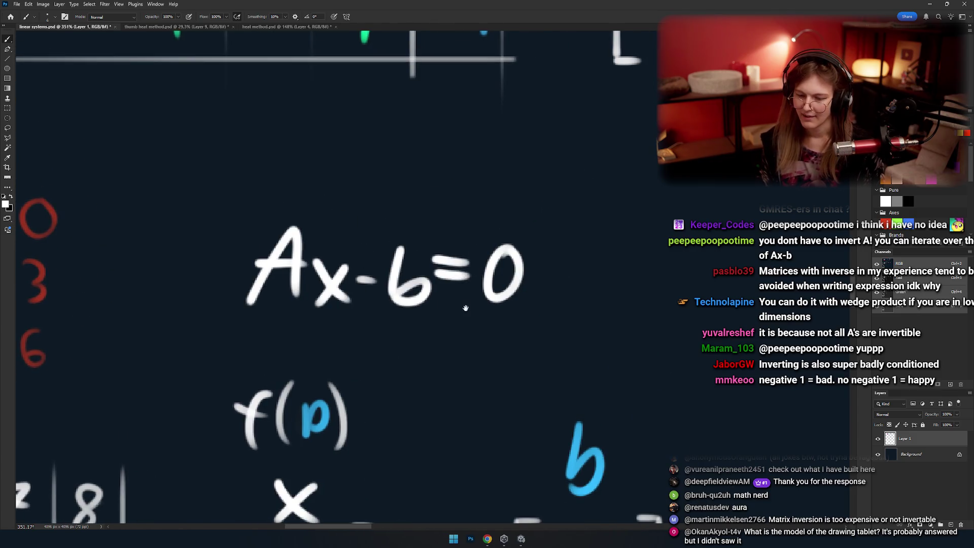
mouse_move(325, 429)
left_mouse_down()
mouse_move(416, 288)
mouse_move(402, 341)
mouse_move(431, 324)
mouse_move(352, 246)
left_mouse_up()
Erase the stray white dot beside the -4 with a smaller eraser brush.
key("e")
key("bracketleft")
key("bracketleft")
key("bracketleft")
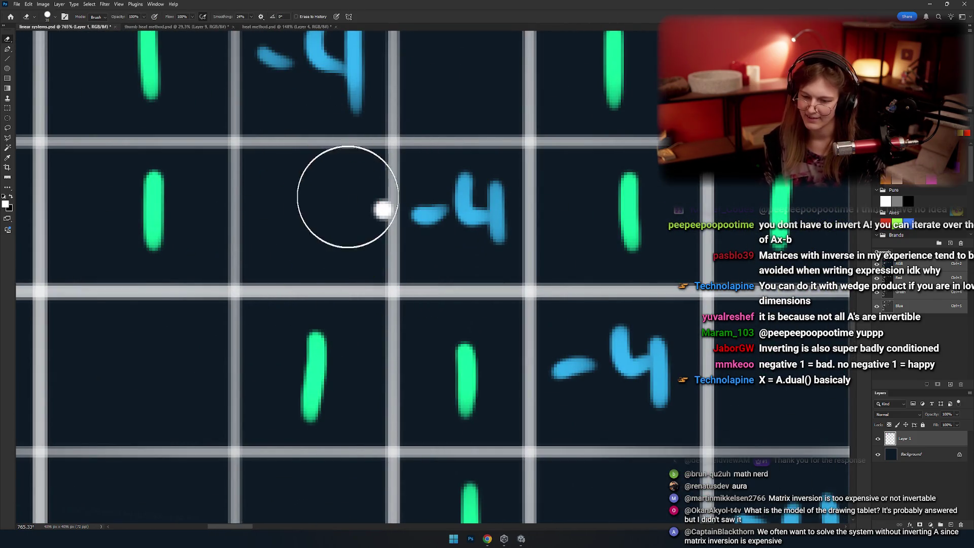
key("bracketleft")
key("bracketleft")
key("bracketleft")
left_click_drag(382, 208, 385, 212)
Zoom out from about 122% to 62% and frame all three matrix diagrams.
mouse_move(355, 283)
left_mouse_down()
mouse_move(366, 249)
mouse_move(344, 278)
mouse_move(353, 257)
left_mouse_up()
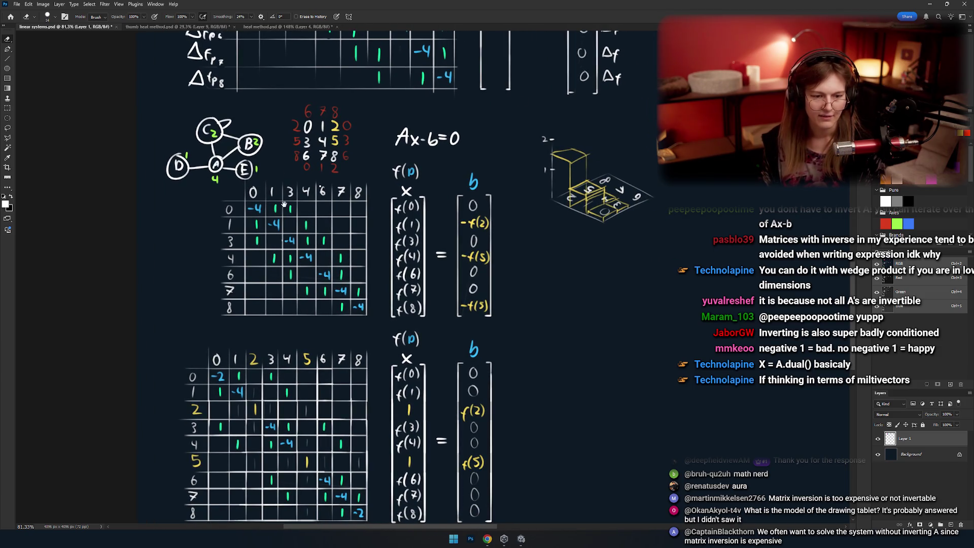
left_click_drag(357, 269, 333, 266)
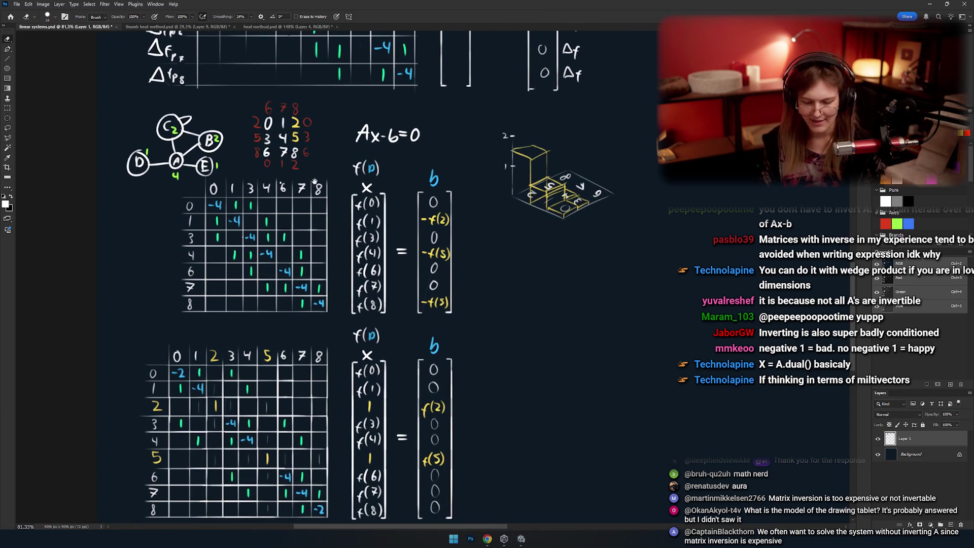
mouse_move(355, 225)
left_mouse_down()
mouse_move(369, 288)
mouse_move(351, 252)
left_mouse_up()
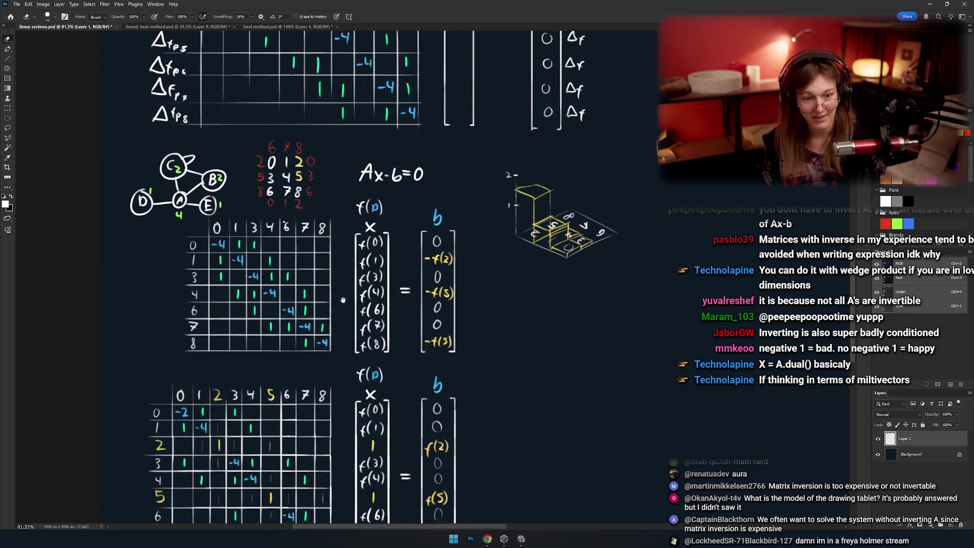
scroll(346, 284, "up", 5)
scroll(346, 283, "down", 3)
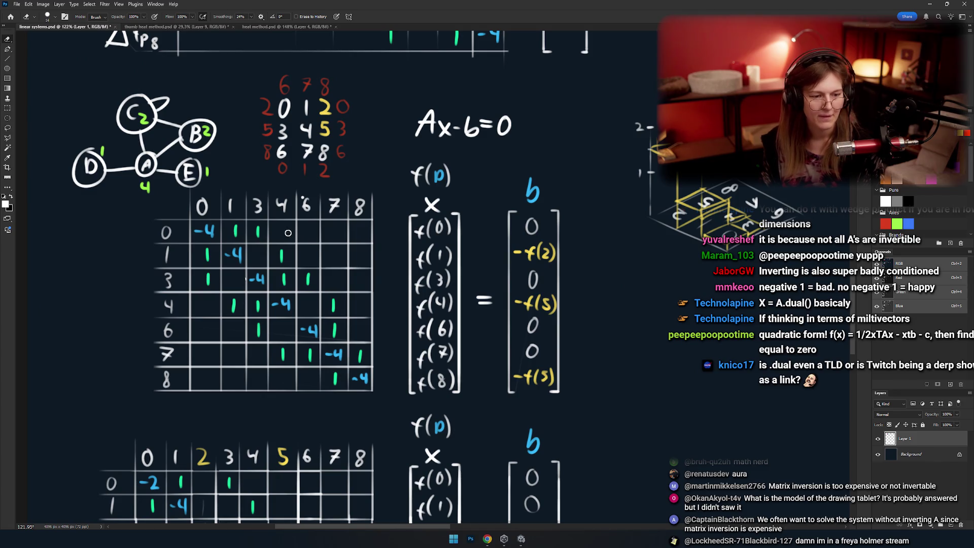
scroll(362, 316, "down", 4)
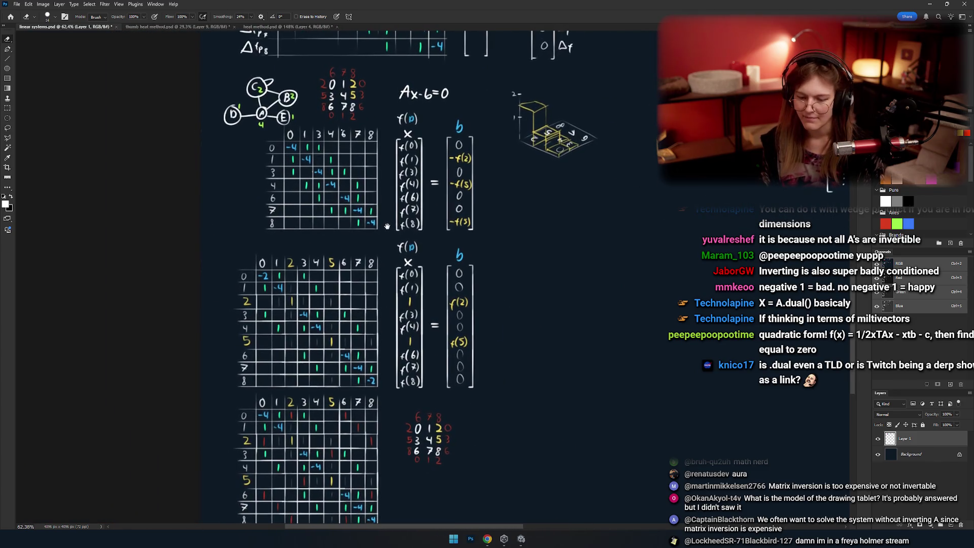
left_click_drag(383, 227, 390, 251)
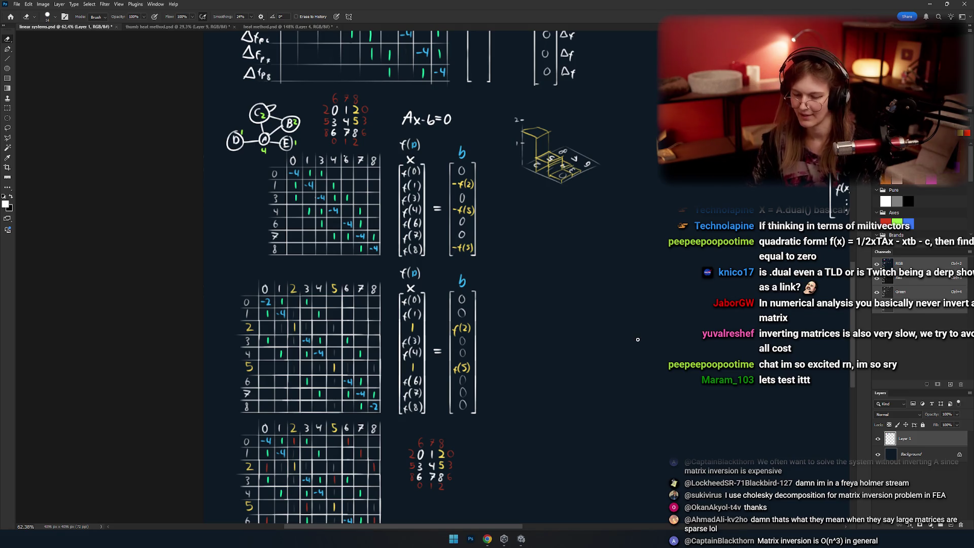
left_click(521, 541)
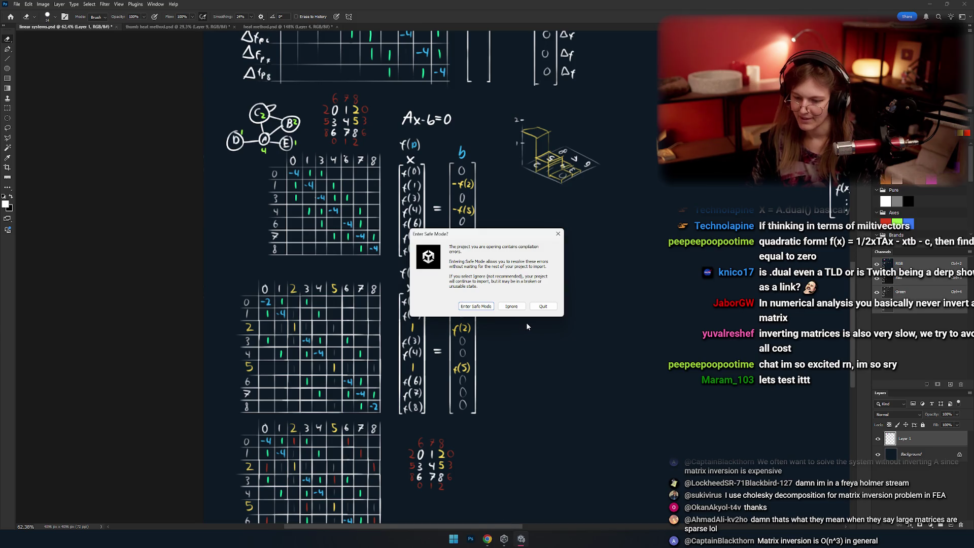
Choose Ignore in the Enter Safe Mode? prompt so the Rotet project opens.
left_click(476, 306)
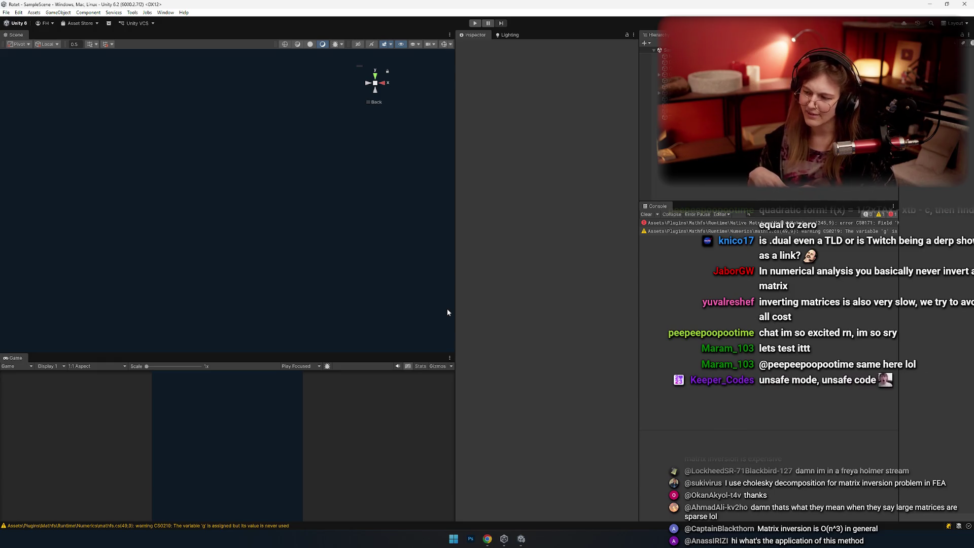
Select the first compilation error in the Console to see its full text.
left_click(699, 224)
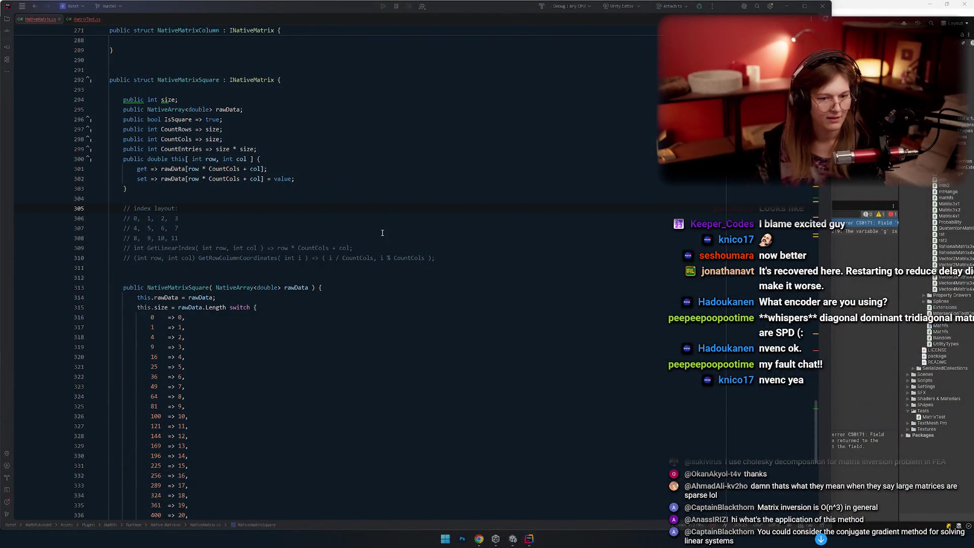
Activate Rider showing NativeMatrix.cs at the NativeMatrixSquare struct.
left_click(383, 233)
Narrow Rider to reveal Unity's console and trace rawData usage in NativeMatrixColumn.
left_click_drag(831, 181, 674, 181)
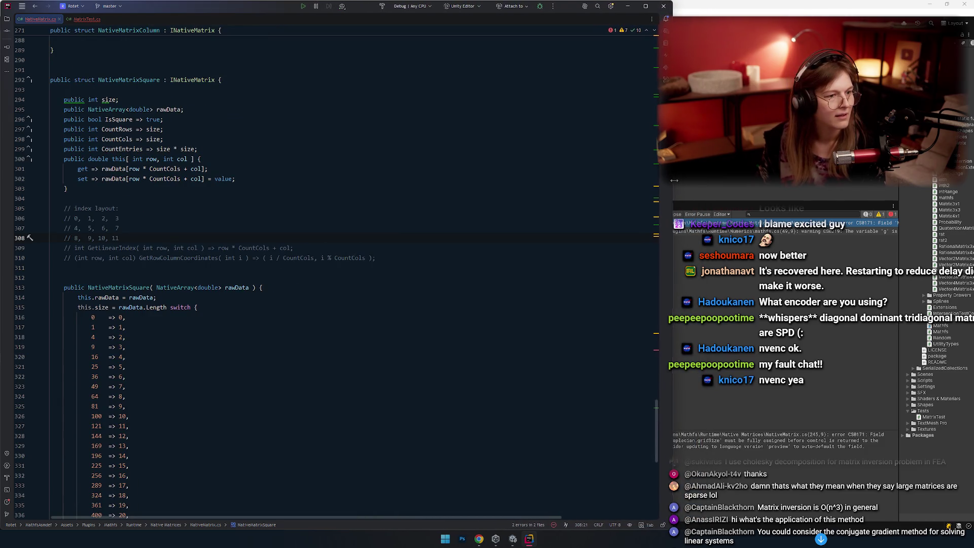
key("Up")
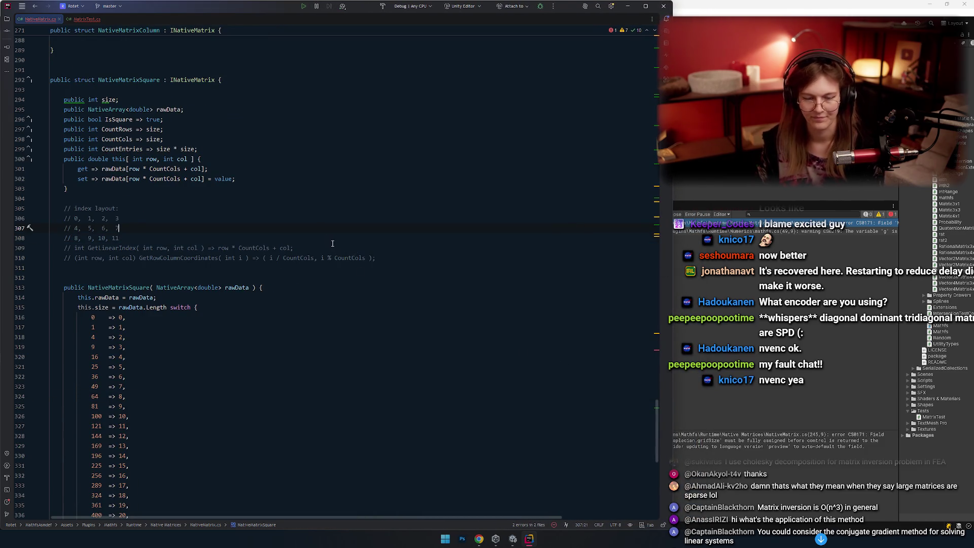
scroll(332, 243, "down", 5)
scroll(320, 239, "up", 12)
left_click(318, 240)
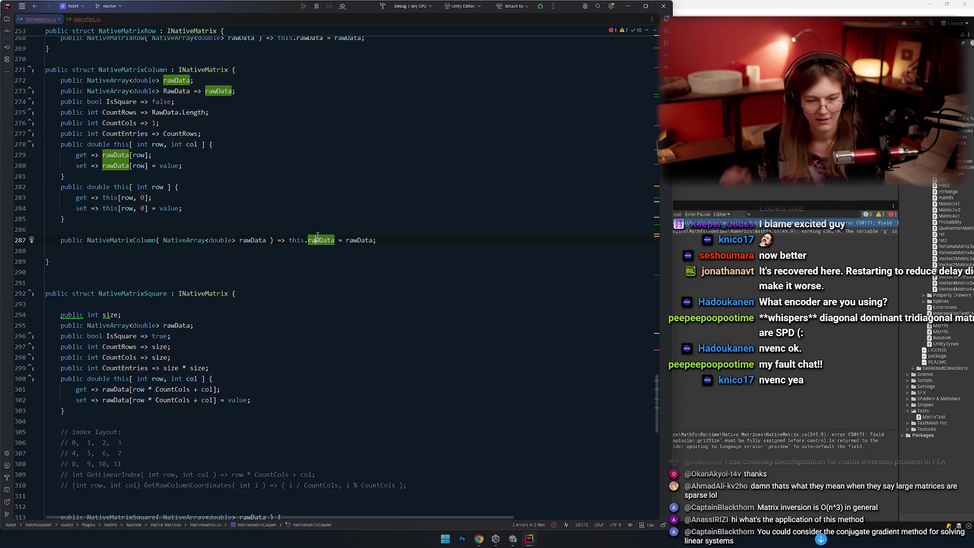
mouse_move(318, 236)
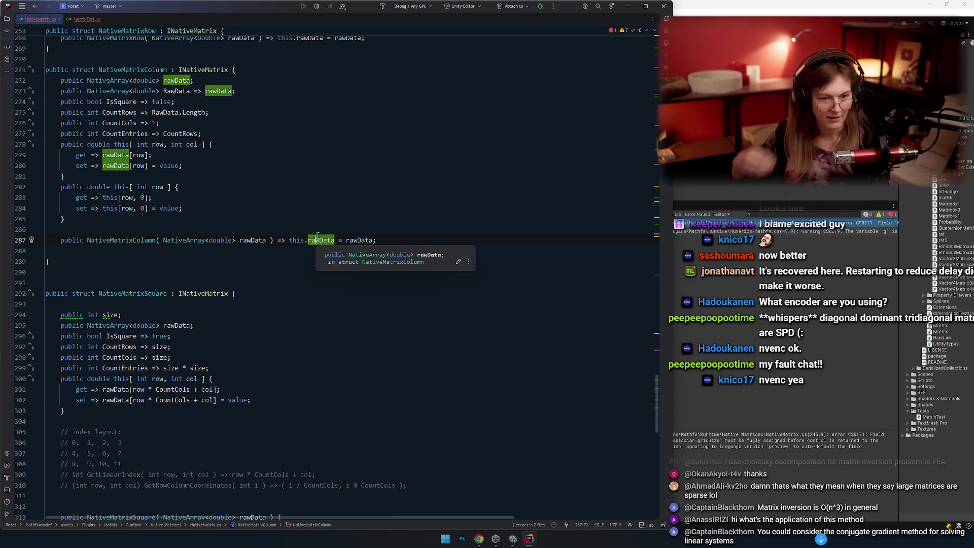
left_click(320, 147)
key("Up")
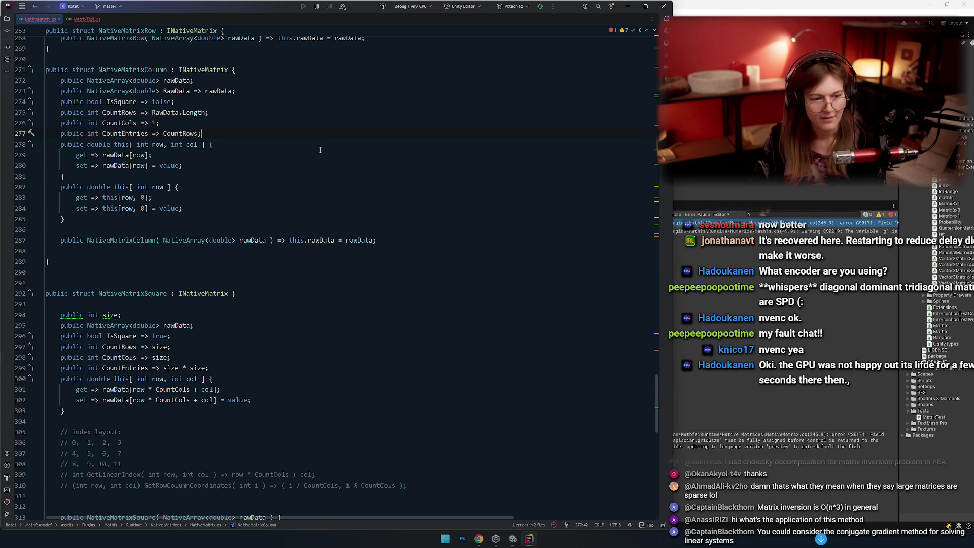
left_click(315, 91)
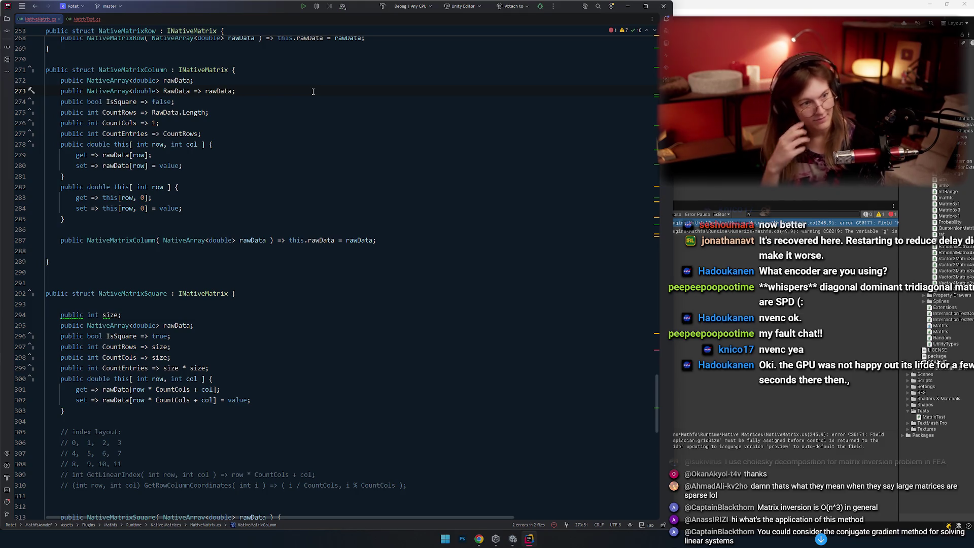
Check NativeMatrixColumn's end and its single-index indexer, then switch to MatrixTest.cs.
left_click(185, 257)
key("Up")
key("Up")
key("Up")
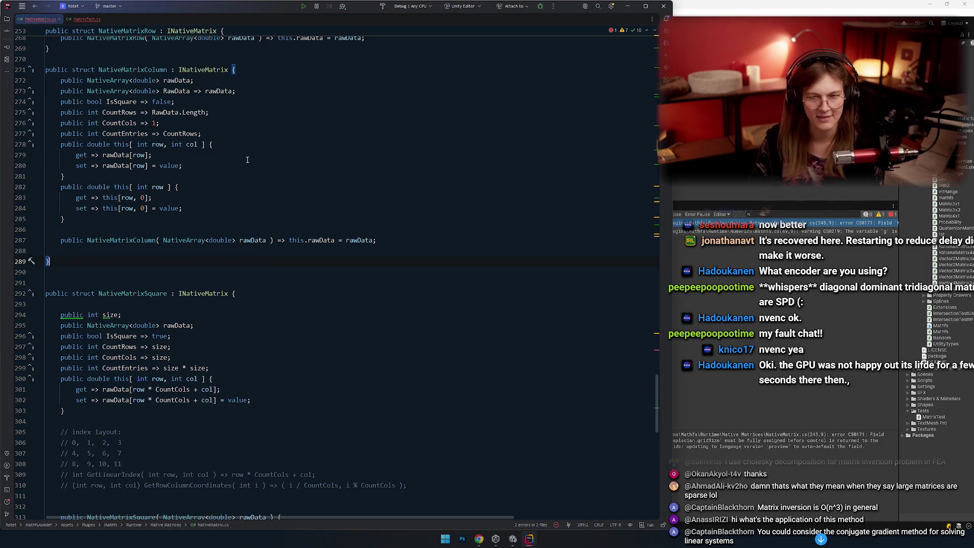
scroll(249, 198, "down", 5)
left_click(321, 137)
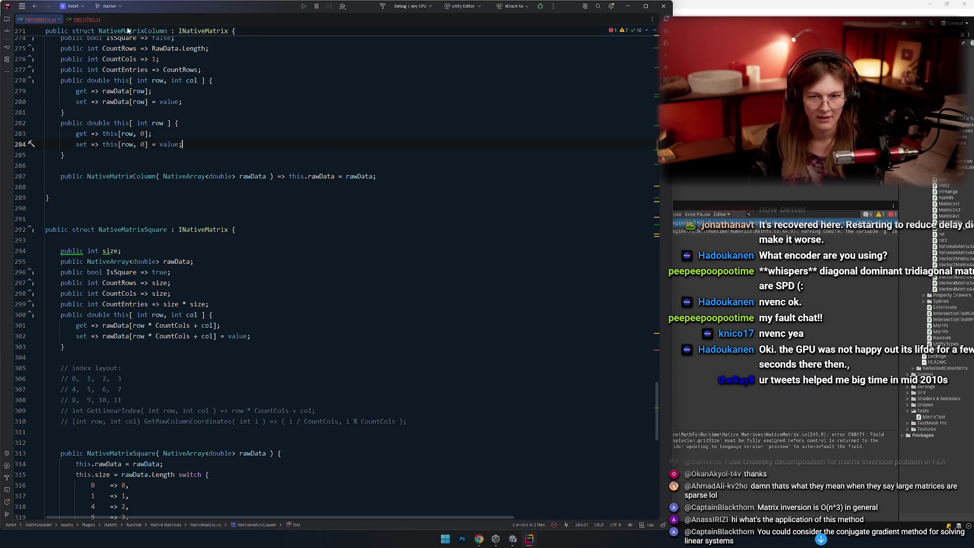
key("ctrl+Tab")
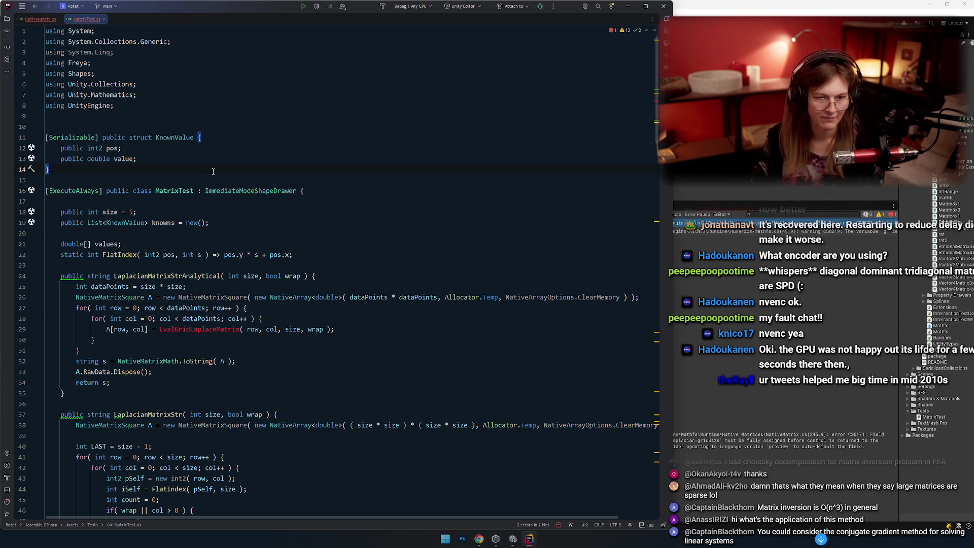
Put the caret at KnownValue's opening brace, check the browser, then launch Calculator beside the code.
key("Up")
key("Up")
key("Up")
key("Down")
key("Down")
key("End")
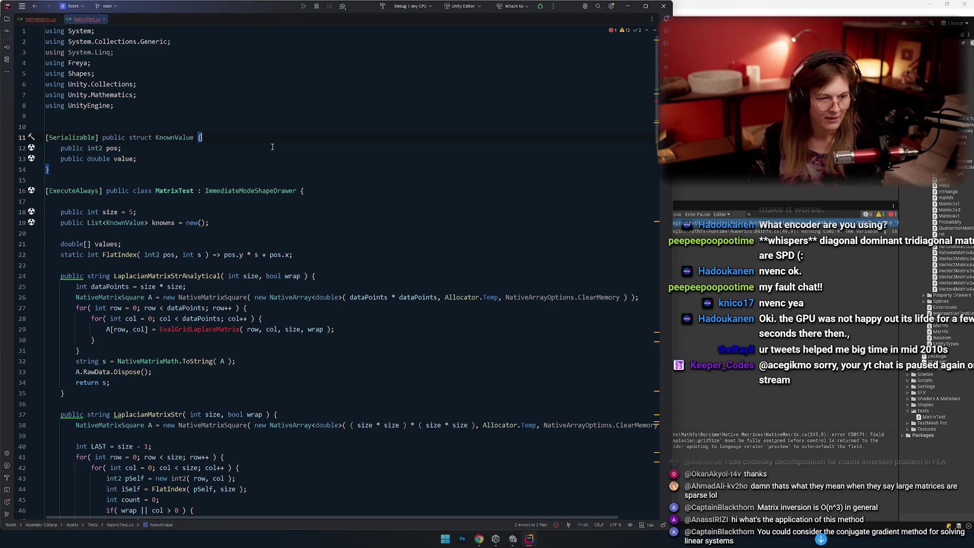
key("alt+Tab")
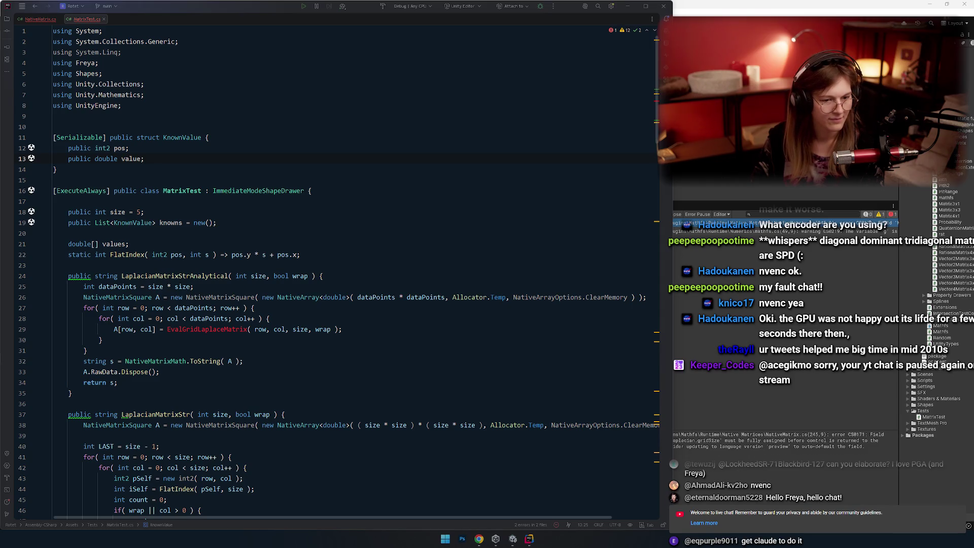
left_click(291, 175)
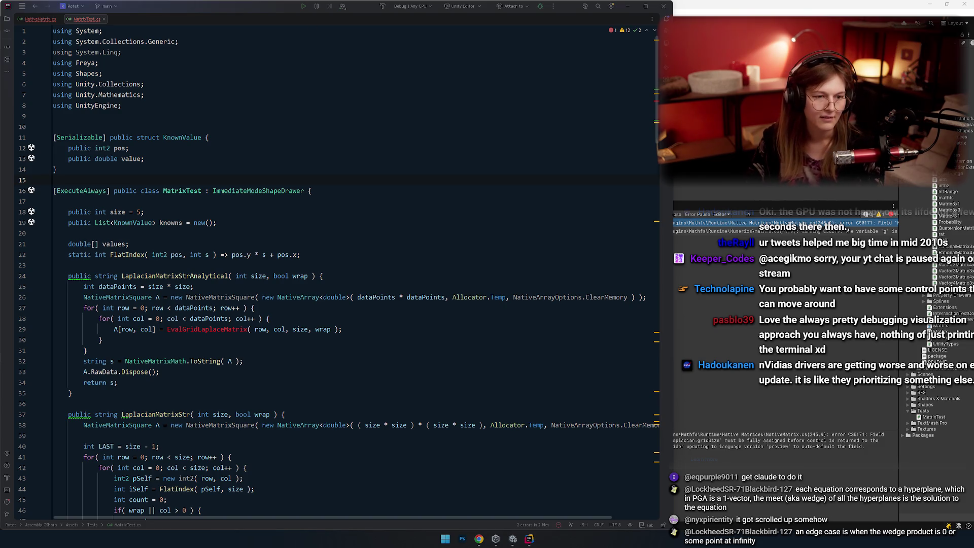
key("XF86Calculator")
left_click_drag(372, 100, 264, 102)
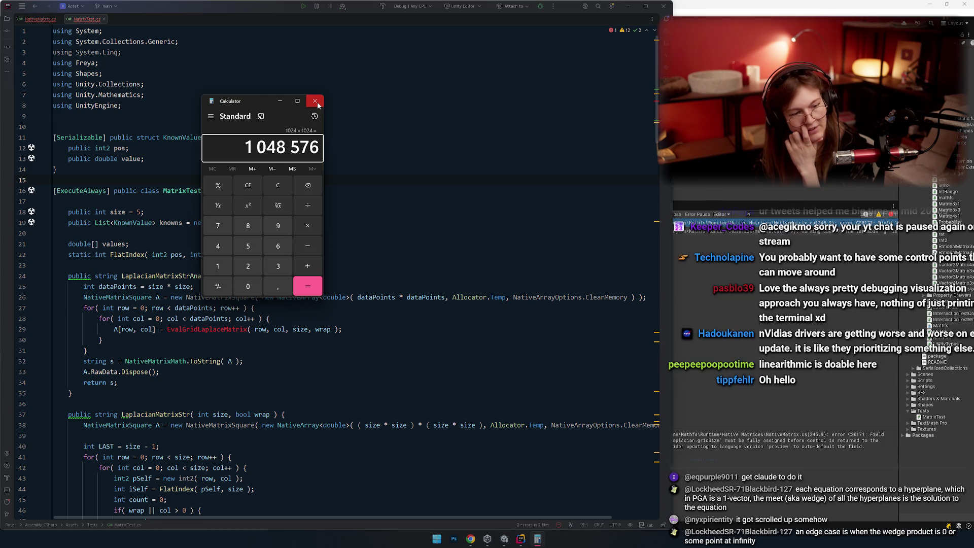
Close the calculator after computing 1024 × 1024 = 1 048 576.
left_click(316, 101)
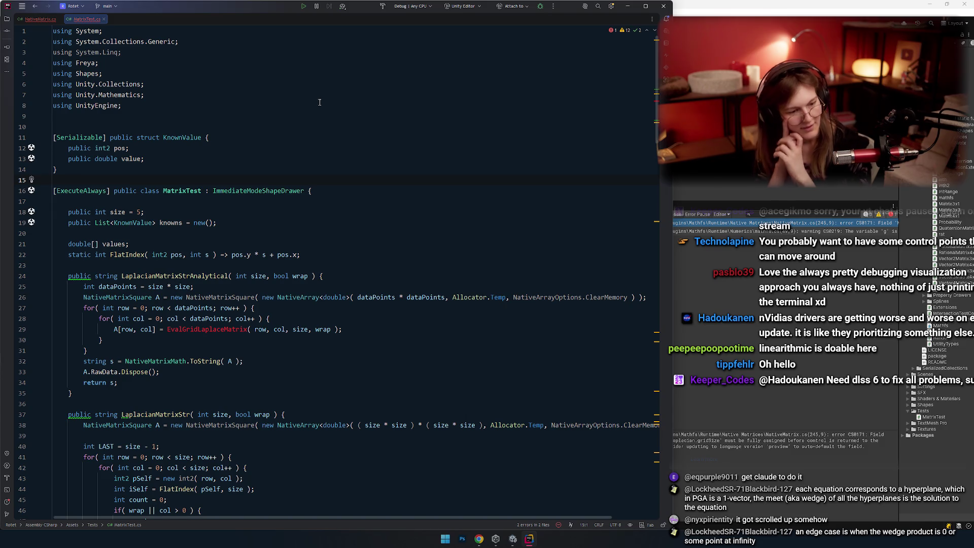
Glance at the Unity editor, then bring Rider back from the taskbar.
key("alt+Tab")
key("alt+Tab")
key("alt+shift+Tab")
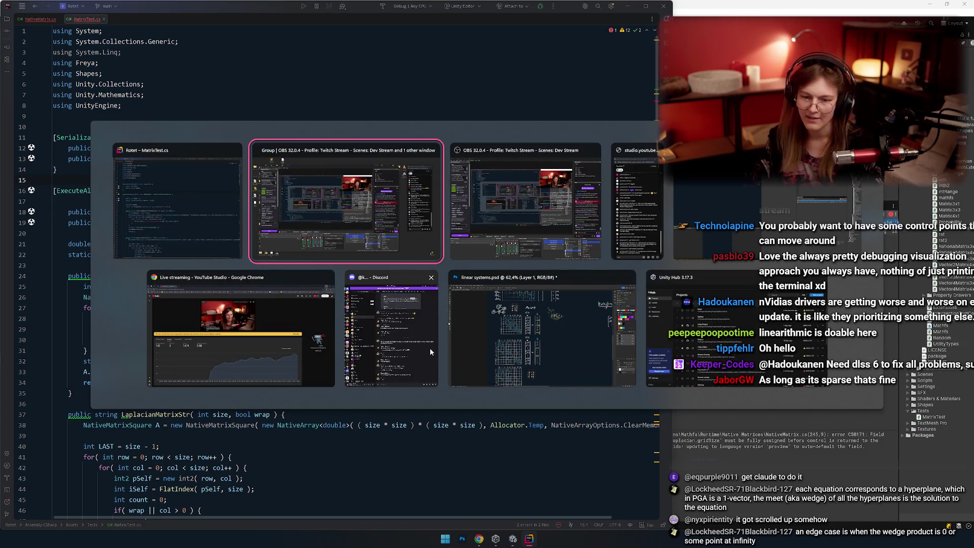
key("alt+shift+Tab")
key("alt+Tab")
key("alt+Tab")
key("alt+Tab")
key("alt+Tab")
key("alt+Tab")
key("alt+Tab")
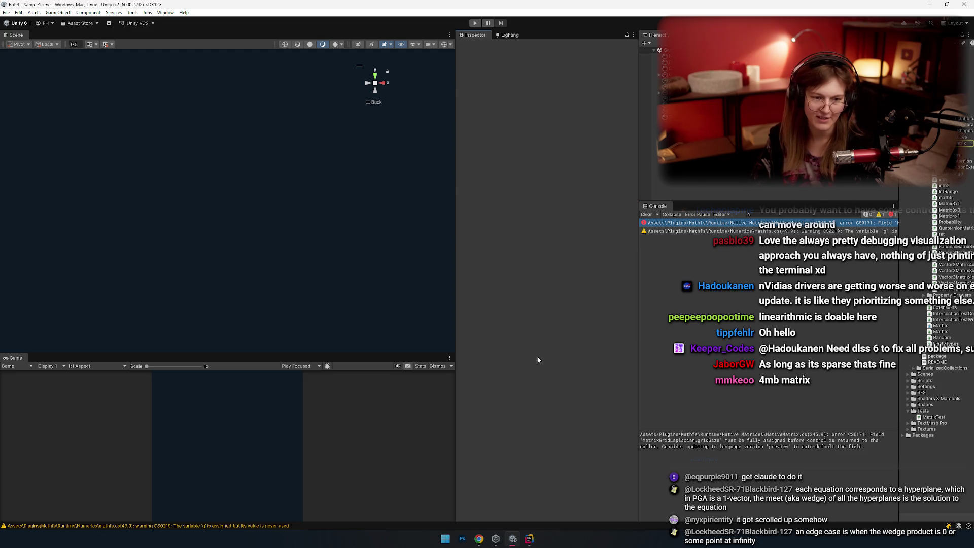
left_click(533, 544)
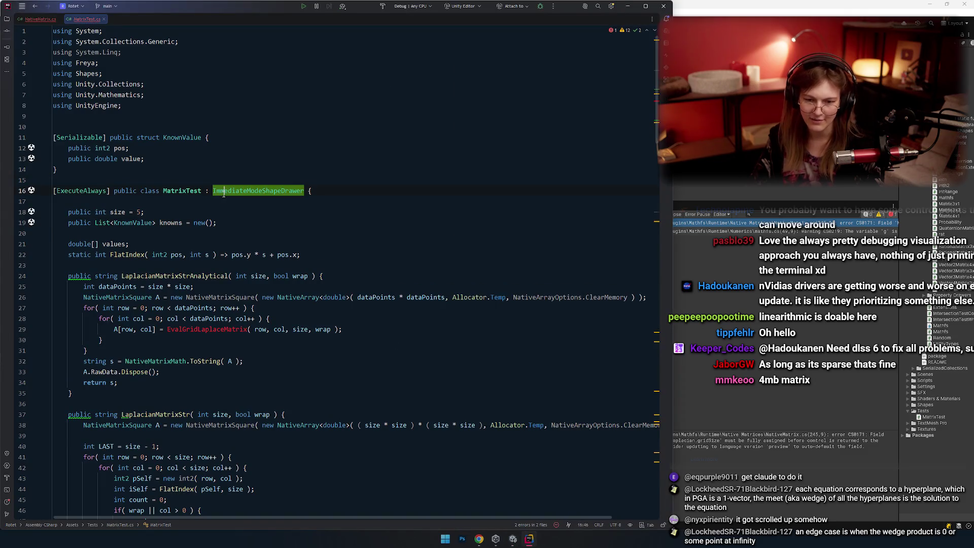
Put the caret on empty line 17, then switch to the Photoshop linear-systems drawing.
key("alt+Tab")
key("alt+Tab")
key("alt+shift+Tab")
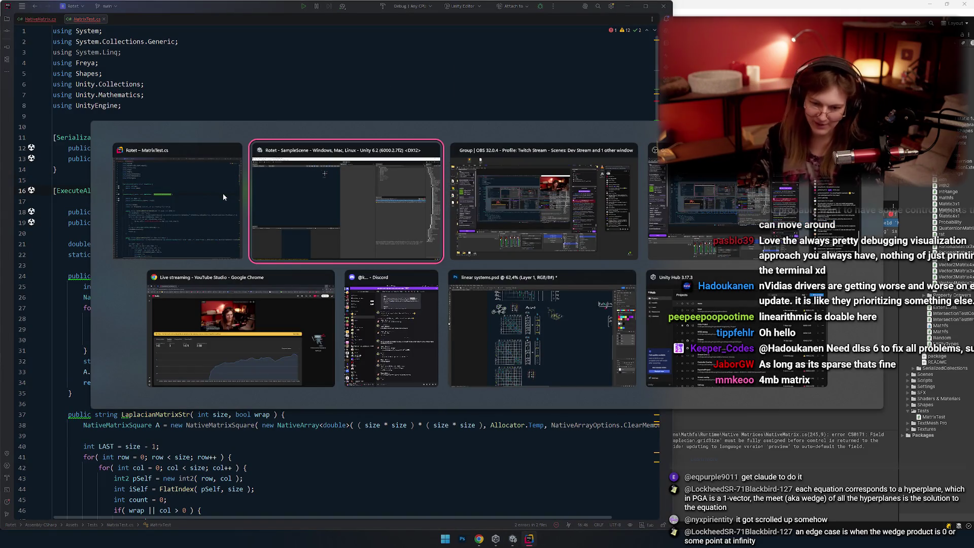
key("alt+shift+Tab")
left_click(204, 200)
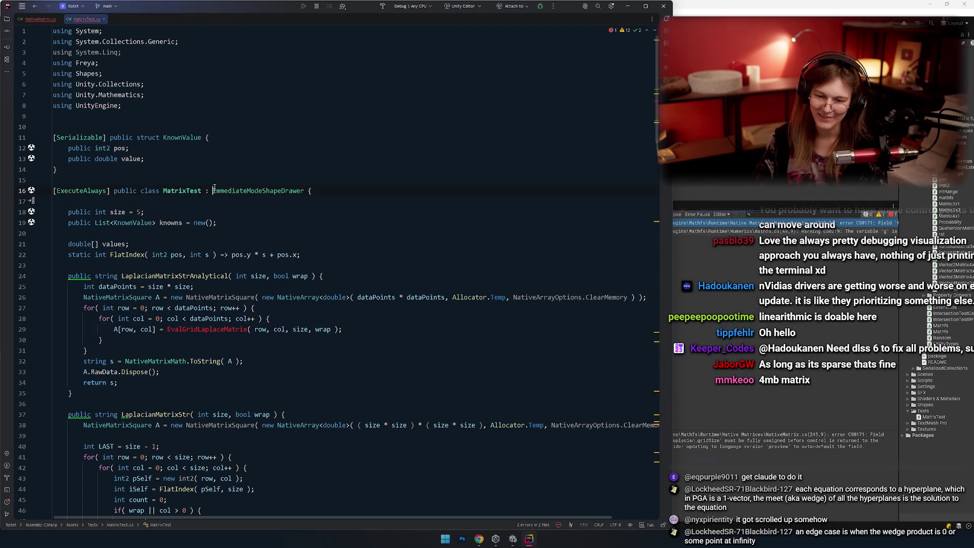
key("alt+Tab")
key("alt+Tab")
key("alt+shift+Tab")
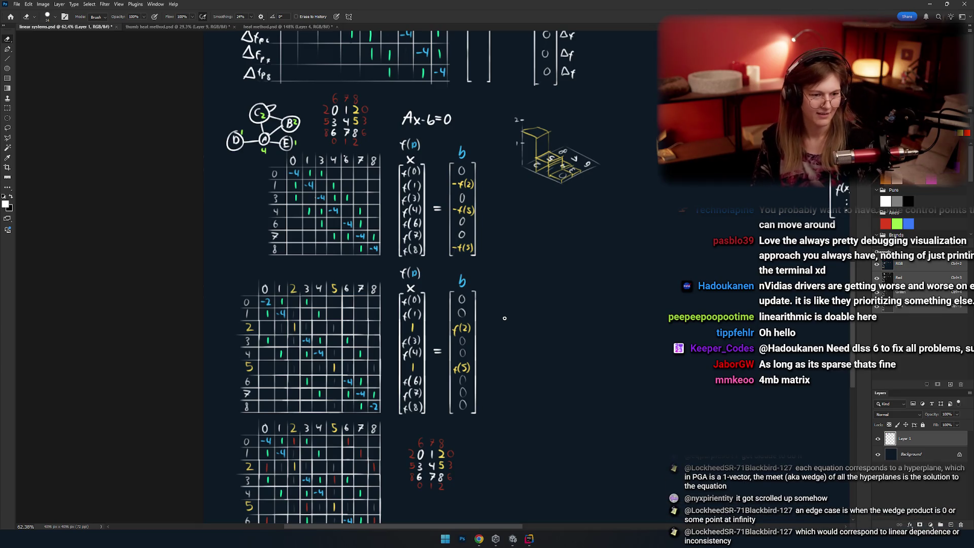
Frame the matrix sketch and try brush strokes over the matrix, undoing them.
scroll(505, 318, "up", 3)
scroll(405, 113, "up", 5)
scroll(372, 274, "down", 3)
scroll(318, 367, "down", 2)
scroll(388, 248, "down", 2)
scroll(388, 248, "down", 3)
scroll(365, 268, "down", 2)
scroll(347, 287, "right", 4)
left_click_drag(417, 263, 433, 291)
key("b")
left_click_drag(241, 227, 255, 253)
left_click_drag(416, 172, 396, 164)
key("ctrl+z")
left_click_drag(203, 281, 404, 204)
left_click_drag(213, 240, 396, 406)
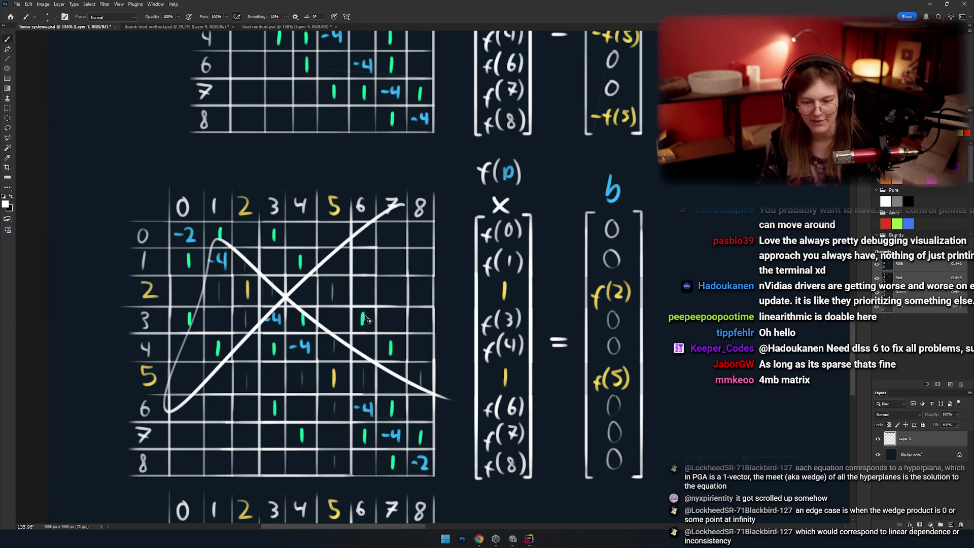
key("ctrl+z")
key("ctrl+z")
Circle the f column vector with the brush, redrawing the ellipse until it fits.
left_click_drag(507, 213, 365, 194)
left_click_drag(402, 131, 411, 208)
key("ctrl+z")
key("ctrl+z")
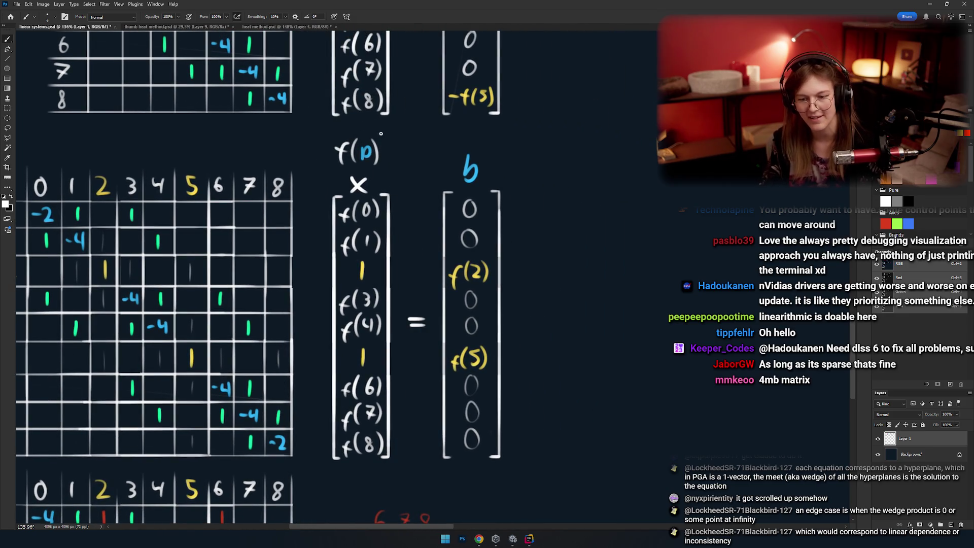
left_click_drag(386, 115, 398, 152)
key("ctrl+z")
mouse_move(391, 114)
left_mouse_down()
mouse_move(292, 420)
mouse_move(370, 136)
left_mouse_up()
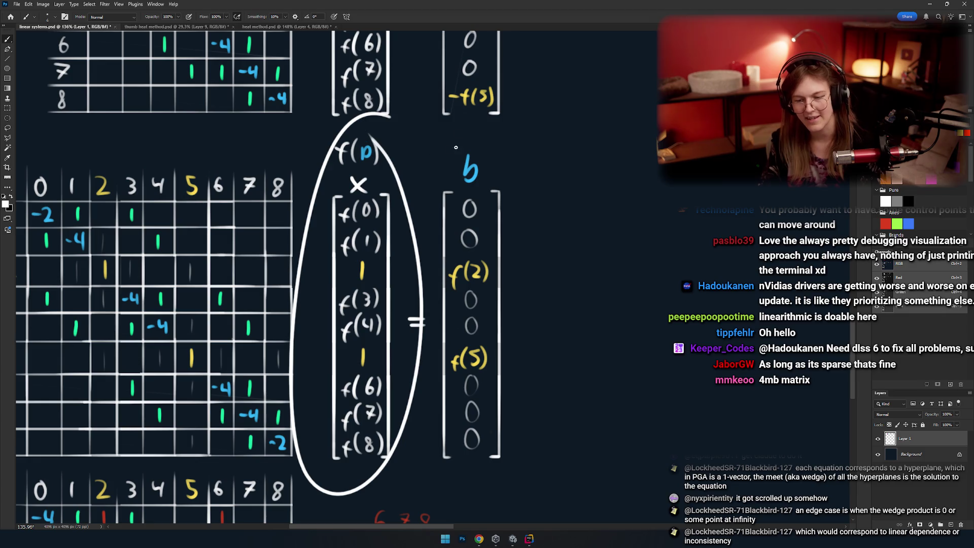
left_click_drag(486, 63, 452, 153)
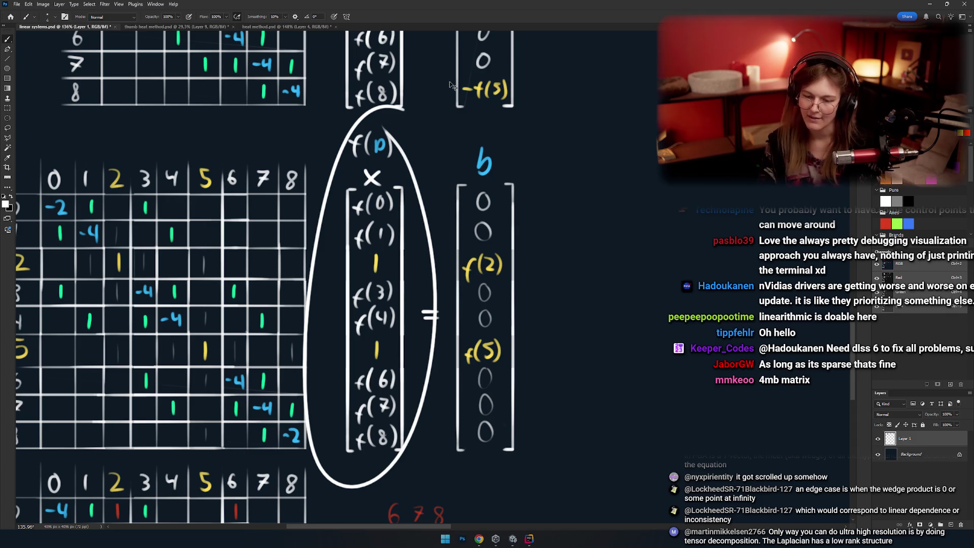
Replace the f(p) loop with a loop around the b vector and zoom out.
key("ctrl+z")
left_click_drag(507, 104, 492, 109)
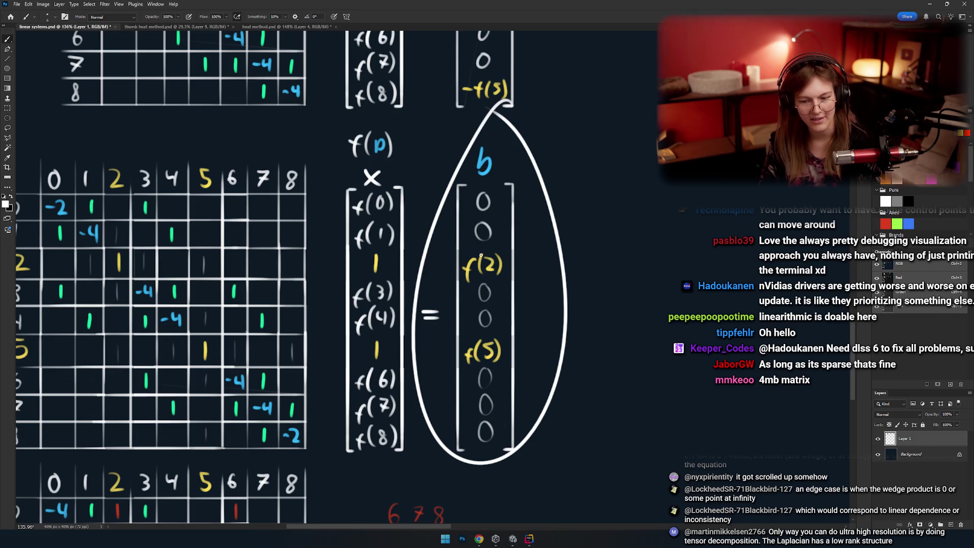
scroll(458, 264, "down", 2)
scroll(454, 266, "down", 3)
scroll(449, 269, "down", 3)
scroll(449, 269, "up", 1)
scroll(449, 269, "up", 2)
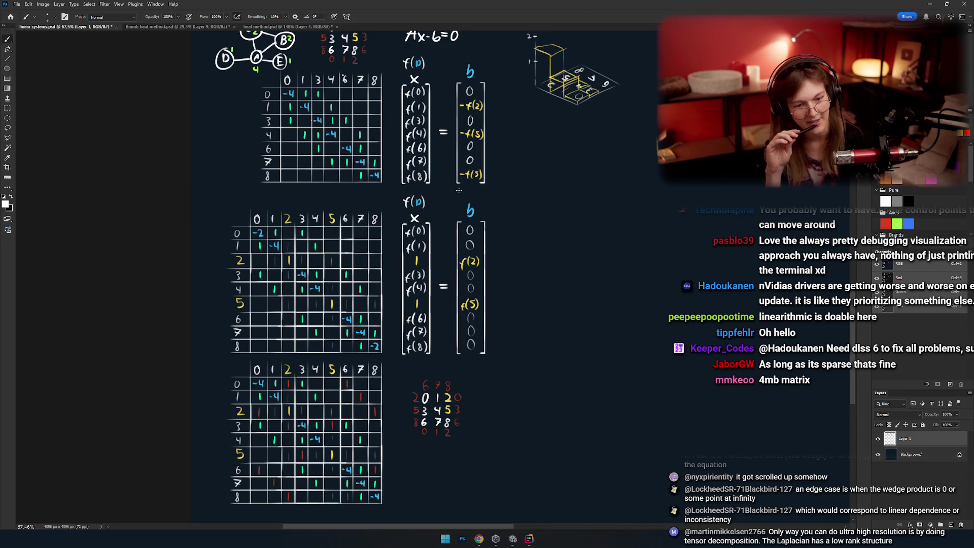
Switch back to MatrixTest.cs in Rider.
key("alt+Tab")
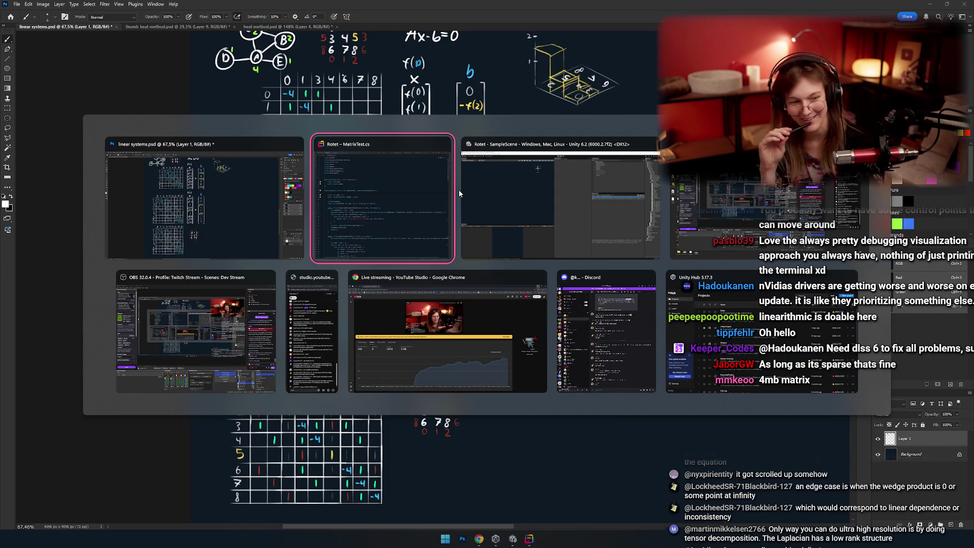
key("alt+shift+Tab")
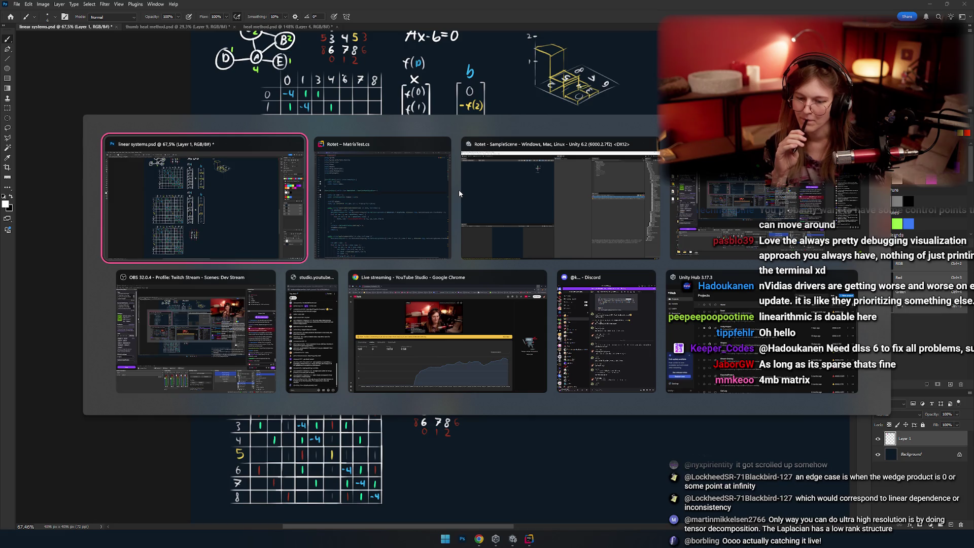
key("alt+Tab")
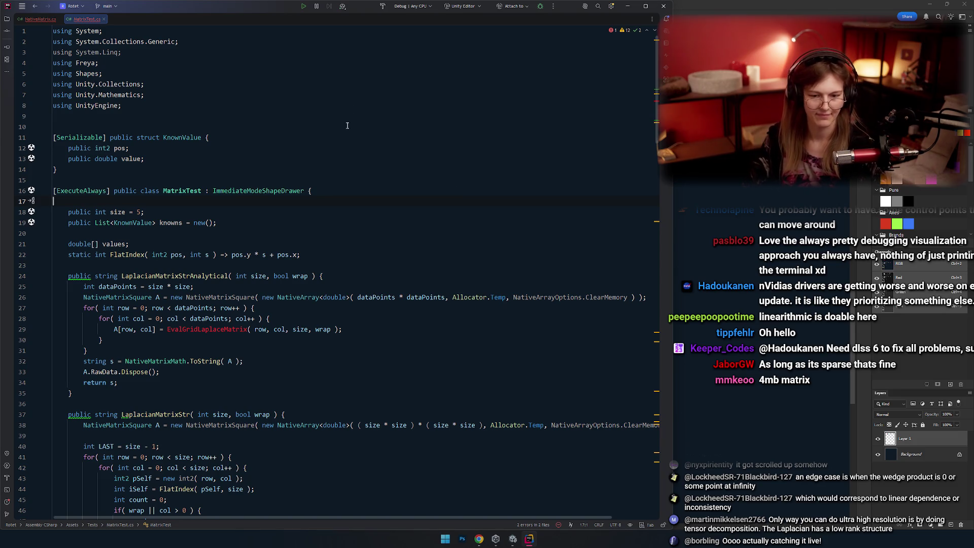
key("Up")
key("Up")
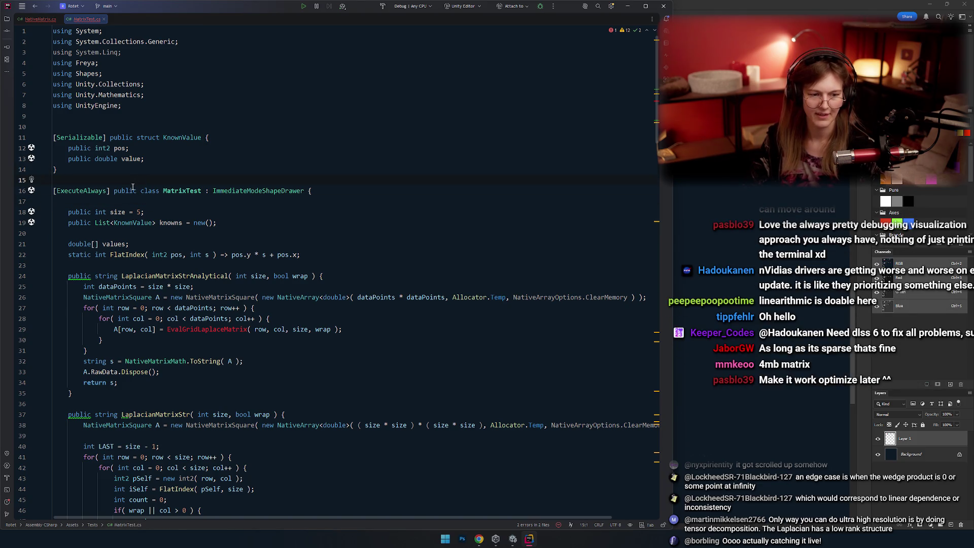
key("Down")
key("Down")
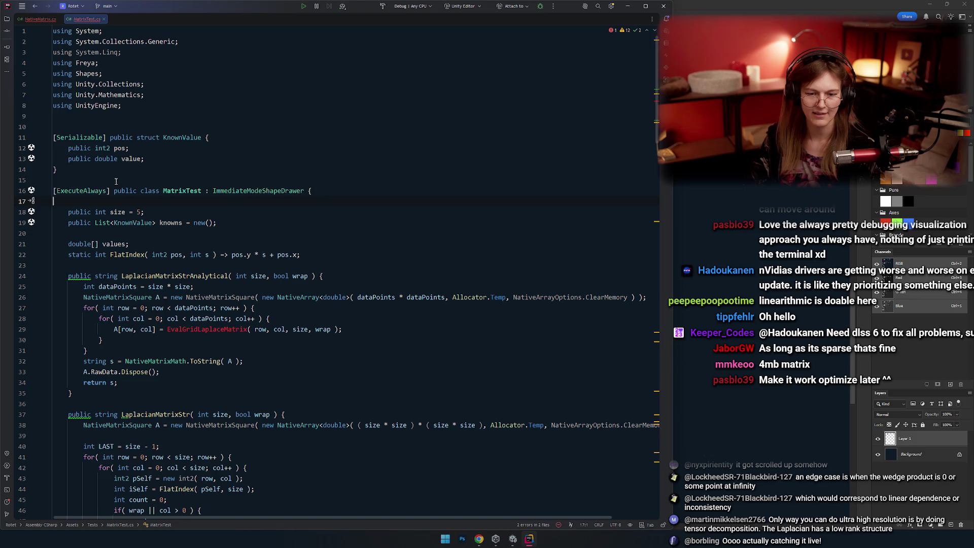
left_click(116, 181)
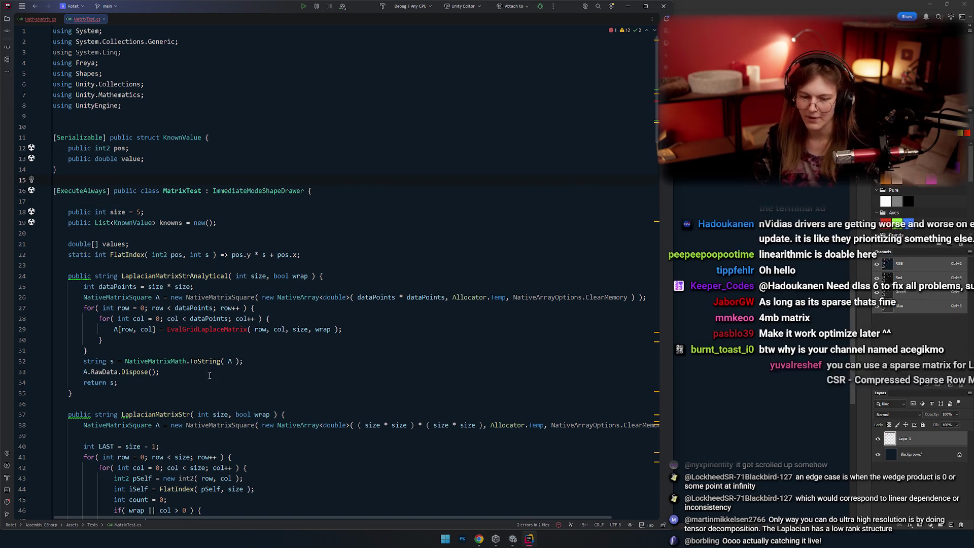
key("alt+Tab")
key("Tab")
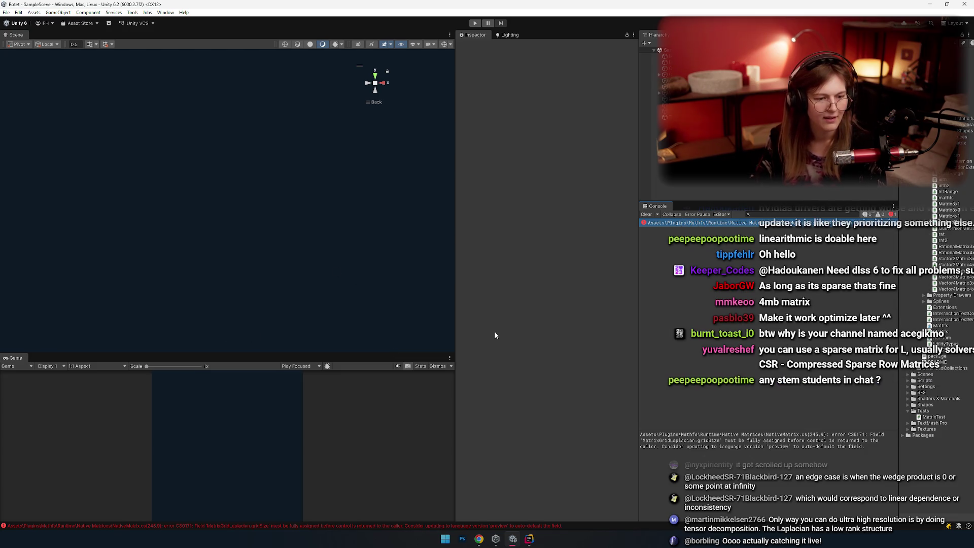
double_click(713, 225)
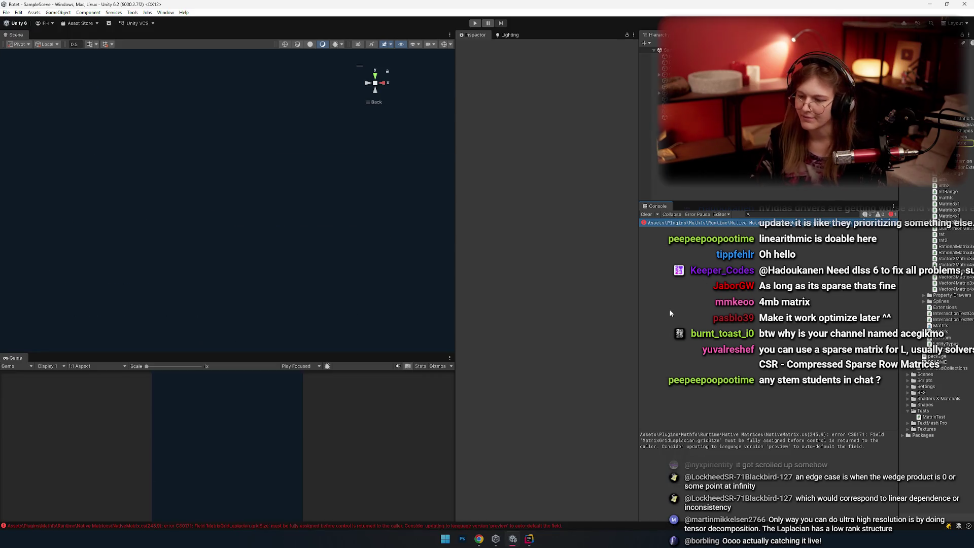
left_click(238, 156)
scroll(239, 155, "up", 20)
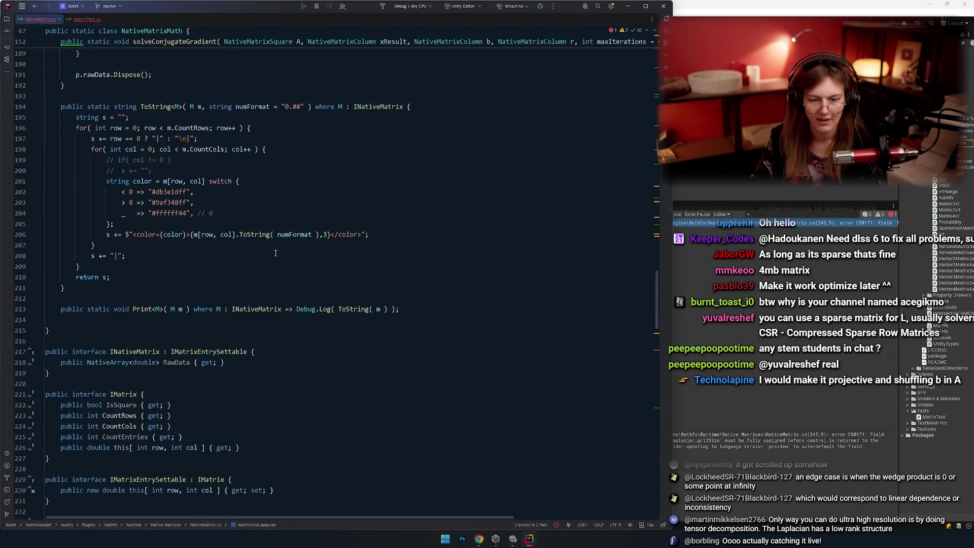
scroll(279, 230, "up", 10)
left_click(89, 20)
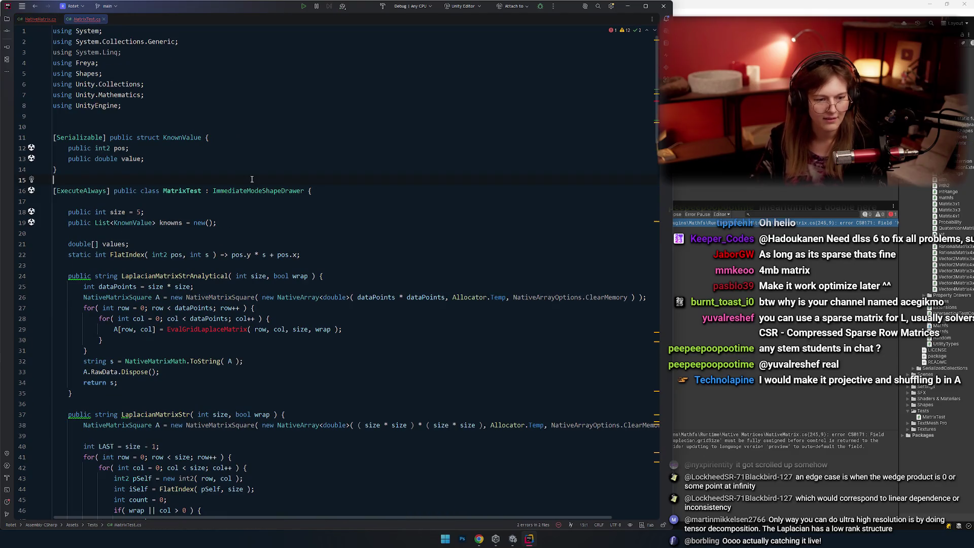
key("Down")
key("Down")
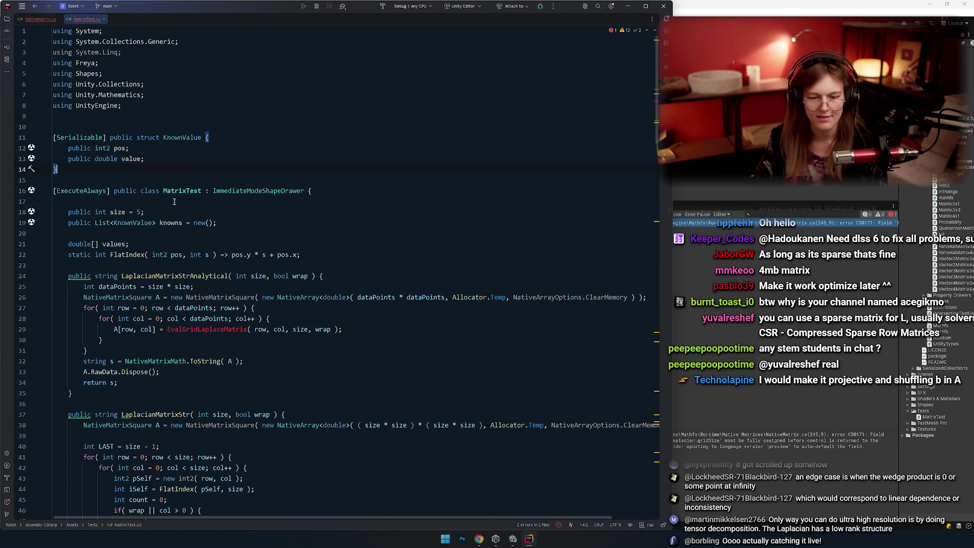
scroll(278, 210, "down", 2)
scroll(266, 176, "down", 3)
scroll(244, 183, "up", 2)
scroll(203, 193, "down", 9)
scroll(160, 202, "down", 7)
left_click(158, 191)
scroll(233, 219, "up", 3)
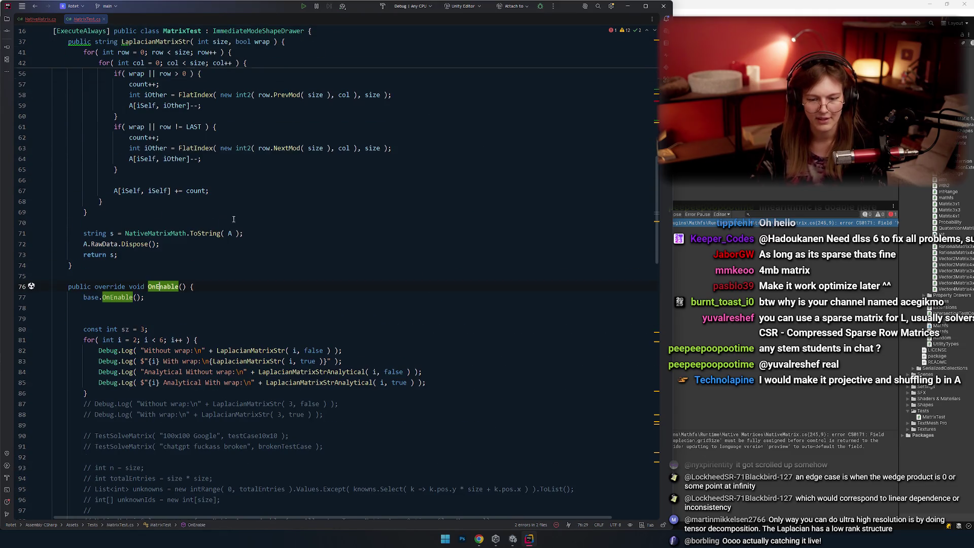
left_click(228, 256)
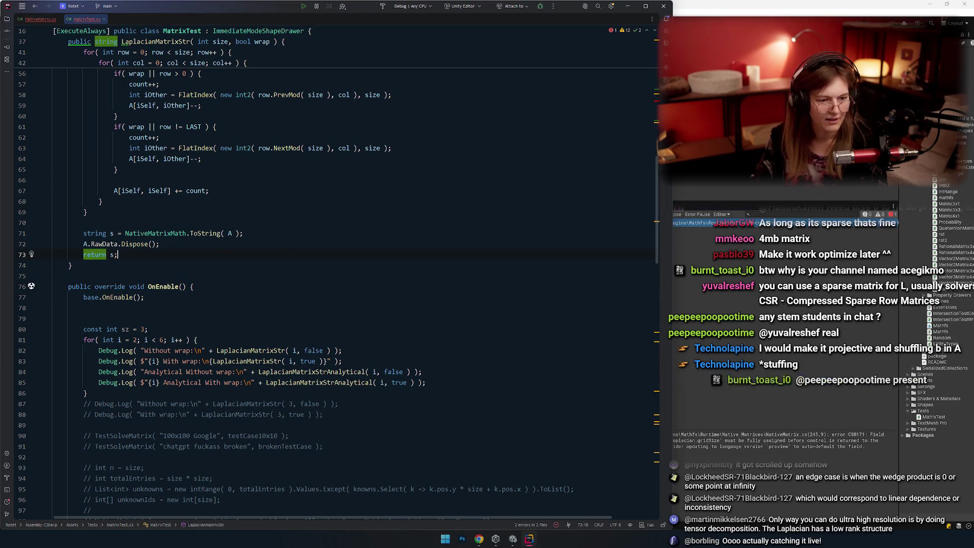
left_click(161, 276)
scroll(161, 262, "down", 4)
scroll(160, 262, "up", 2)
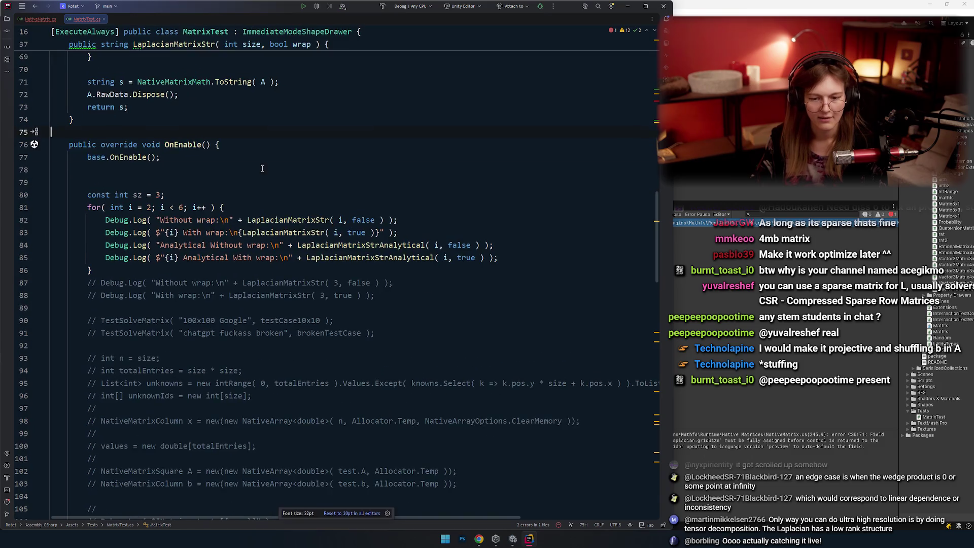
scroll(183, 253, "up", 3)
left_click(204, 232)
Declare a public Texture2D tex field above OnEnable.
key("Return")
key("Return")
type("tex")
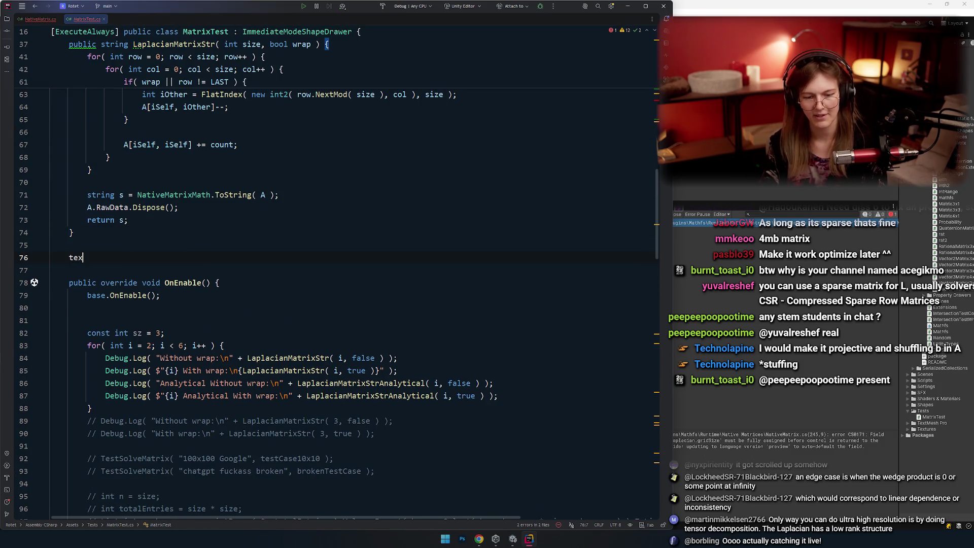
key("Return")
key("Home")
type("te")
key("BackSpace")
key("BackSpace")
type("public Texture2D tex;")
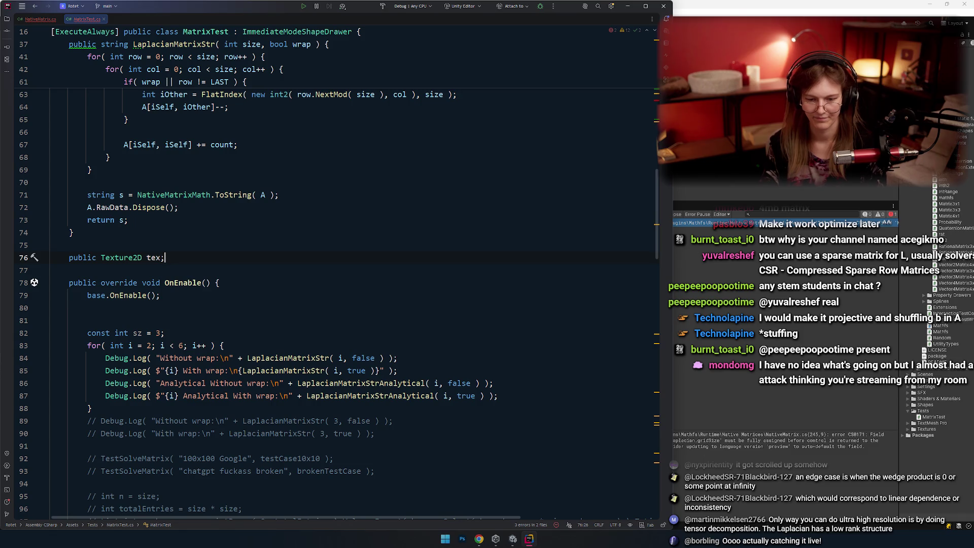
key("Down")
key("Return")
Remove the extra blank line above OnEnable and add blank lines inside its body.
key("ctrl+z")
key("Down")
key("Down")
key("Down")
key("Return")
key("Return")
key("Up")
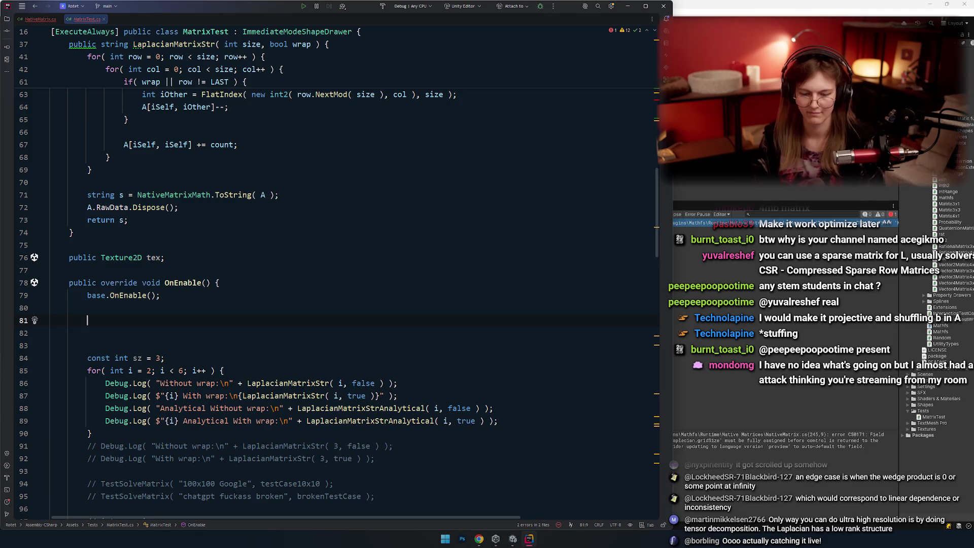
left_click(295, 303)
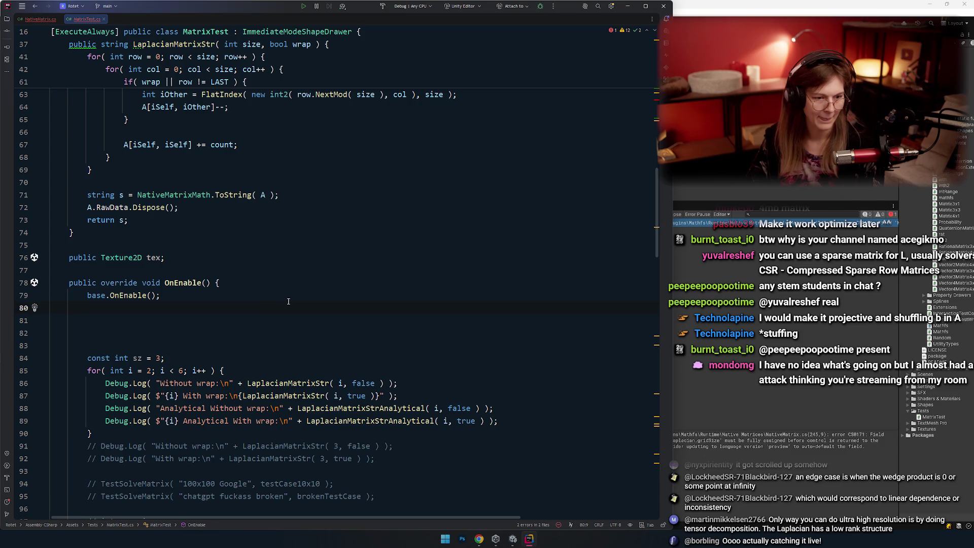
left_click(281, 278)
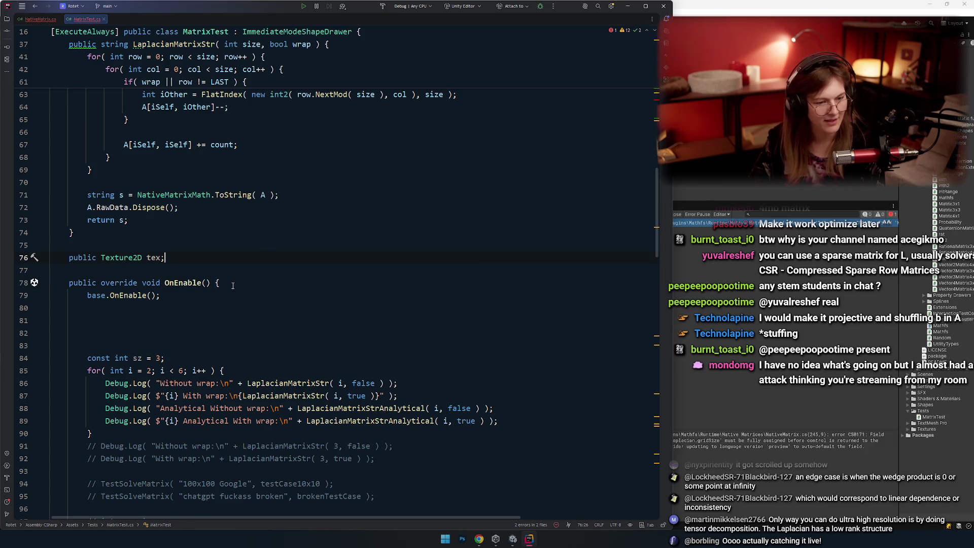
left_click(225, 260)
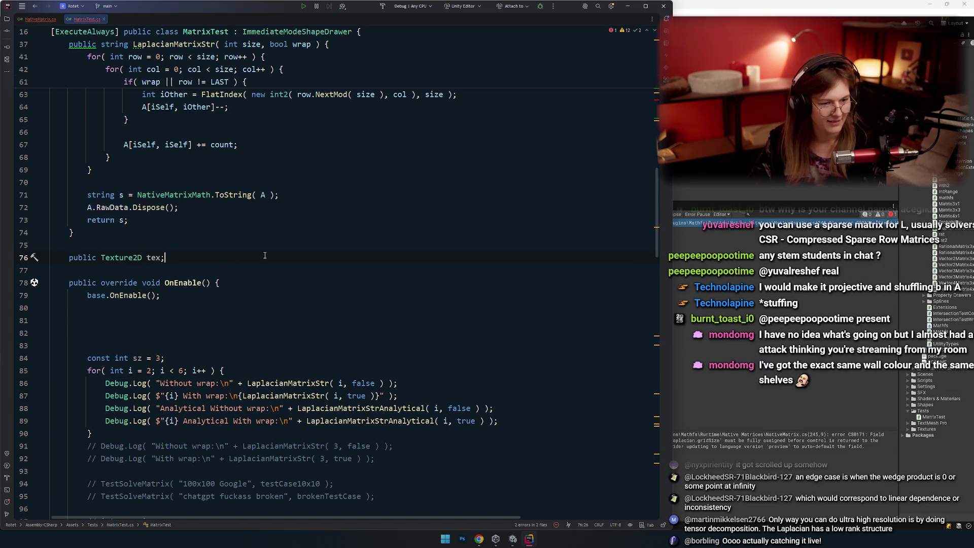
scroll(264, 256, "down", 4)
scroll(264, 255, "up", 3)
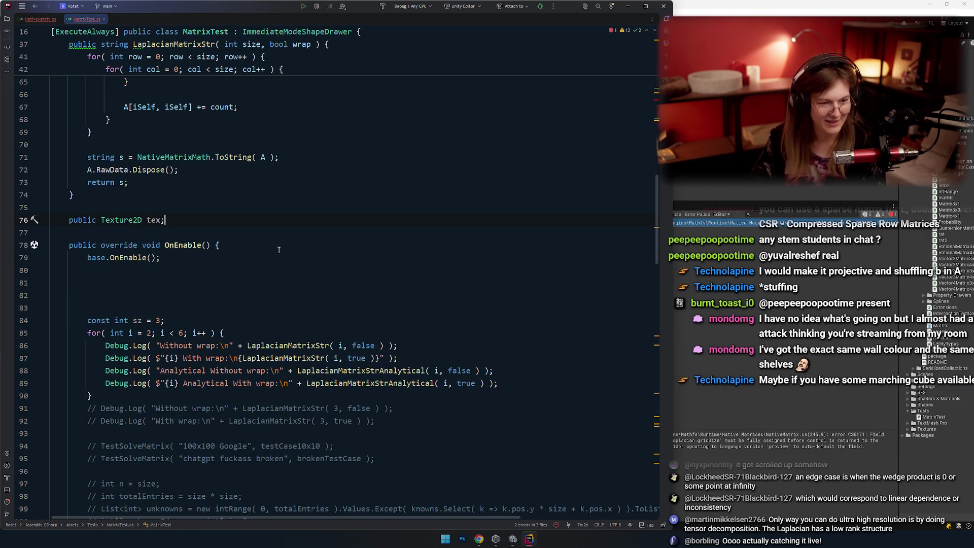
left_click(227, 272)
key("Down")
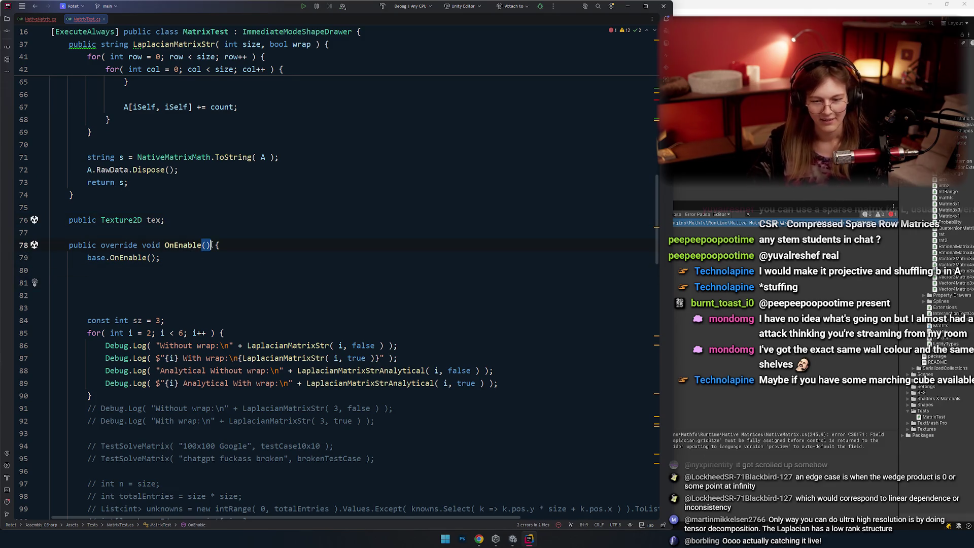
scroll(209, 267, "up", 1)
Review the tex field, then add blank lines after base.OnEnable().
key("alt+Up")
key("alt+Up")
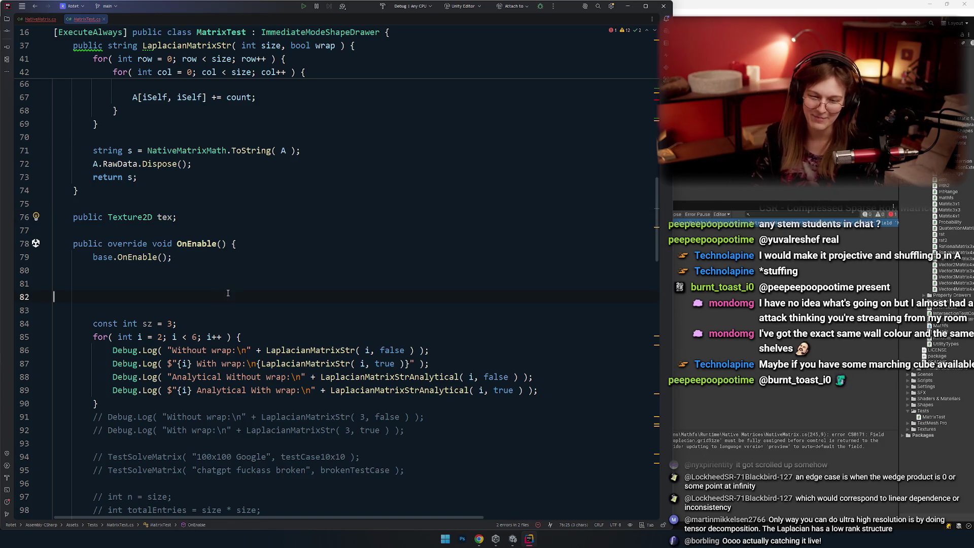
left_click(236, 292)
left_click(210, 300)
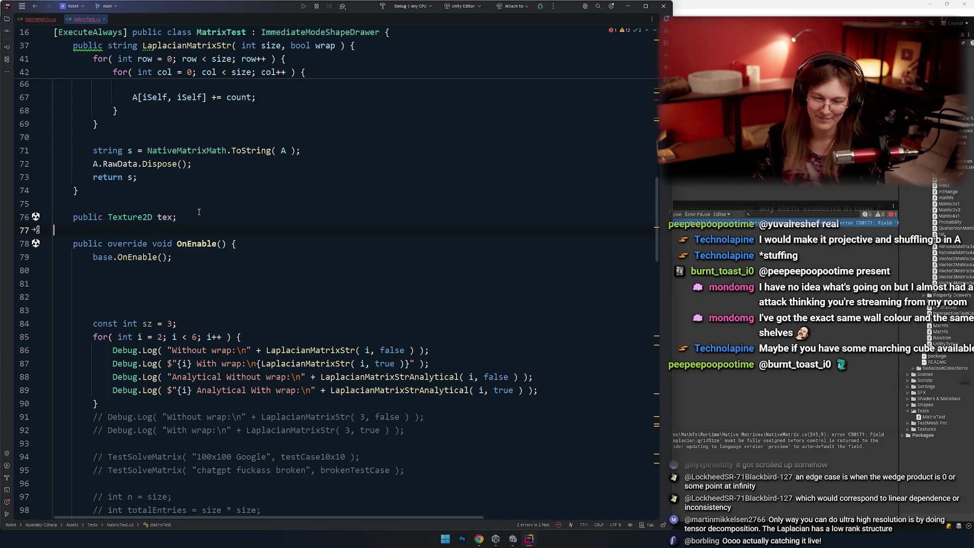
left_click(210, 273)
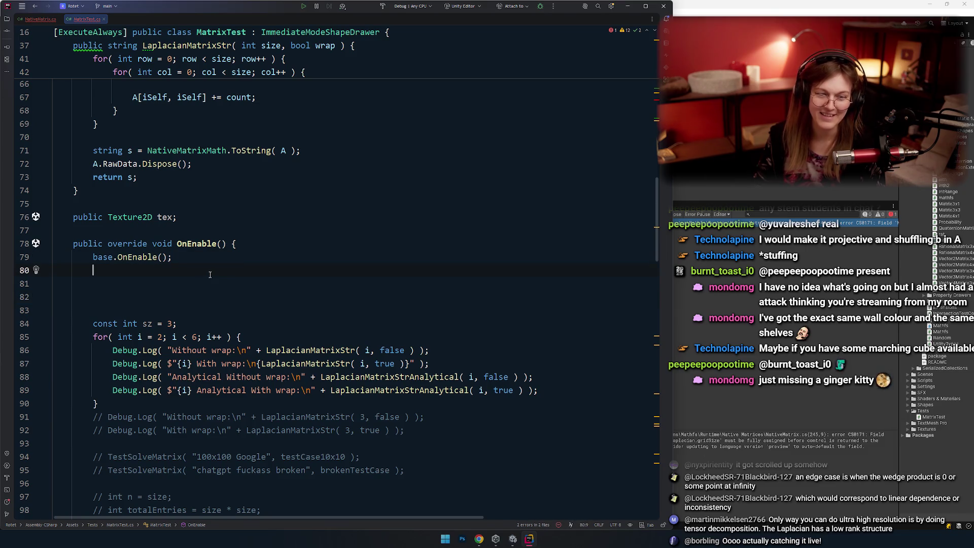
left_click(197, 222)
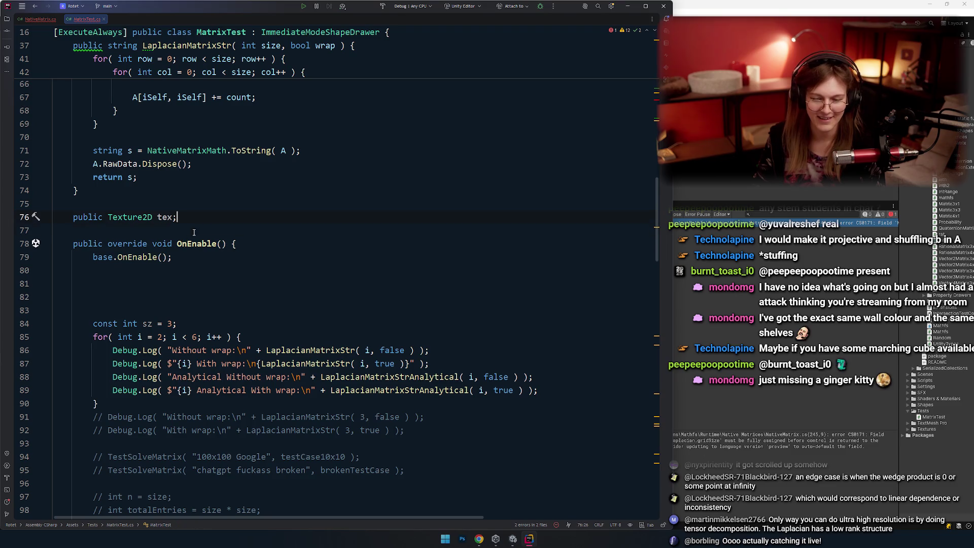
left_click(206, 282)
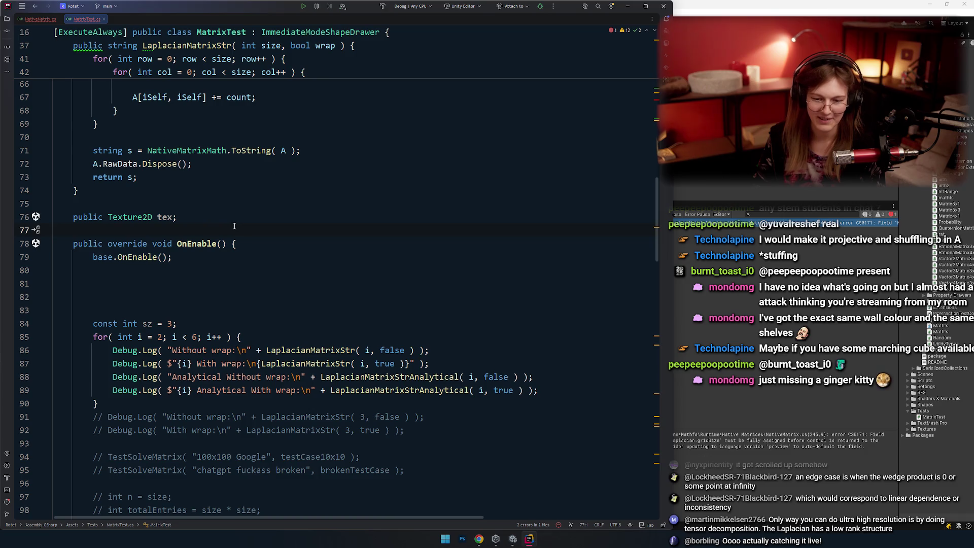
left_click(200, 258)
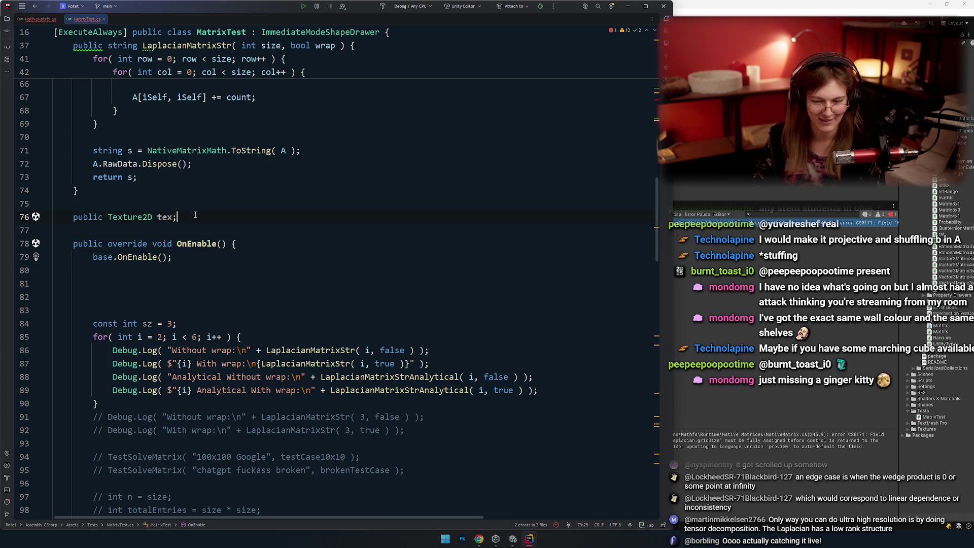
key("Return")
key("Return")
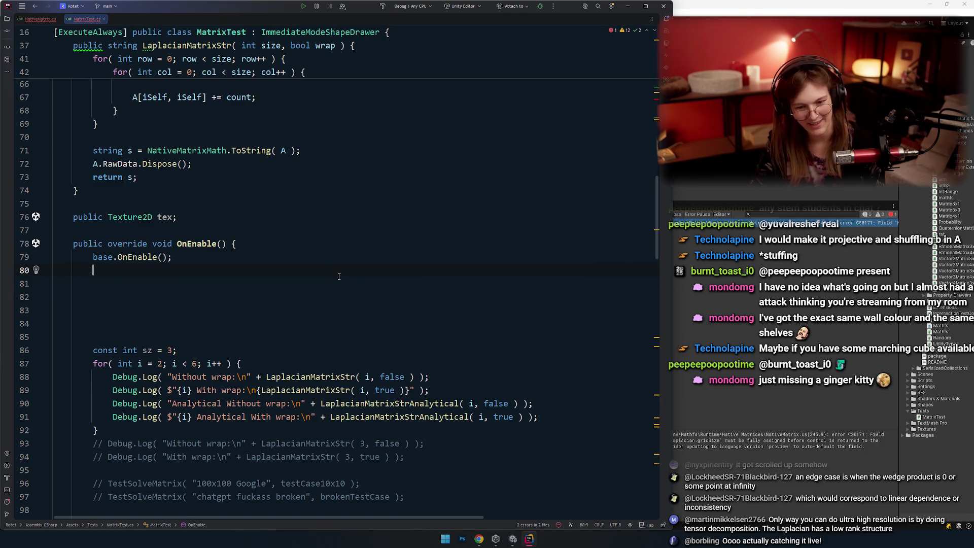
Check the matrix sketches, then return to the code.
key("alt+Tab")
scroll(338, 303, "up", 3)
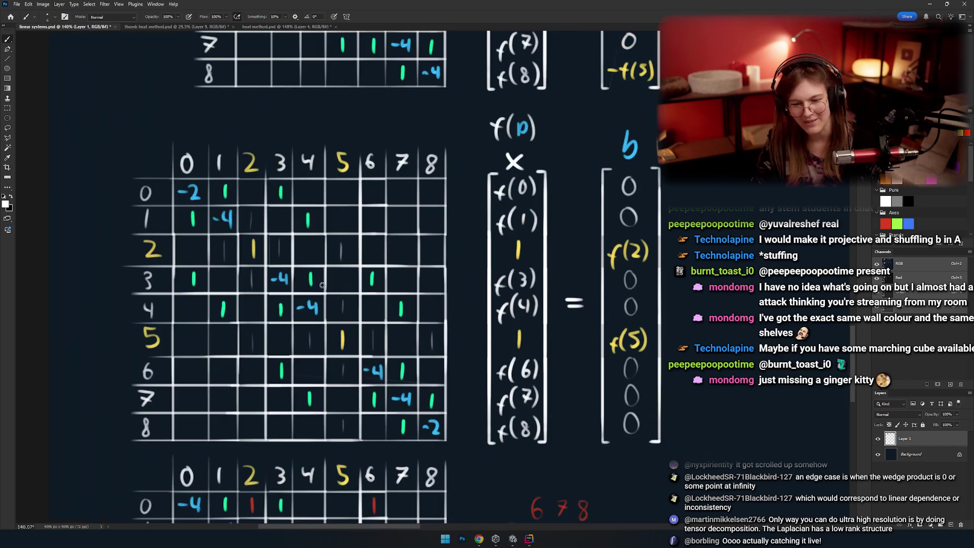
key("alt+Tab")
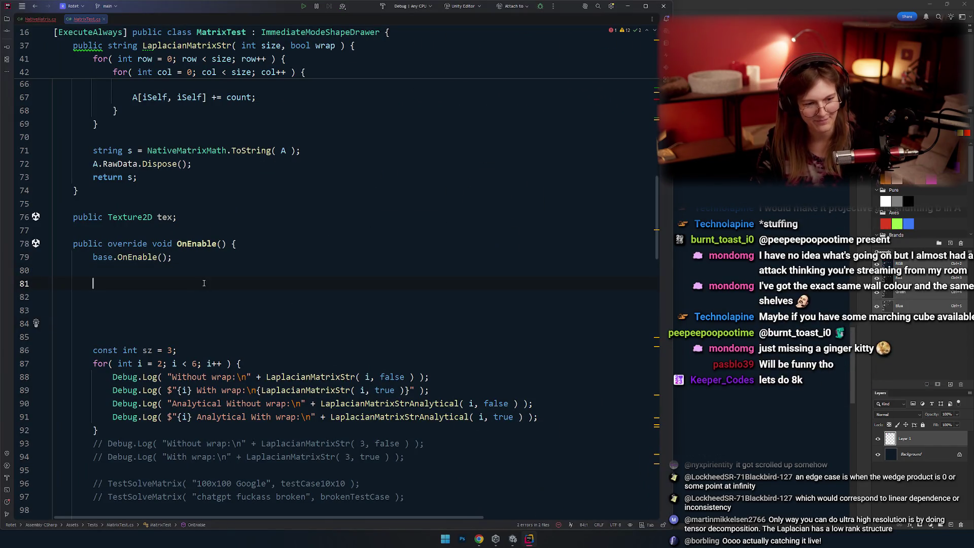
scroll(163, 272, "down", 4)
scroll(186, 288, "up", 6)
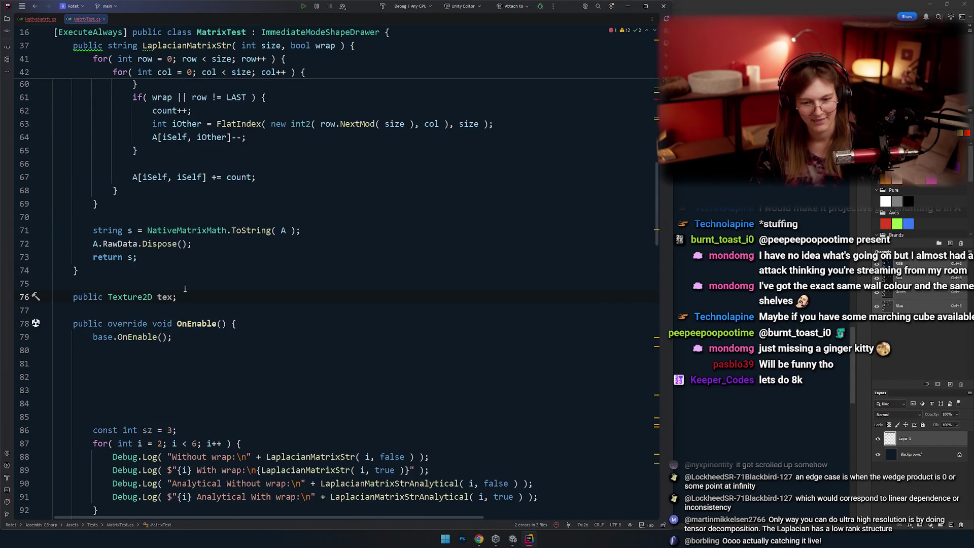
Add a [Header("Texture test")] attribute on a new line above the tex field.
key("ctrl+alt+Return")
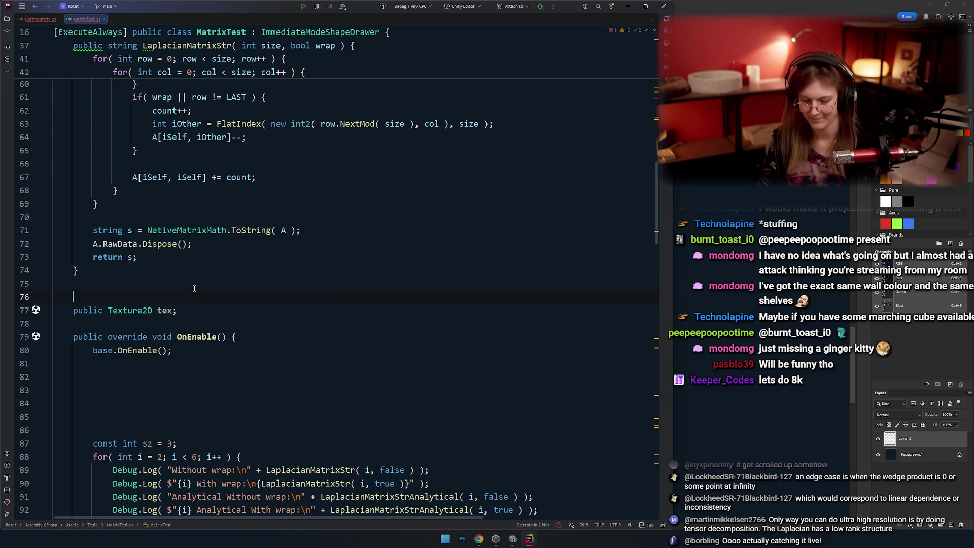
type("[Header")
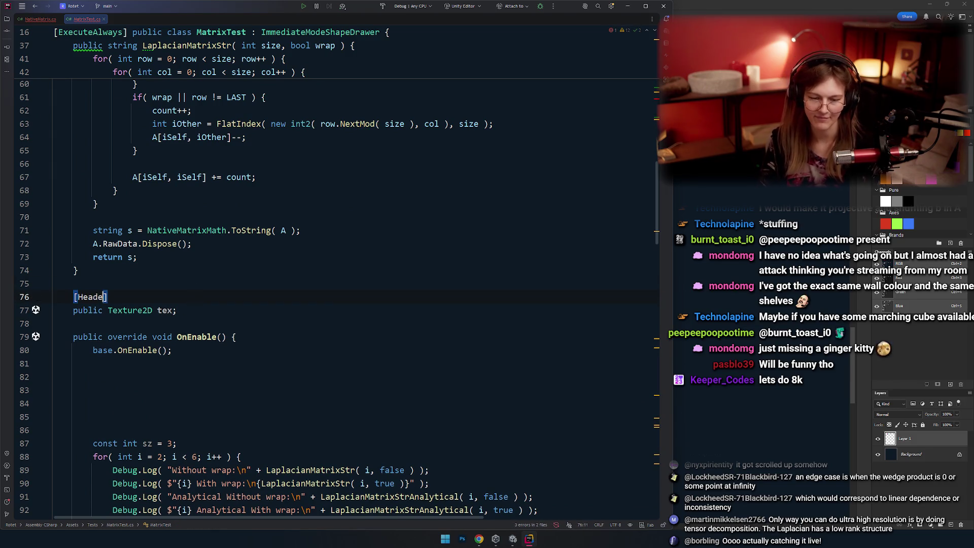
key("ctrl+shift+Left")
type("Label(")
key("BackSpace")
key("BackSpace")
key("ctrl+shift+Left")
type("Header(\"")
type("tu")
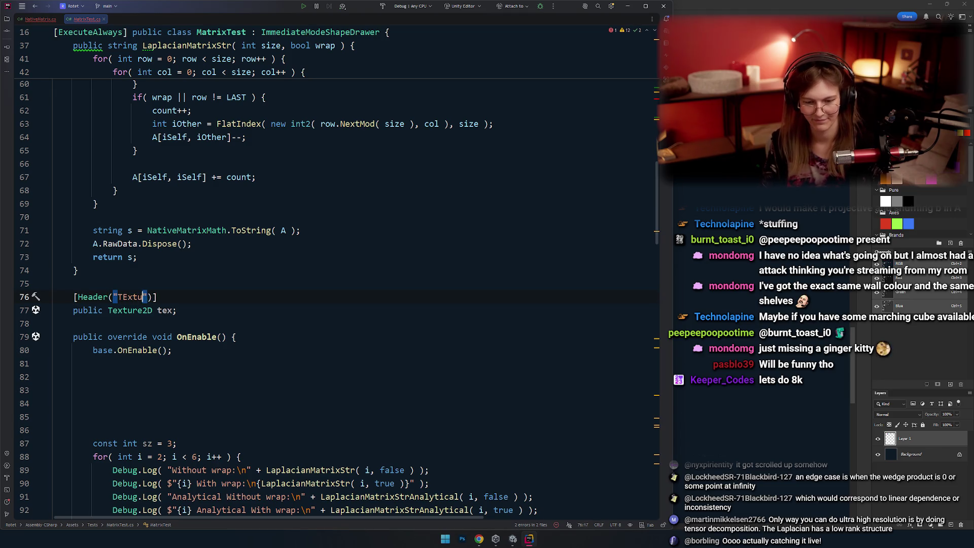
type("Rex")
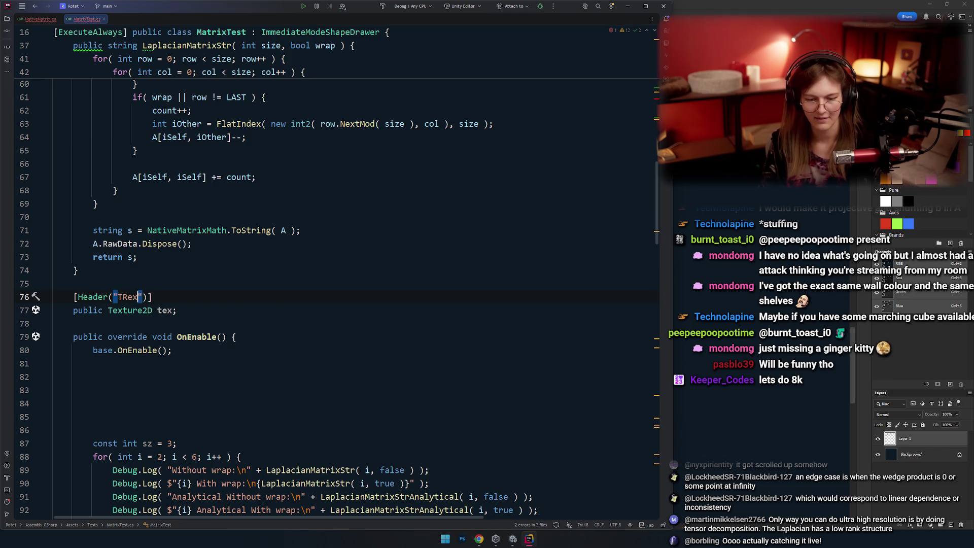
type("xture ")
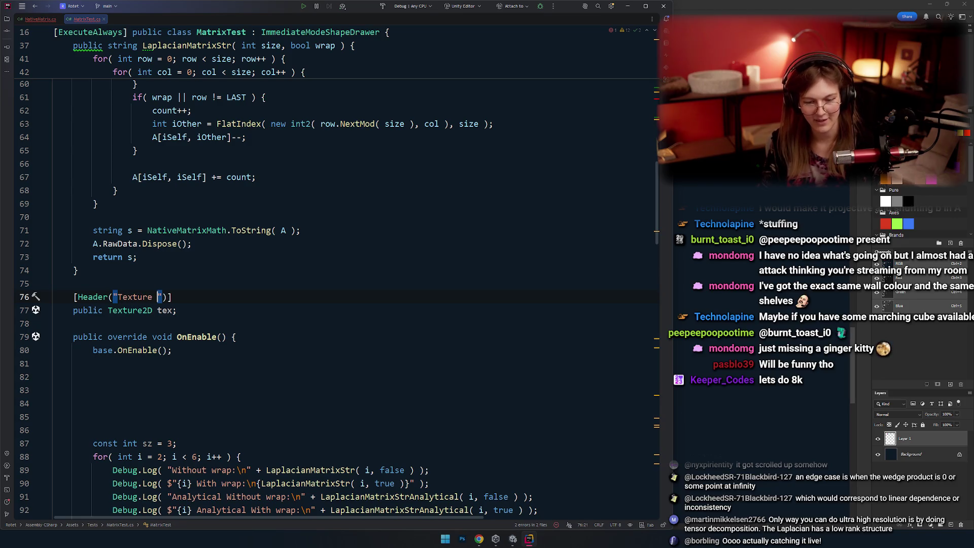
type("st")
key("Down")
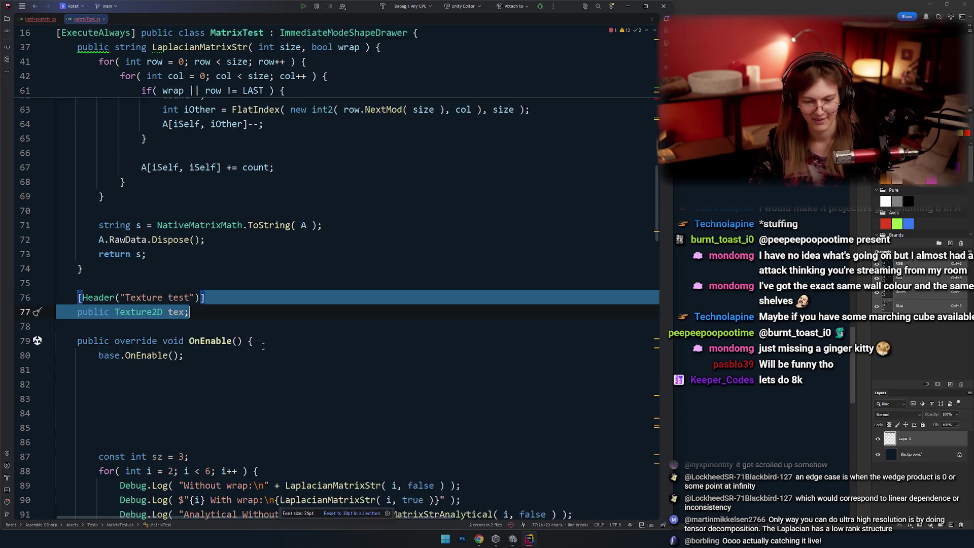
key("Down")
key("Down")
scroll(256, 274, "up", 2)
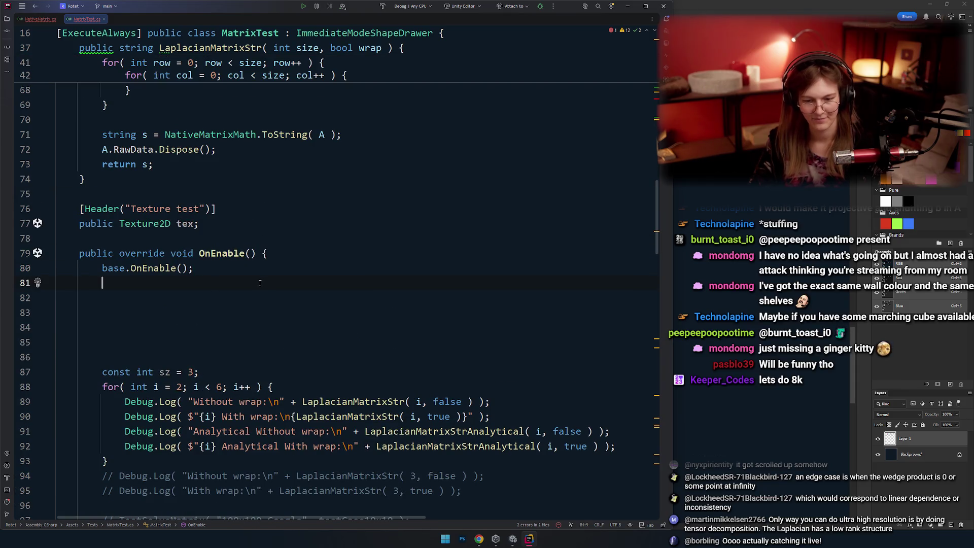
Start a tex = new Texture2D() assignment inside OnEnable.
key("Return")
key("Return")
key("Up")
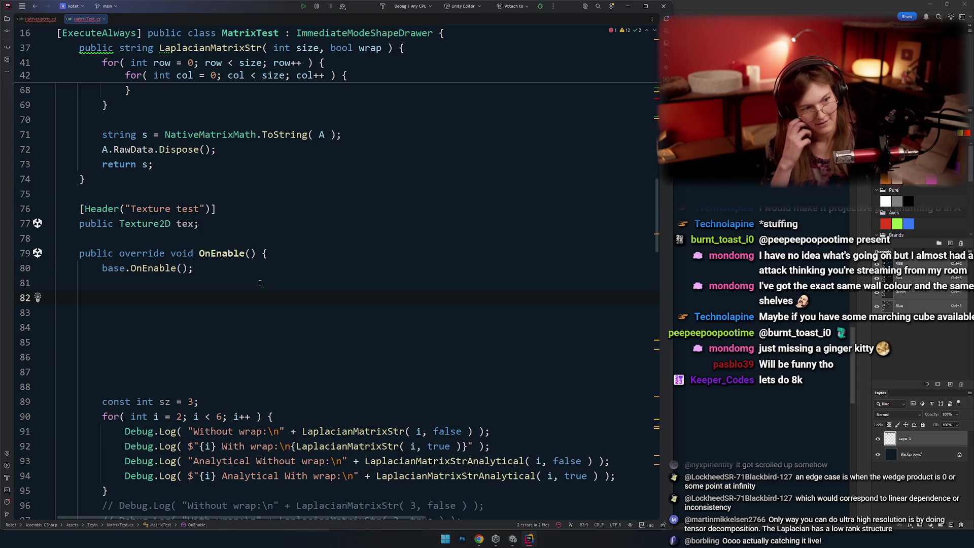
type("tex = e")
key("BackSpace")
type("new")
key("Return")
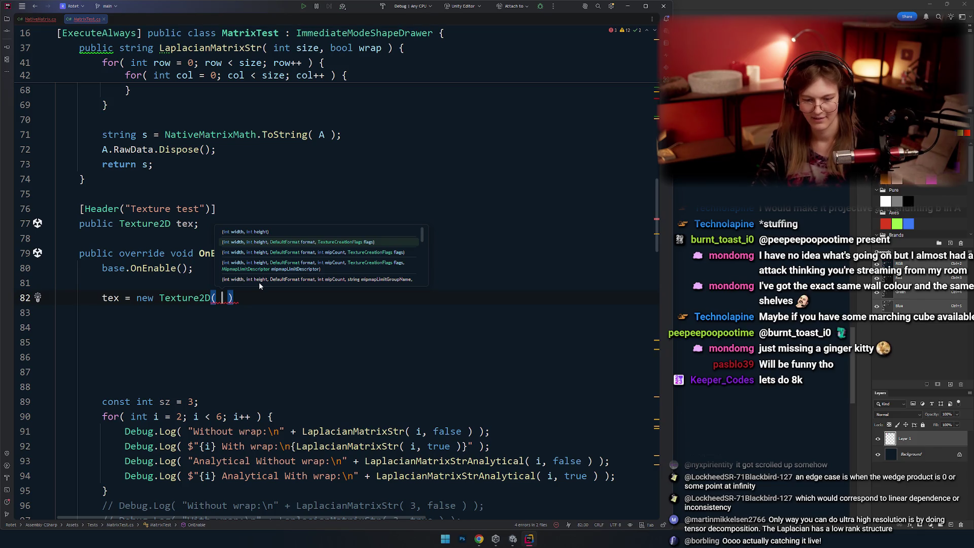
key("Escape")
Drop an unfinished public int field and add a blank line above the tex assignment.
key("Up")
key("Up")
key("Up")
key("End")
key("Return")
type("public int")
key("ctrl+x")
left_click(260, 283)
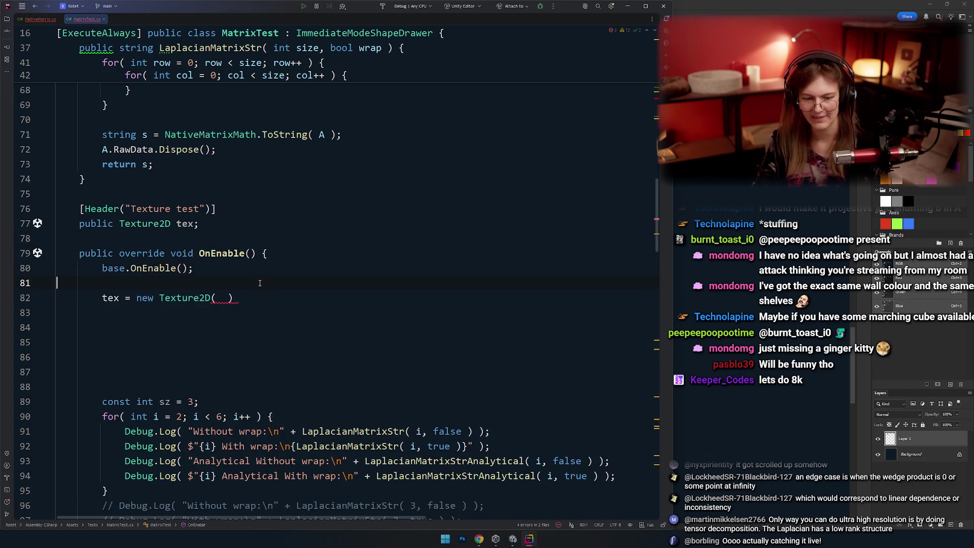
key("Return")
Add const int texTestWidth = 1024 below the tex field and reformat the file.
key("Up")
key("Up")
key("Up")
key("Up")
key("Return")
type("const int texTestSize")
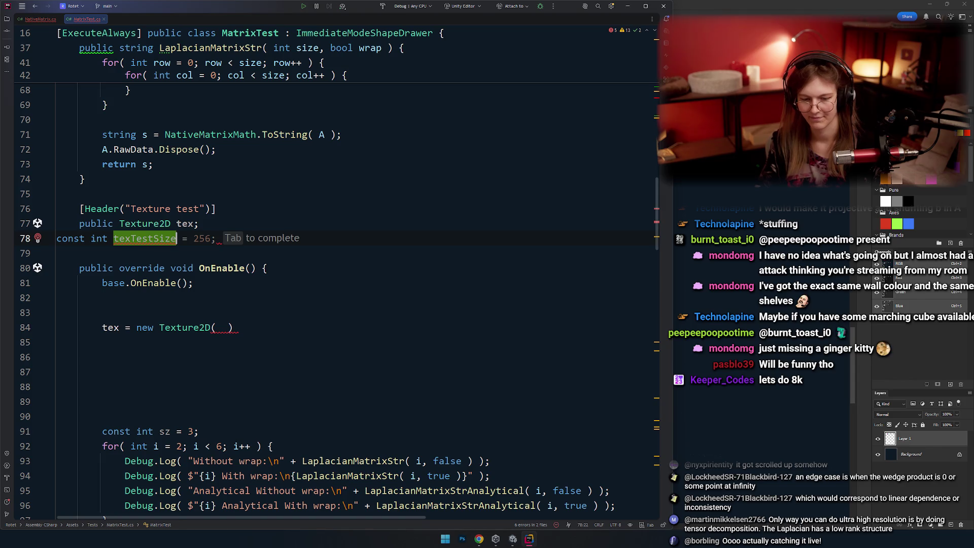
key("BackSpace")
key("BackSpace")
key("BackSpace")
type("Width = ")
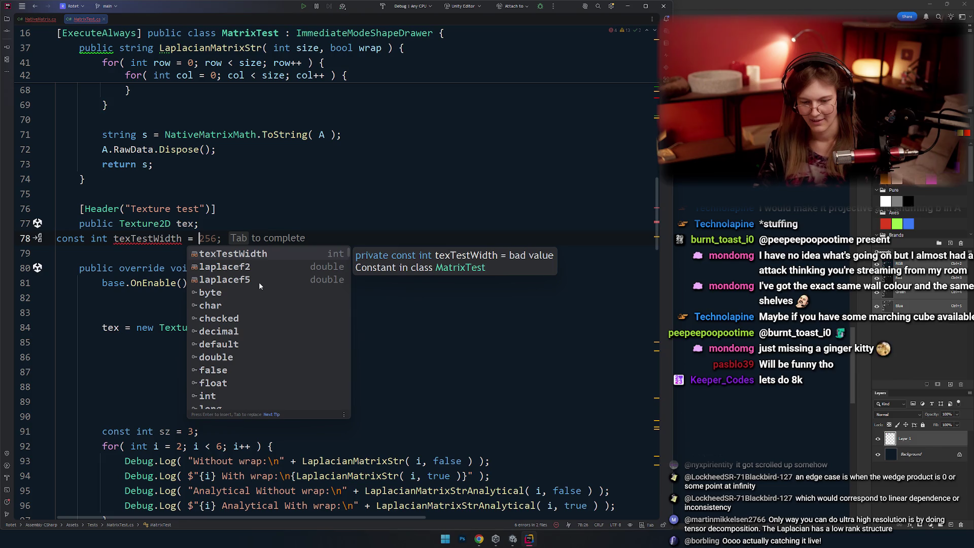
type("1024;")
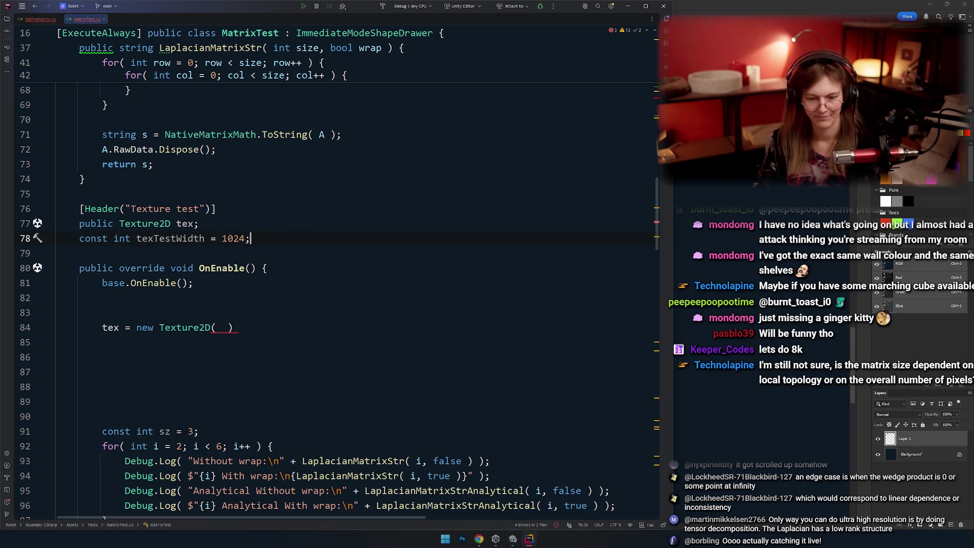
key("ctrl+alt+l")
left_click(338, 318)
left_click(275, 315)
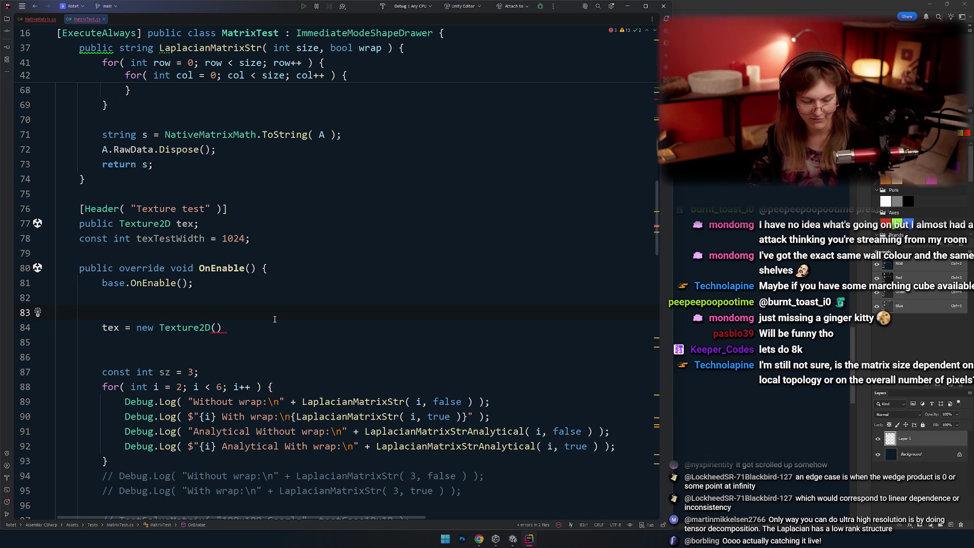
key("alt+Tab")
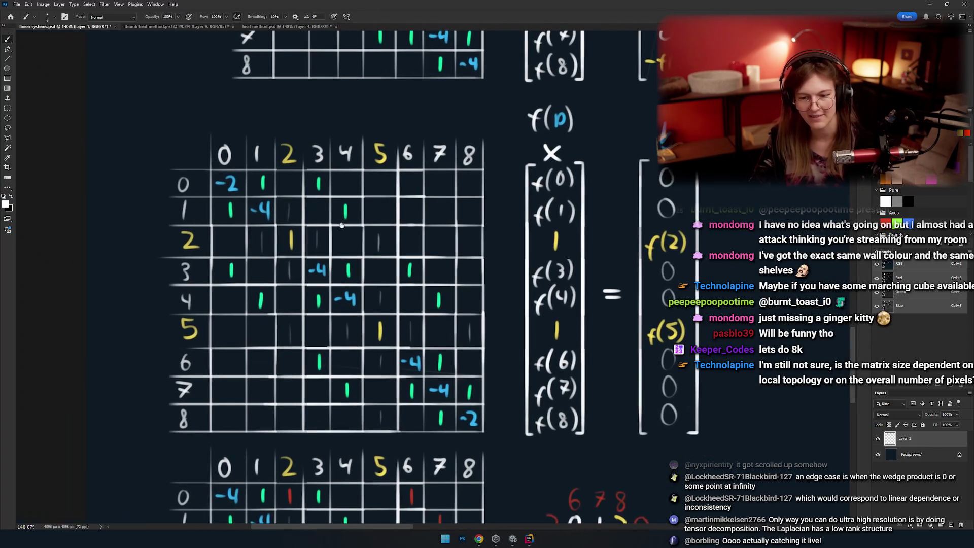
left_click_drag(144, 102, 194, 112)
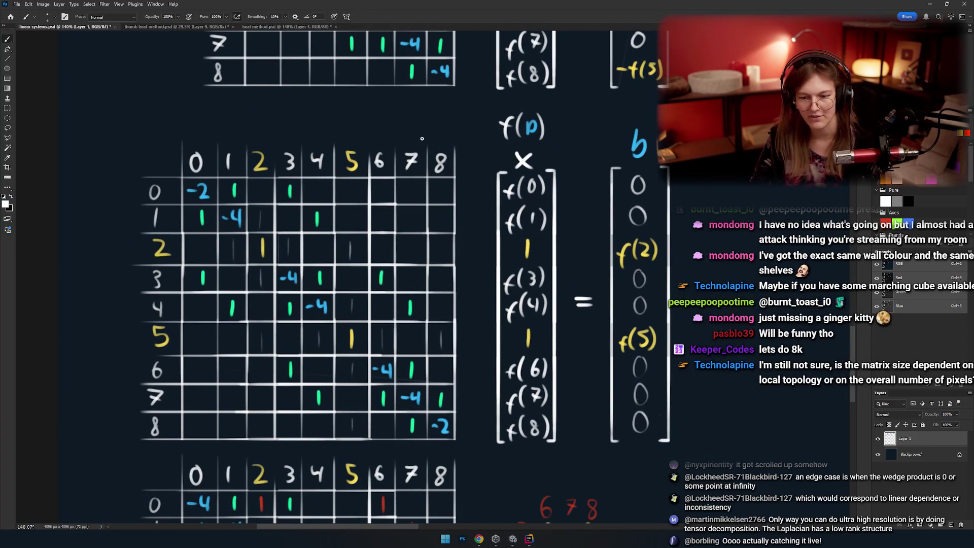
left_click_drag(423, 137, 392, 401)
left_click_drag(528, 325, 299, 115)
key("ctrl+z")
mouse_move(393, 116)
left_mouse_down()
mouse_move(409, 116)
mouse_move(148, 139)
mouse_move(154, 153)
left_mouse_up()
key("ctrl+z")
key("ctrl+z")
scroll(290, 237, "up", 10)
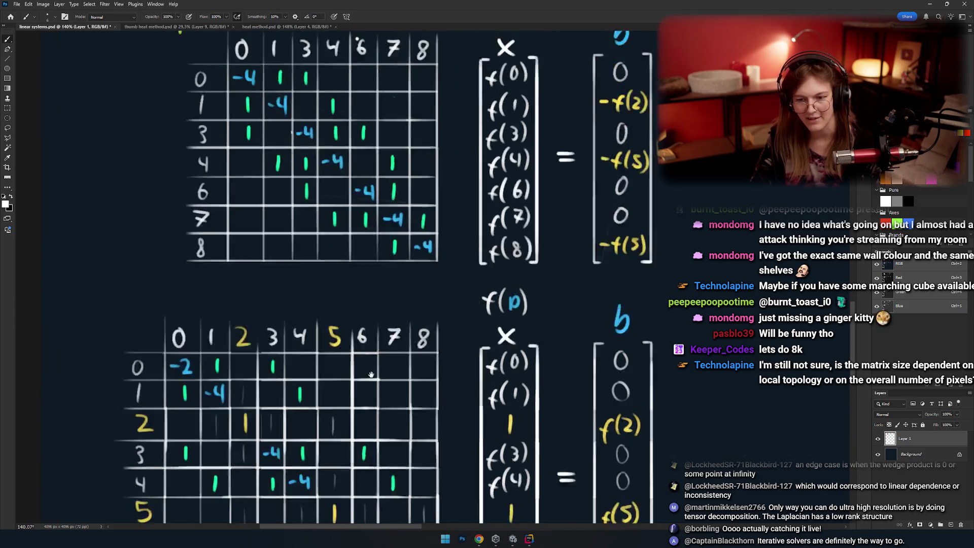
left_click_drag(400, 186, 377, 236)
key("ctrl+z")
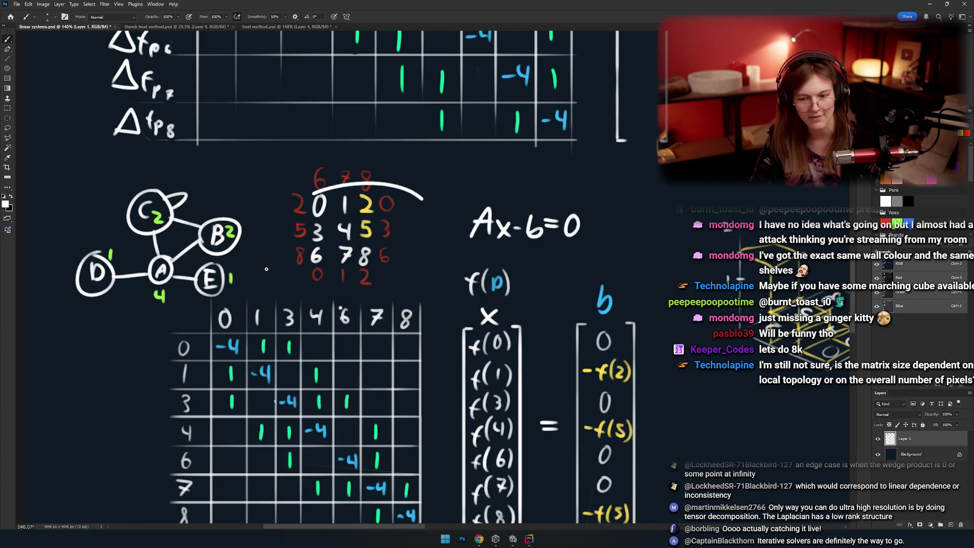
scroll(418, 313, "down", 10)
key("alt+Tab")
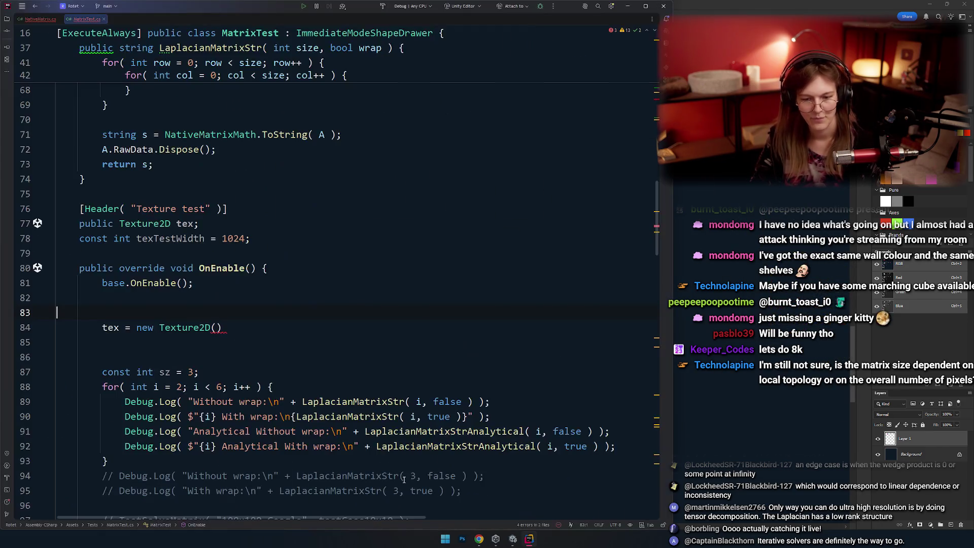
left_click(237, 325)
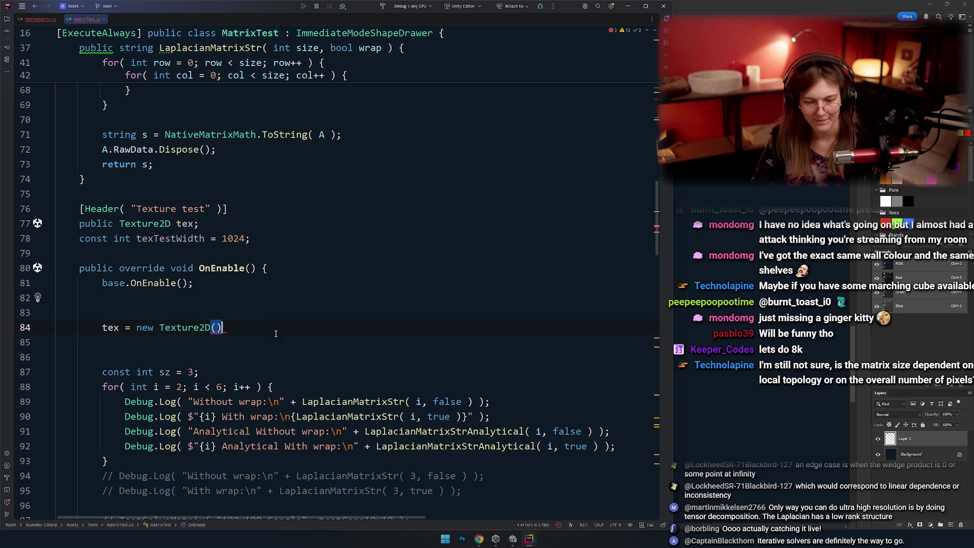
Pass texTestWidth as both the width and height arguments of new Texture2D.
double_click(172, 238)
left_click_drag(172, 238, 216, 329)
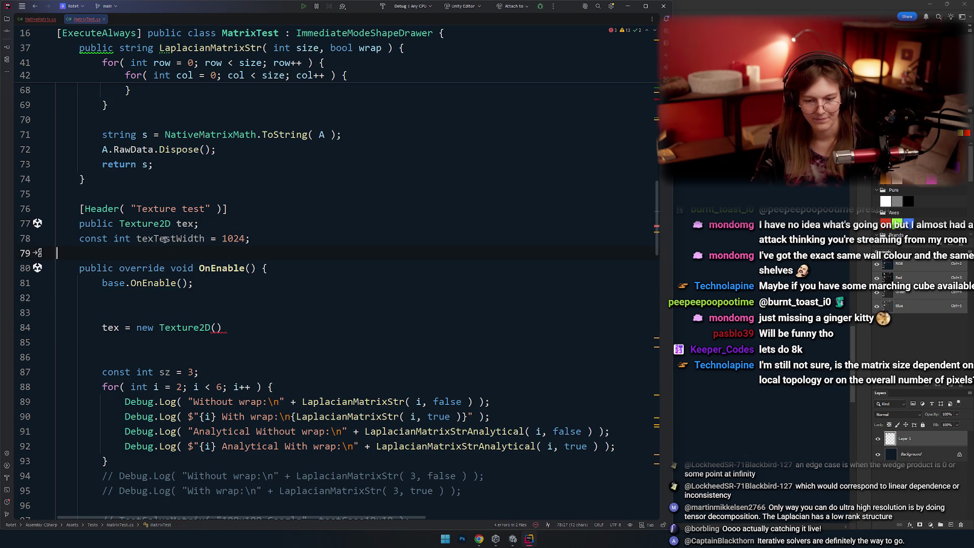
key("ctrl+v")
type(",")
key("ctrl+v")
type(",")
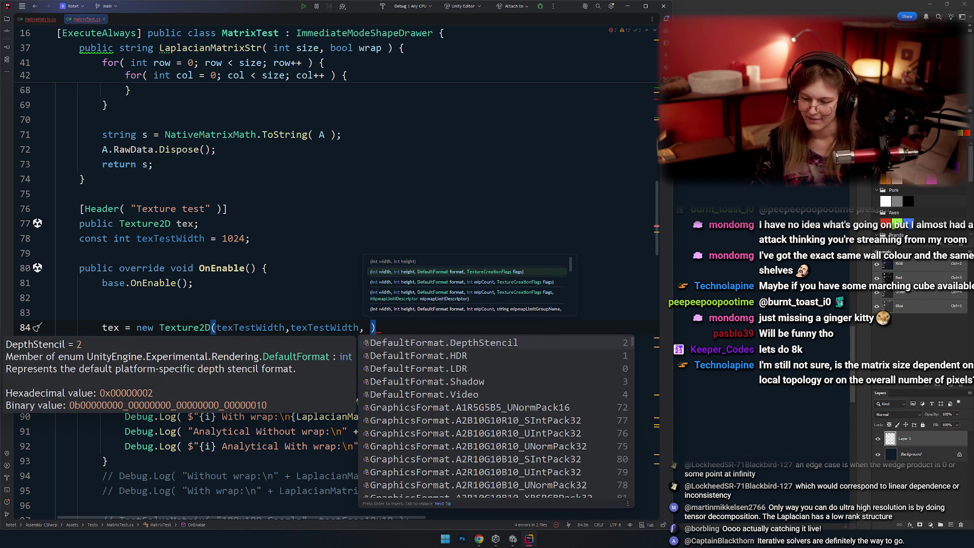
Add DefaultFormat.LDR from completion as the format argument and end the statement.
scroll(590, 432, "down", 10)
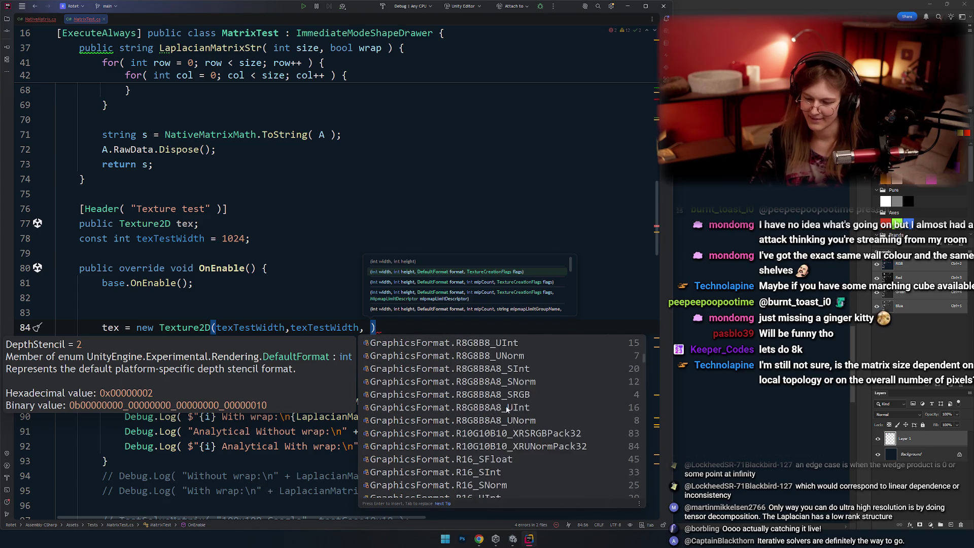
scroll(591, 432, "down", 5)
scroll(537, 430, "down", 5)
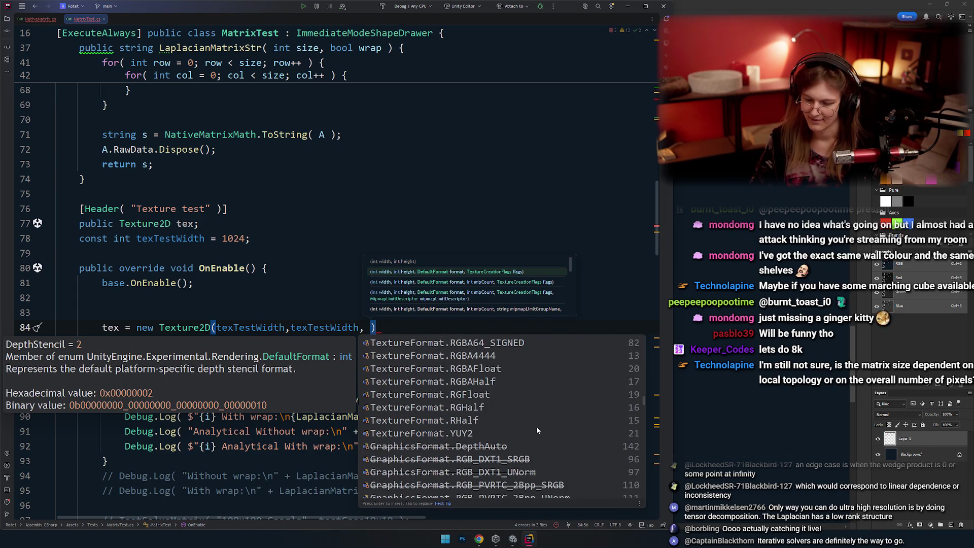
scroll(536, 423, "down", 3)
type("RG")
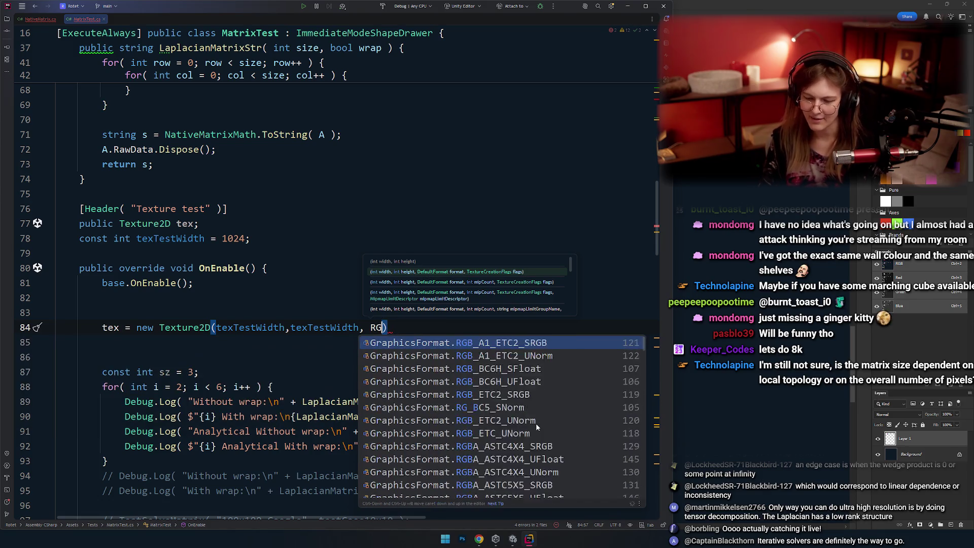
key("BackSpace")
key("BackSpace")
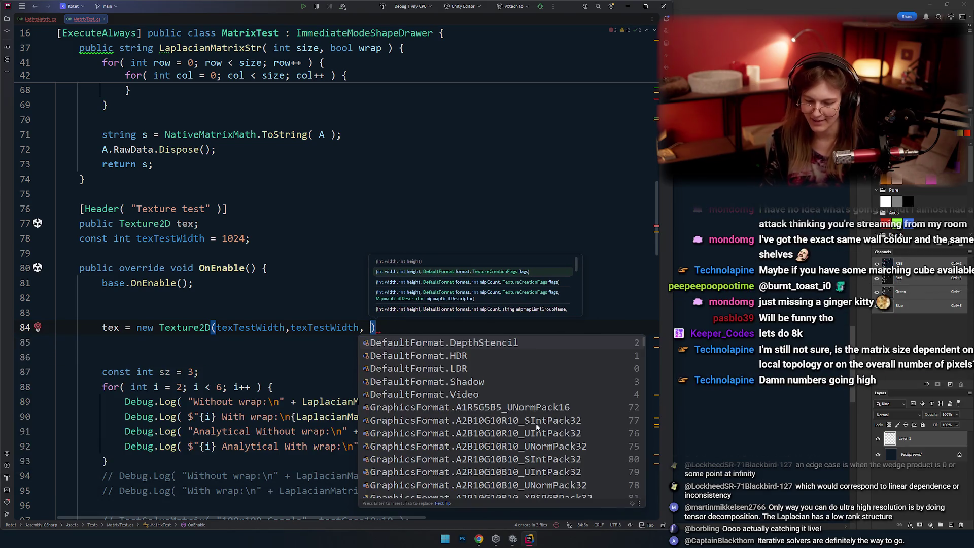
key("Down")
key("Down")
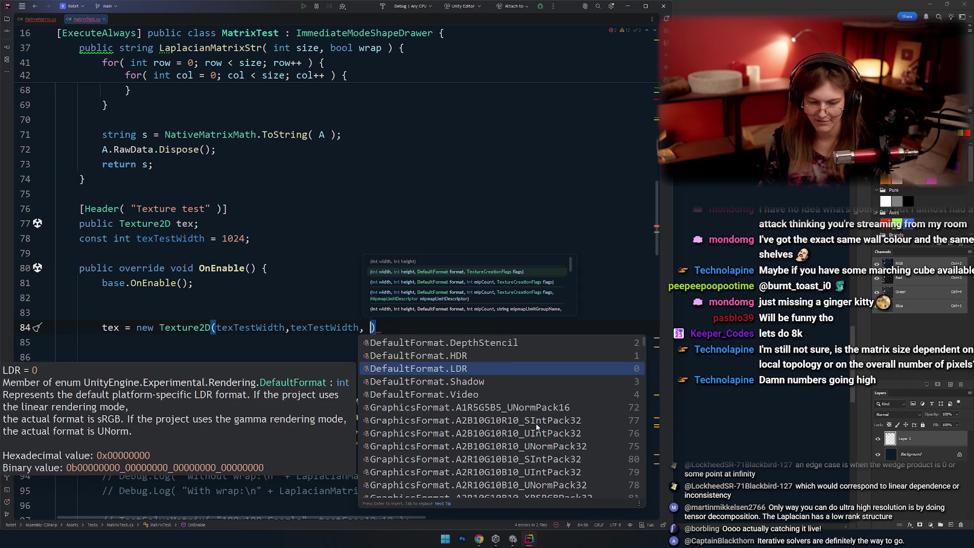
key("Return")
type(";")
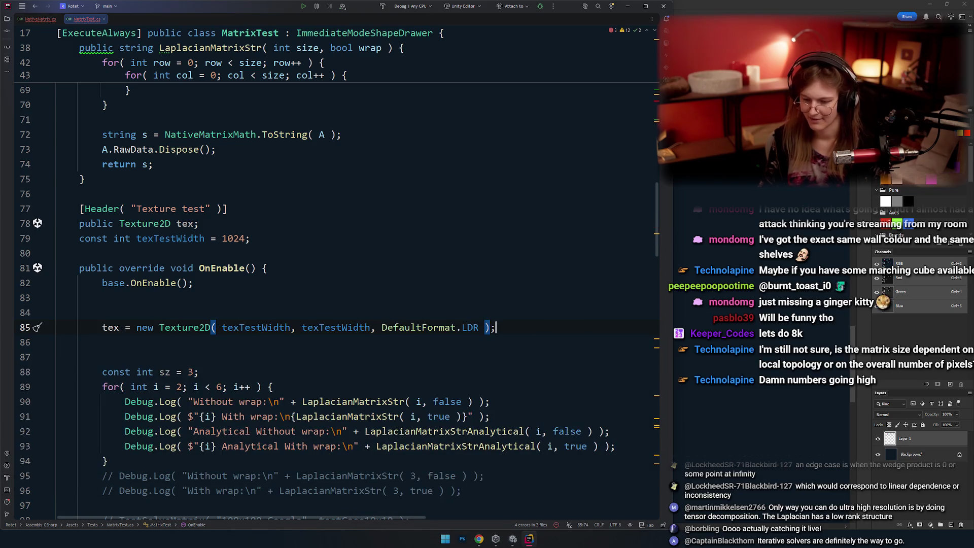
Append ', 0' as the last Texture2D constructor argument.
key("ctrl+Left")
key("ctrl+Left")
key("ctrl+Left")
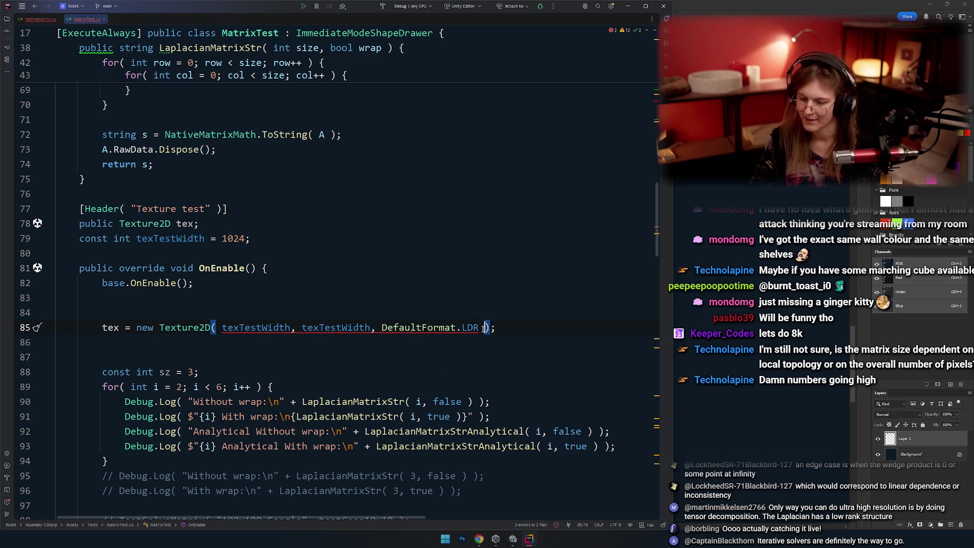
key("ctrl+Right")
key("ctrl+Right")
key("ctrl+Right")
key("ctrl+p")
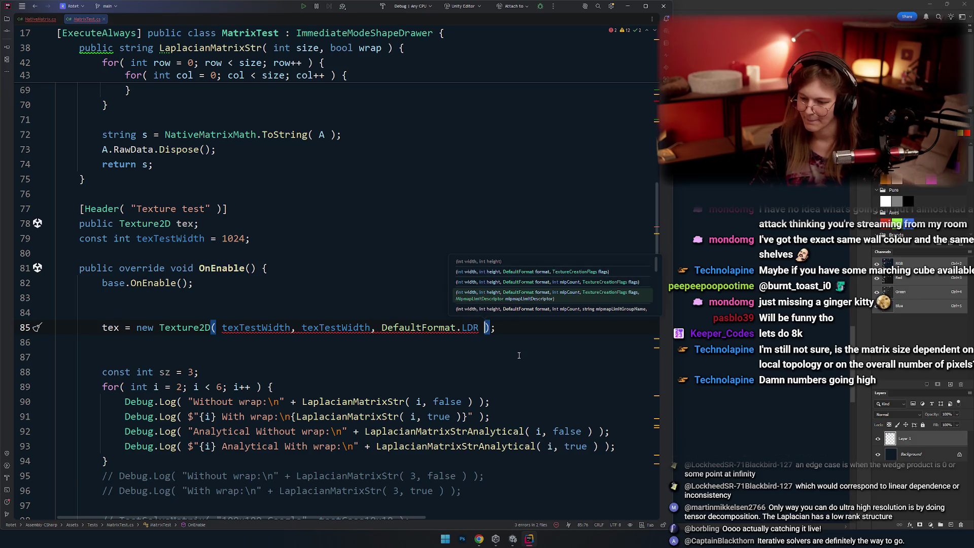
type(", 0")
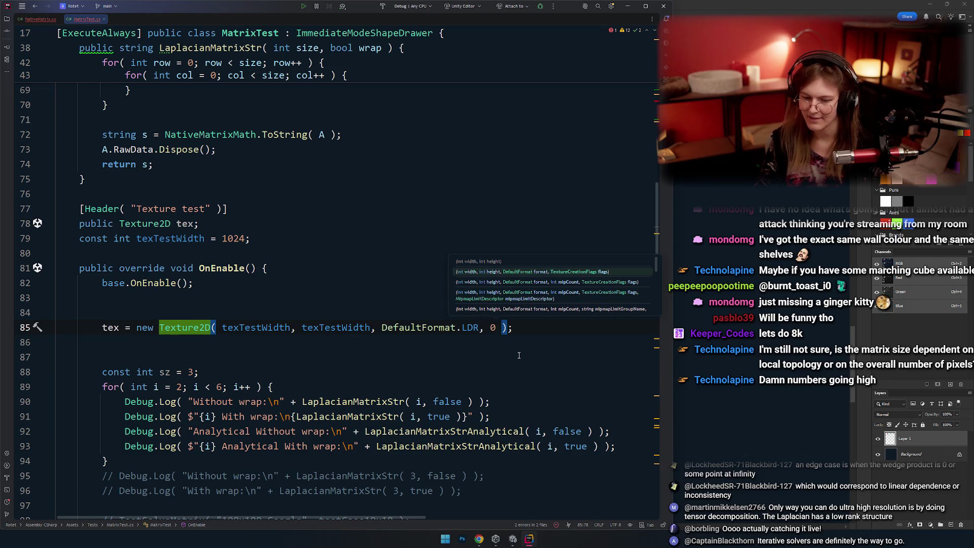
Delete the blank lines above the tex line so it follows base.OnEnable().
key("Escape")
key("Up")
key("BackSpace")
key("Delete")
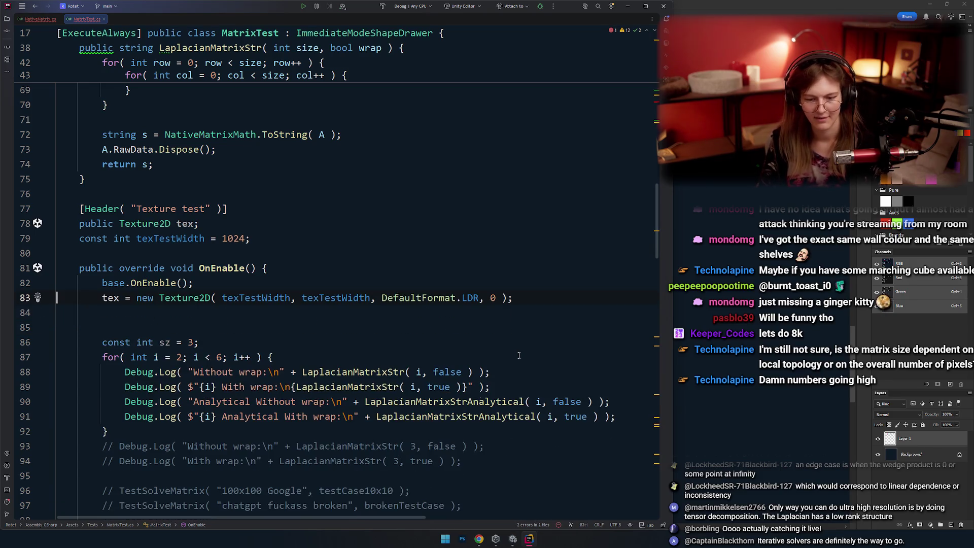
key("Down")
key("Down")
scroll(293, 281, "up", 1)
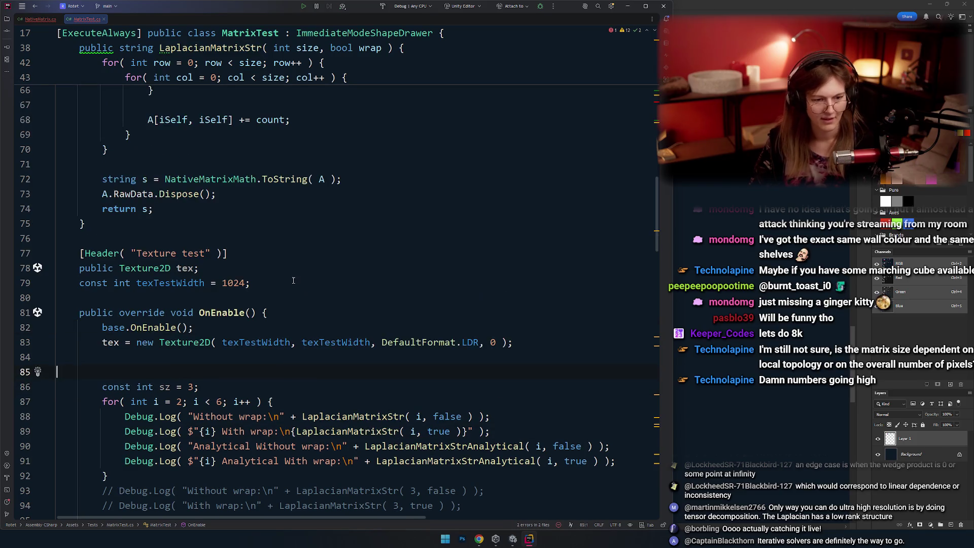
Cut the commented-out block from OnEnable and paste it among the test cases.
scroll(264, 269, "down", 3)
scroll(233, 256, "up", 3)
key("Up")
double_click(175, 283)
scroll(207, 262, "down", 3)
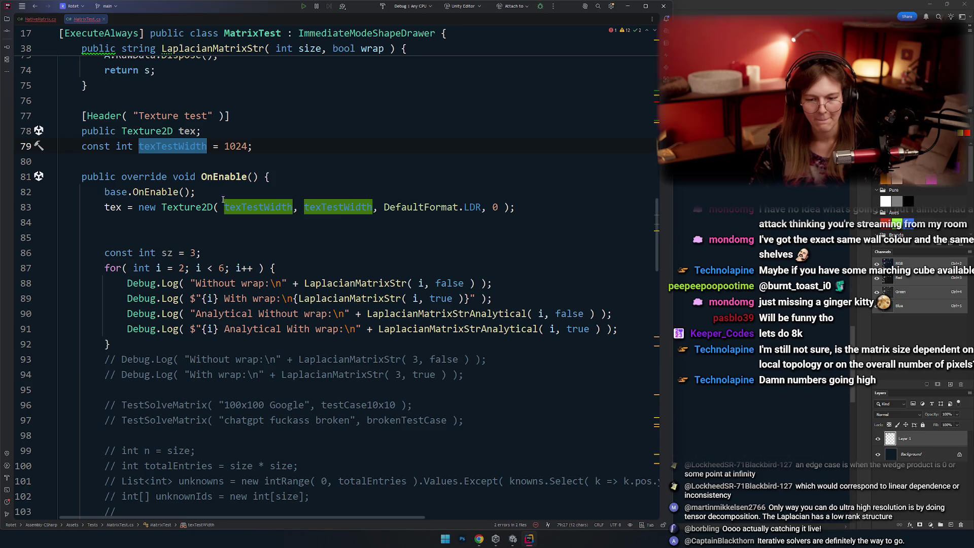
scroll(223, 199, "down", 12)
scroll(223, 203, "up", 10)
scroll(225, 213, "down", 2)
scroll(227, 219, "down", 5)
scroll(254, 213, "down", 7)
left_click(264, 205)
scroll(263, 206, "down", 7)
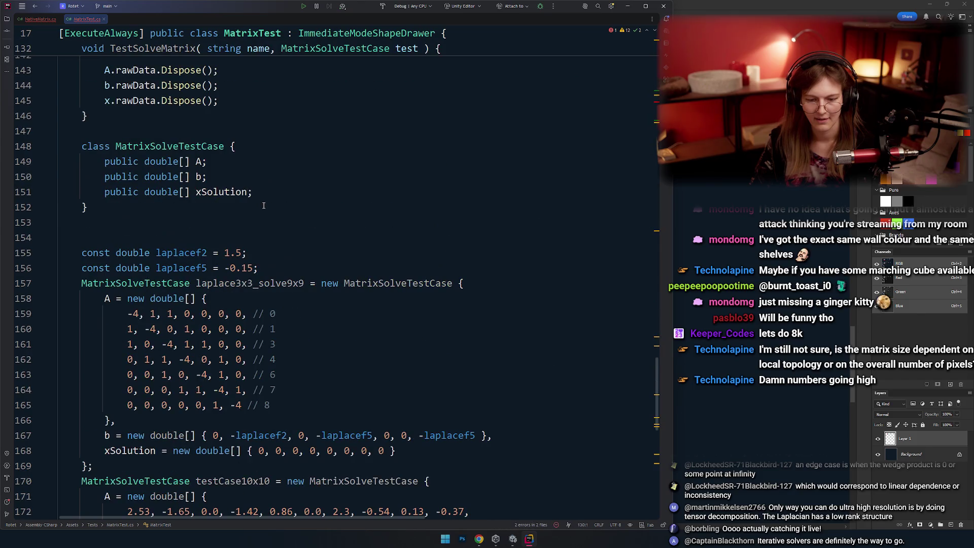
scroll(264, 205, "down", 10)
scroll(268, 218, "up", 8)
scroll(273, 233, "up", 20)
scroll(276, 244, "up", 6)
scroll(277, 244, "down", 3)
scroll(228, 304, "down", 2)
scroll(152, 392, "down", 6)
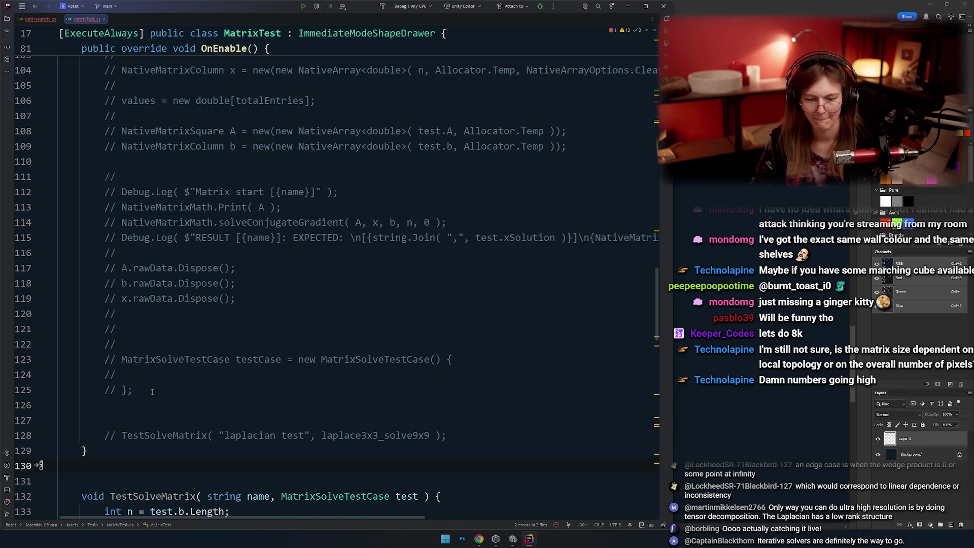
left_click_drag(473, 438, 71, 268)
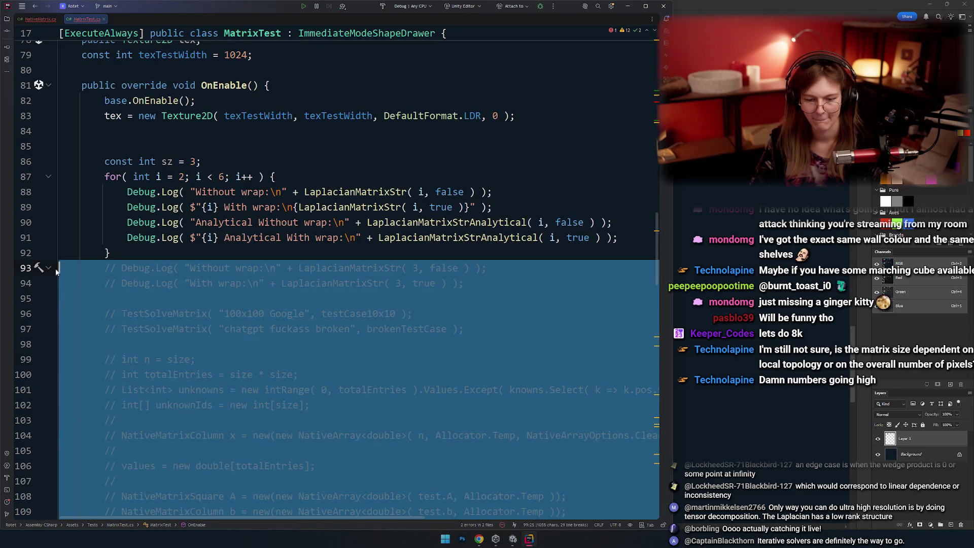
key("Delete")
scroll(258, 225, "down", 20)
left_click(71, 430)
key("ctrl+v")
Comment out the Debug.Log test loop and move it below MatrixSolveTestCase.
scroll(274, 359, "up", 19)
scroll(285, 345, "up", 16)
scroll(304, 310, "up", 14)
scroll(320, 285, "up", 9)
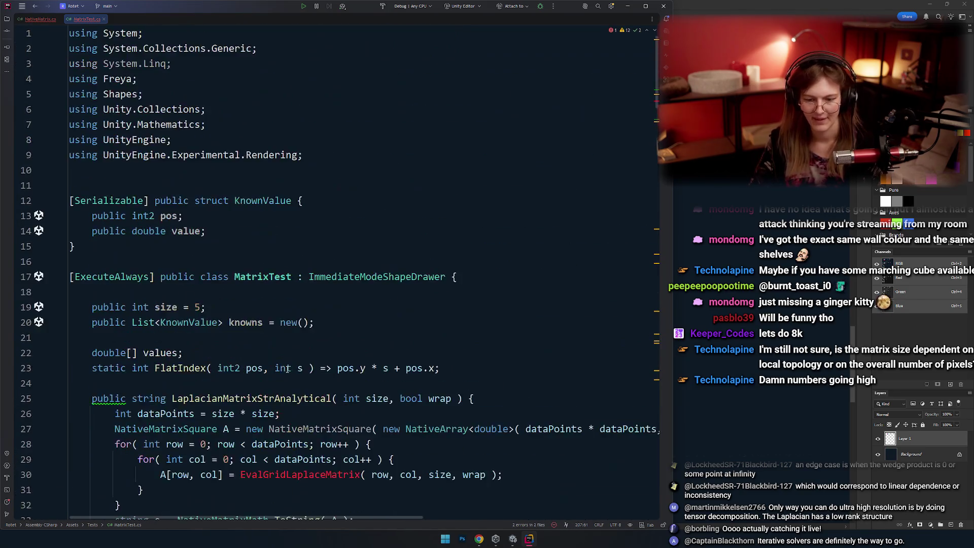
scroll(330, 264, "down", 7)
left_click(272, 218)
scroll(272, 223, "up", 8)
scroll(272, 221, "down", 20)
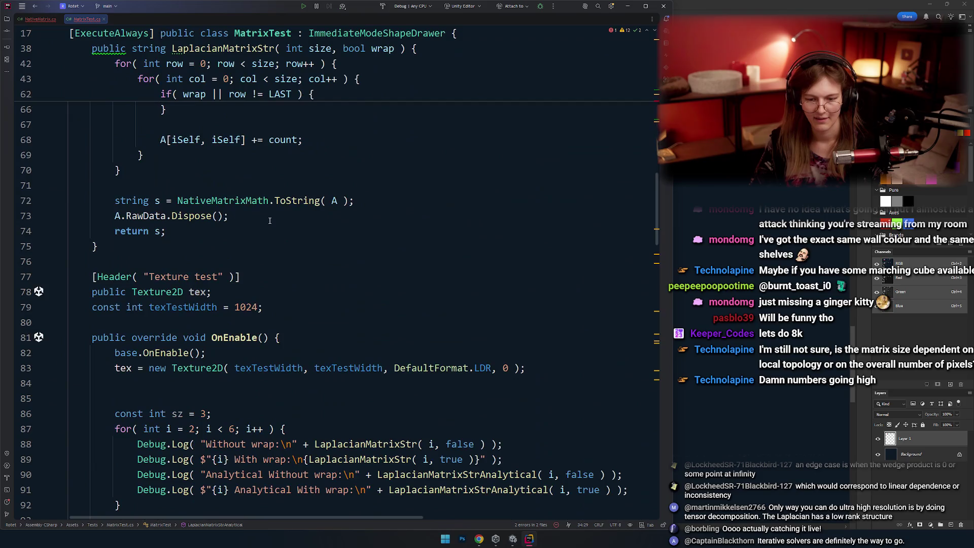
scroll(254, 253, "up", 9)
scroll(208, 328, "down", 12)
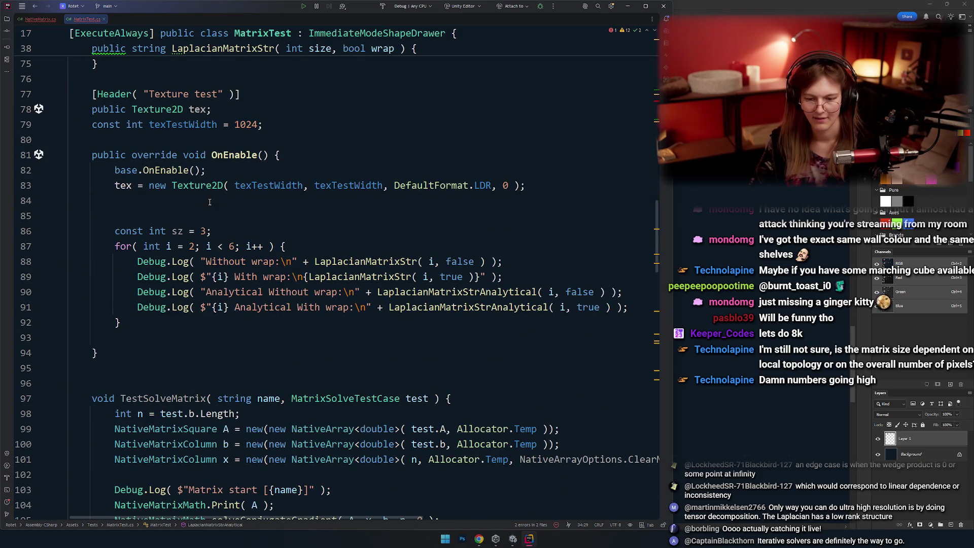
left_click_drag(208, 337, 208, 202)
key("ctrl+slash")
key("Escape")
left_click_drag(142, 322, 71, 231)
key("ctrl+c")
key("Delete")
scroll(235, 285, "down", 8)
scroll(235, 285, "down", 2)
scroll(235, 285, "up", 3)
key("ctrl+v")
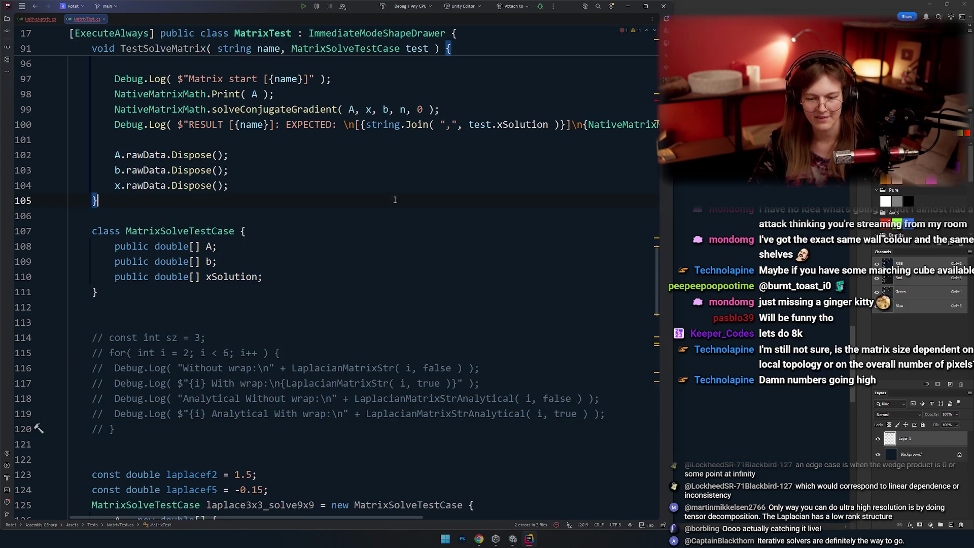
Move the Texture test fields and OnEnable block to just below FlatIndex.
scroll(230, 294, "up", 9)
scroll(243, 302, "up", 3)
left_click(252, 307)
key("Down")
key("Down")
key("Down")
key("shift+Up")
key("shift+Up")
key("shift+Up")
key("ctrl+c")
scroll(283, 343, "up", 20)
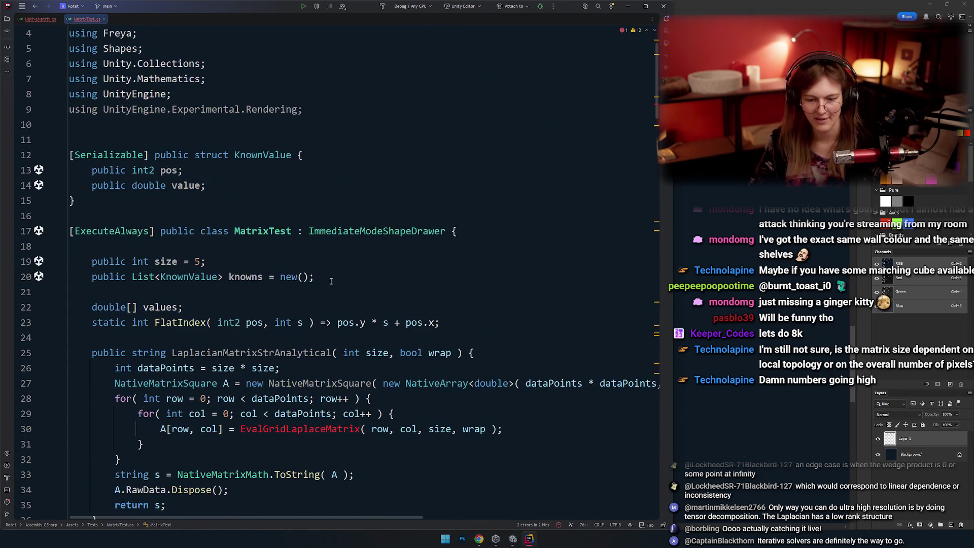
scroll(331, 281, "down", 1)
key("Return")
key("Return")
key("Return")
key("Return")
key("Return")
key("Return")
key("Return")
key("Return")
left_click(200, 336)
key("ctrl+v")
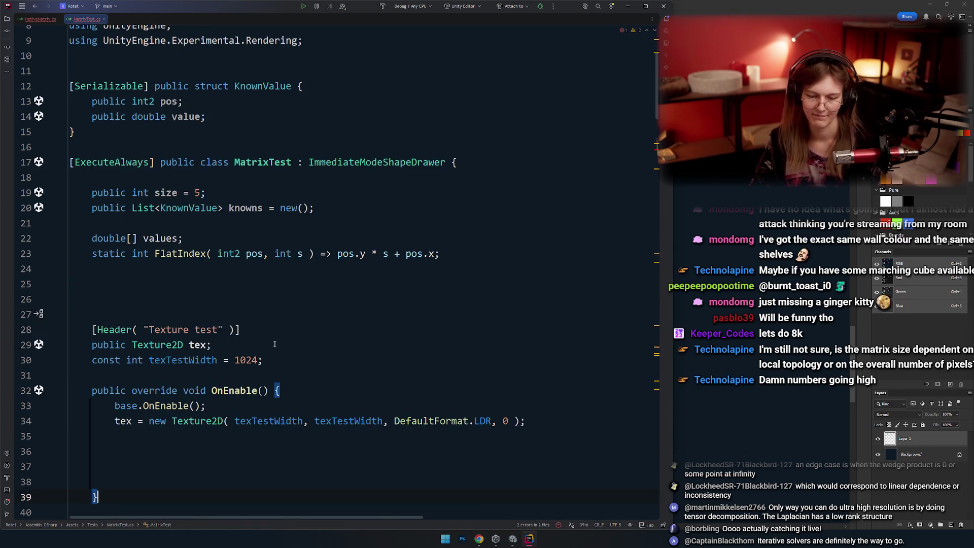
Remove blank lines in OnEnable and duplicate its declaration below the method.
scroll(290, 276, "down", 5)
scroll(289, 276, "up", 2)
left_click(179, 331)
key("ctrl+y")
key("ctrl+y")
key("ctrl+y")
key("Up")
key("Up")
key("Up")
key("ctrl+d")
key("alt+shift+Down")
key("alt+shift+Down")
key("alt+shift+Down")
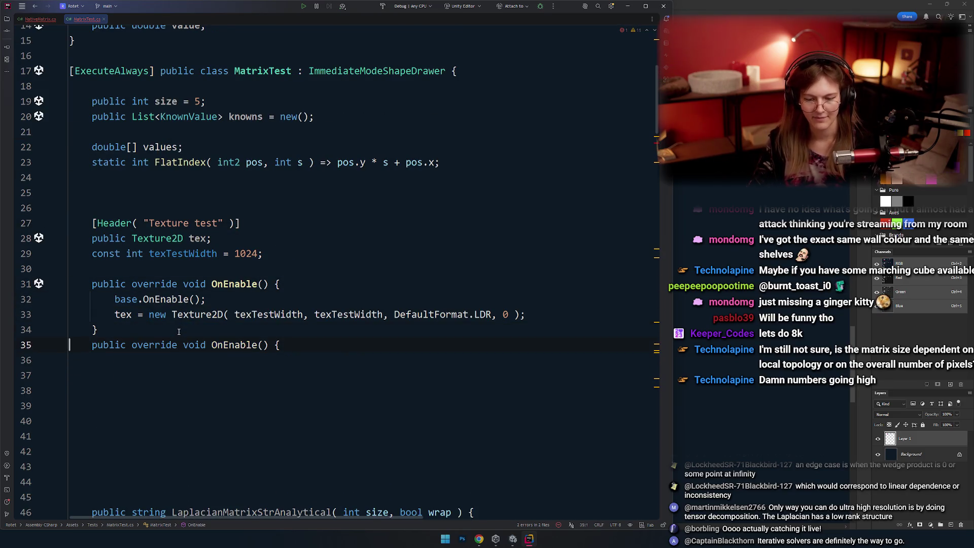
Rename the duplicate to OnDisable via completion, generating a base.OnDisable() body.
key("ctrl+w")
type("OnmD")
key("BackSpace")
key("BackSpace")
type("Dis")
key("Return")
Delete the stray leftover line and add an empty line inside OnDisable.
left_click(98, 390)
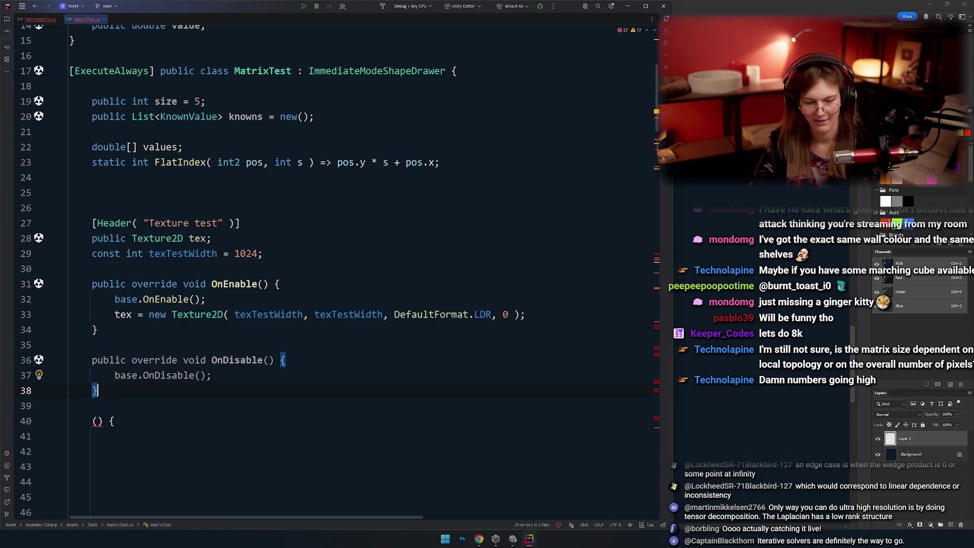
key("Down")
key("Down")
key("ctrl+y")
key("Up")
key("Up")
key("ctrl+alt+Return")
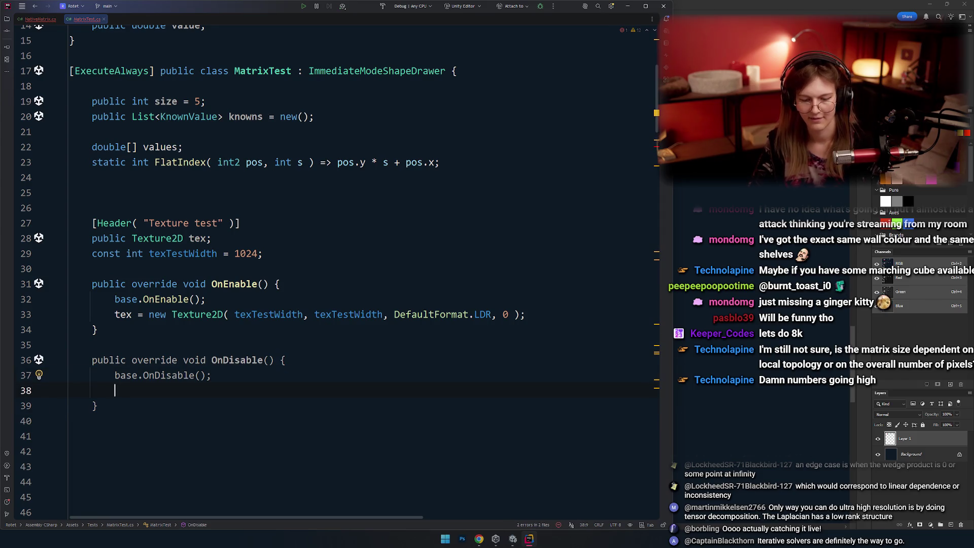
key("Up")
key("Up")
key("Up")
key("End")
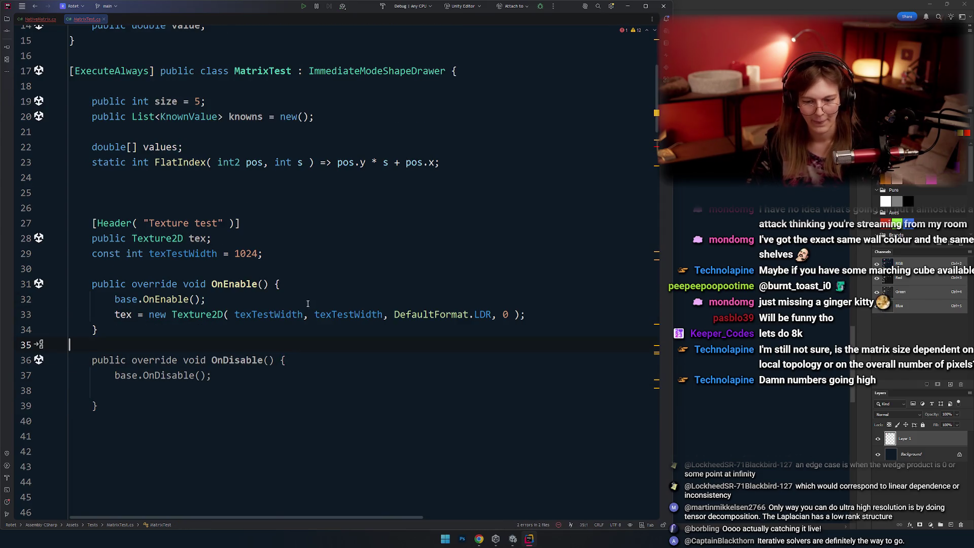
scroll(264, 347, "down", 2)
left_click(262, 347)
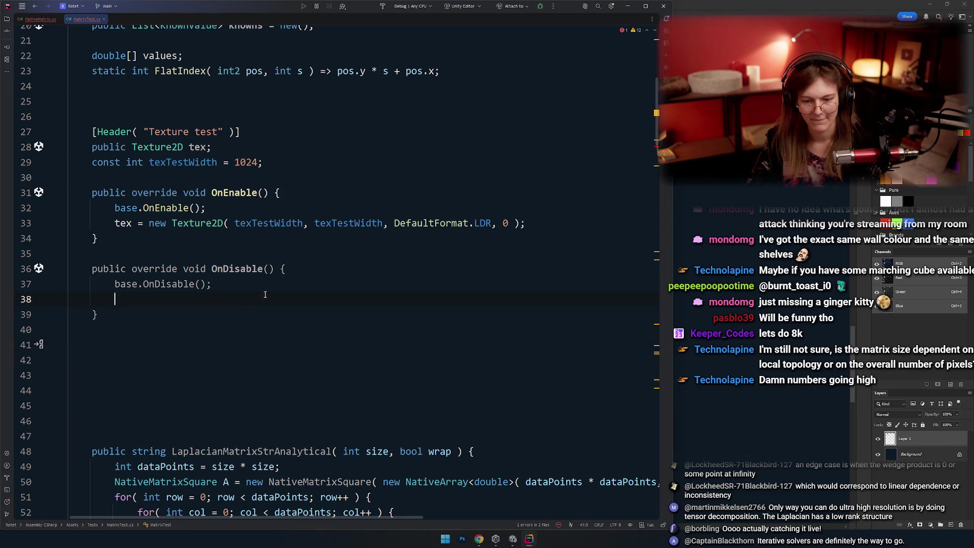
Add a DestroyImmediate( tex ); call inside OnDisable.
type("De")
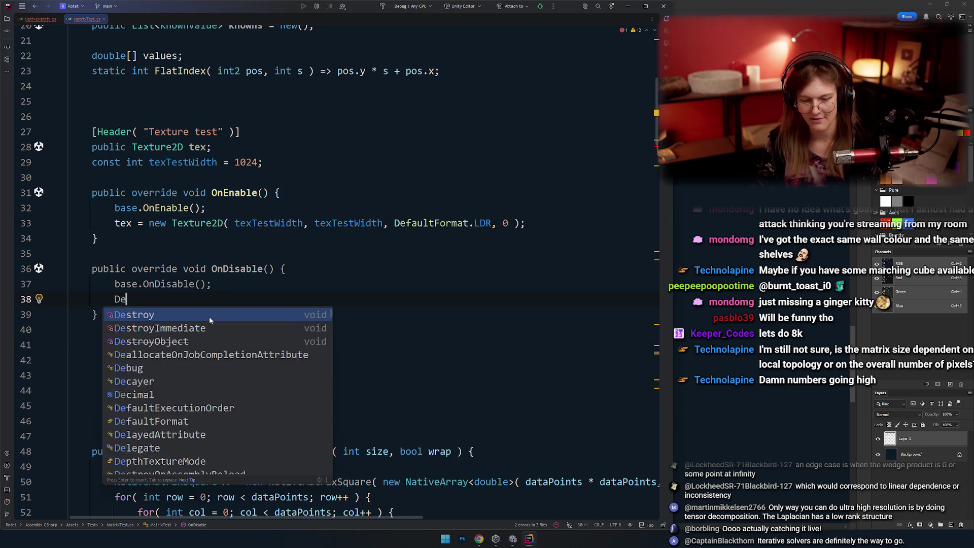
type("str")
key("Down")
key("Return")
type("tex;")
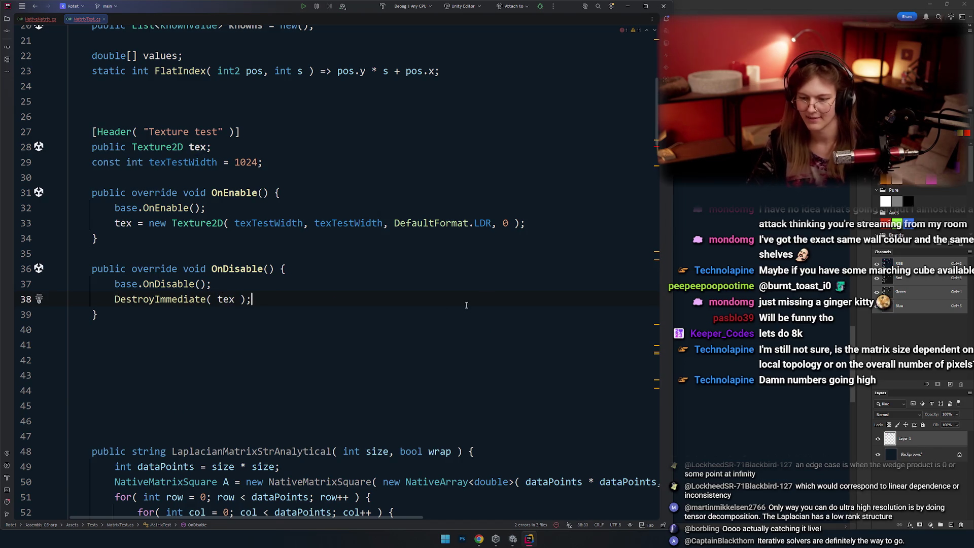
Give the Texture2D creation an initializer setting hideFlags = HideFlags.DontSave.
left_click(520, 223)
key("Delete")
type("[P")
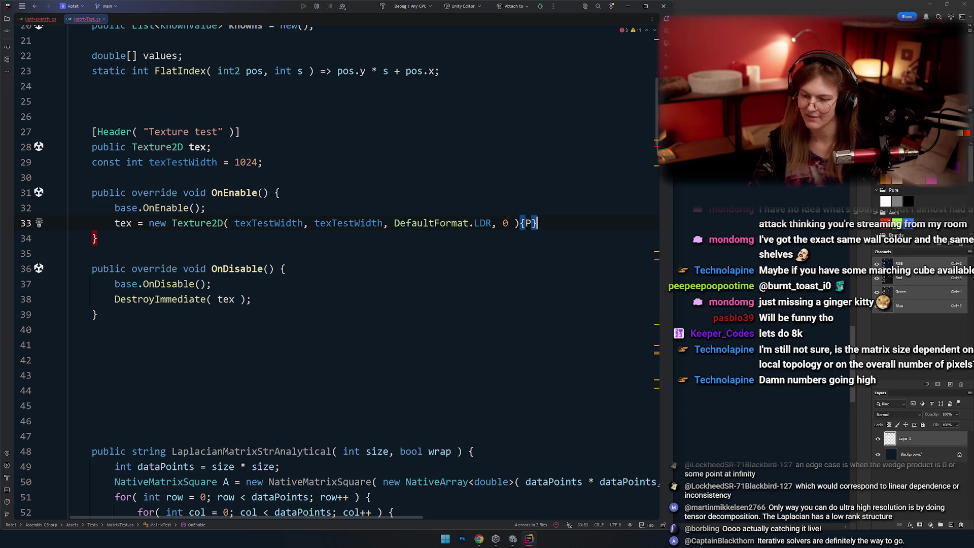
key("Left")
key("BackSpace")
type("hiude")
type("e")
key("Return")
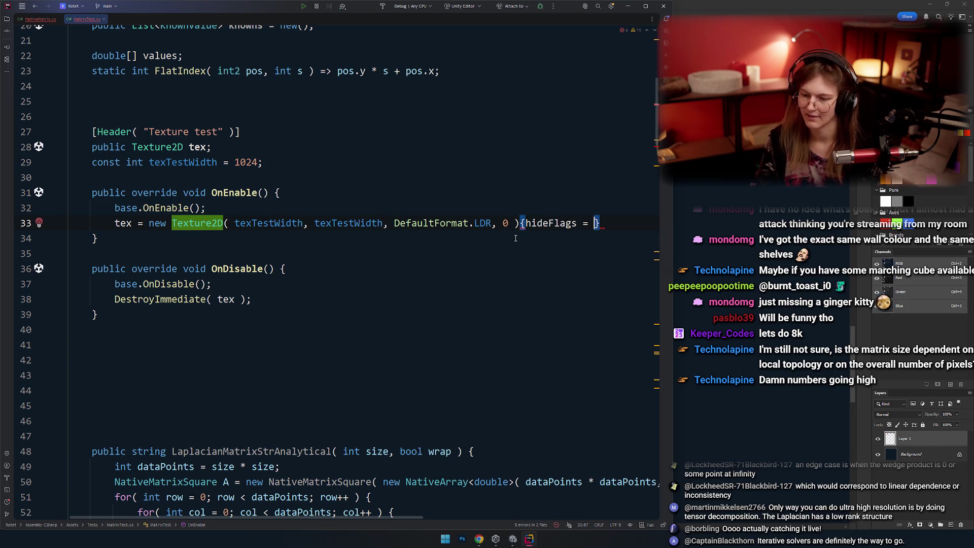
type("hide")
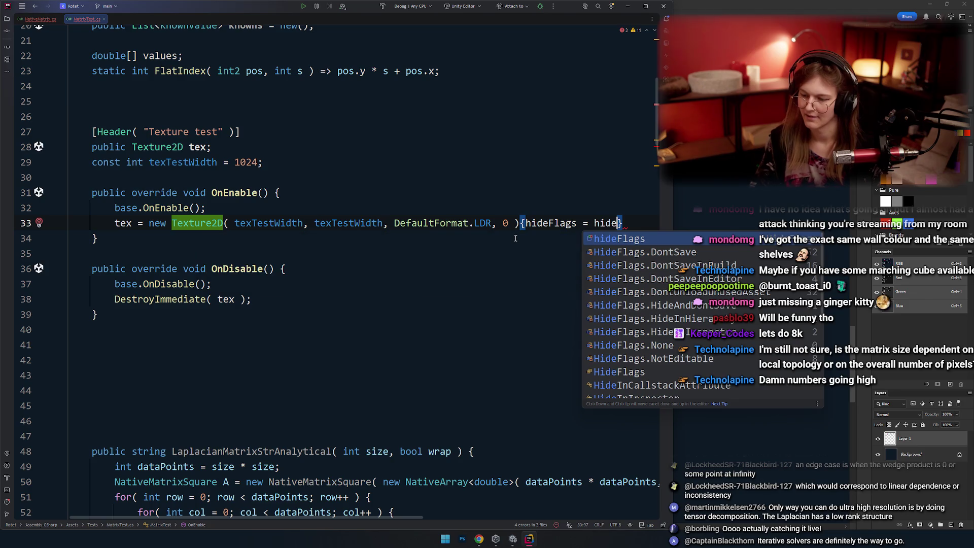
key("Return")
key("End")
type(";")
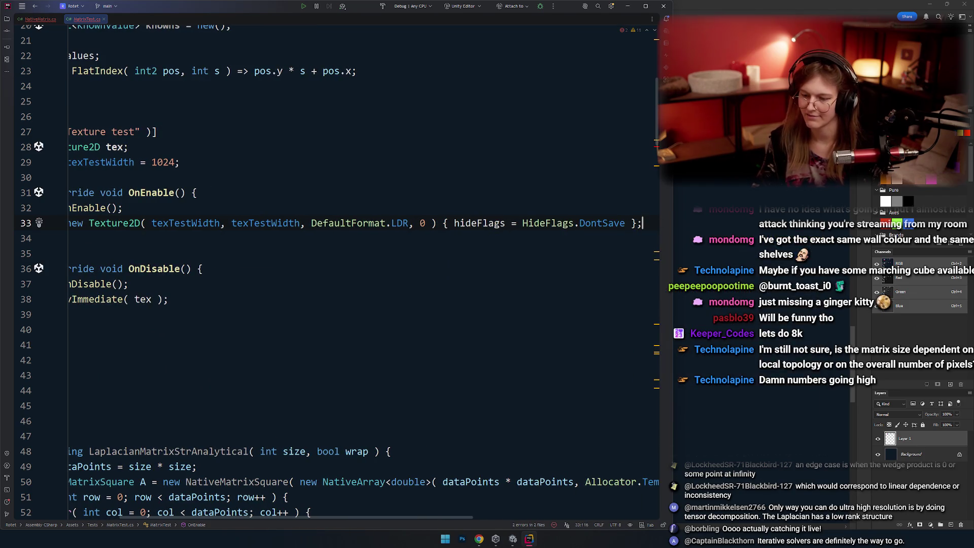
Split the initializer onto lines, add name = "Laplacian test wow", and reformat.
left_click(449, 224)
key("Return")
key("End")
key("Return")
key("Up")
key("End")
type(",")
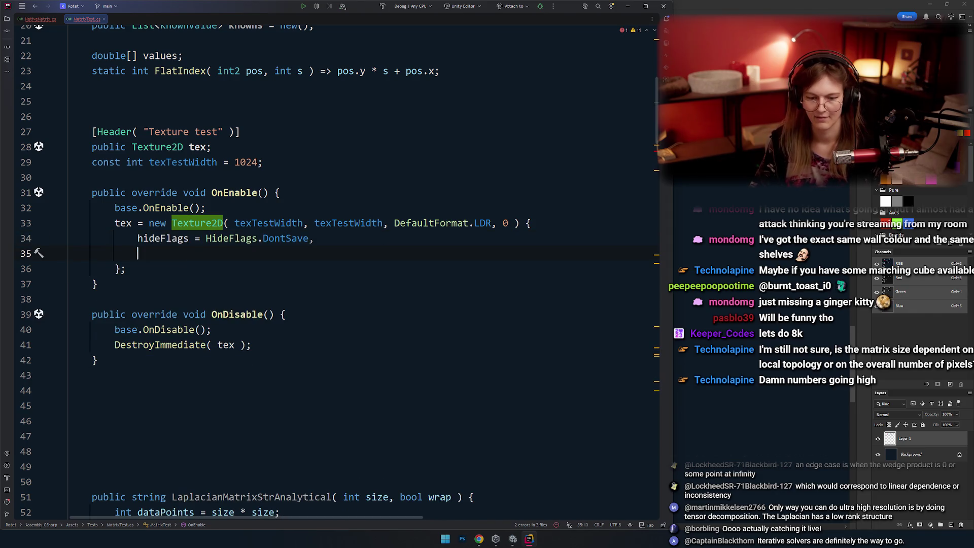
type("name = ")
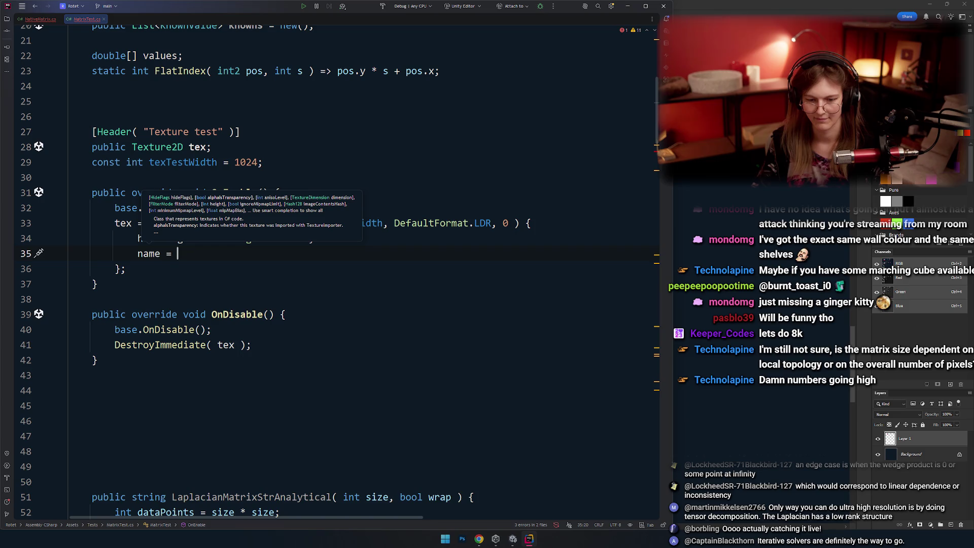
type("\"Laplac")
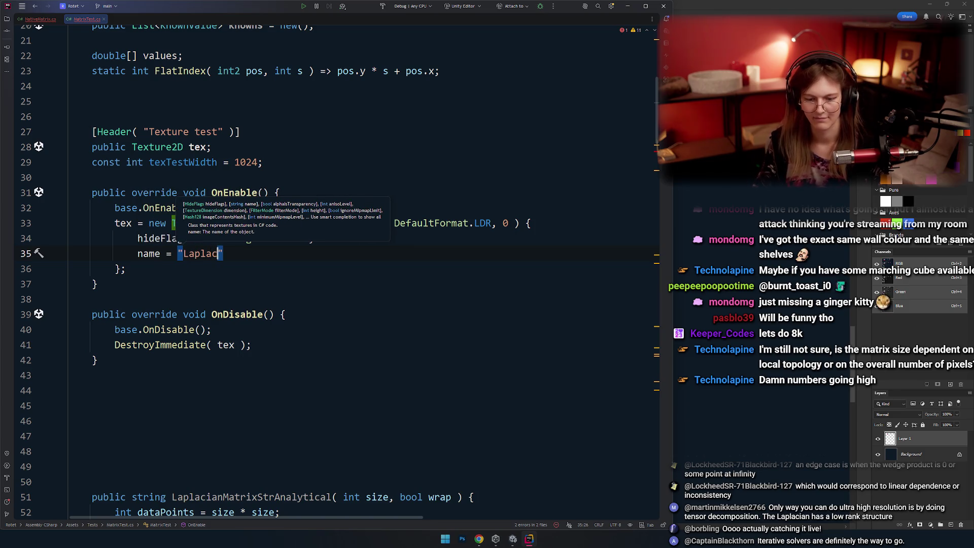
type("ian")
key("BackSpace")
key("BackSpace")
type("test wow")
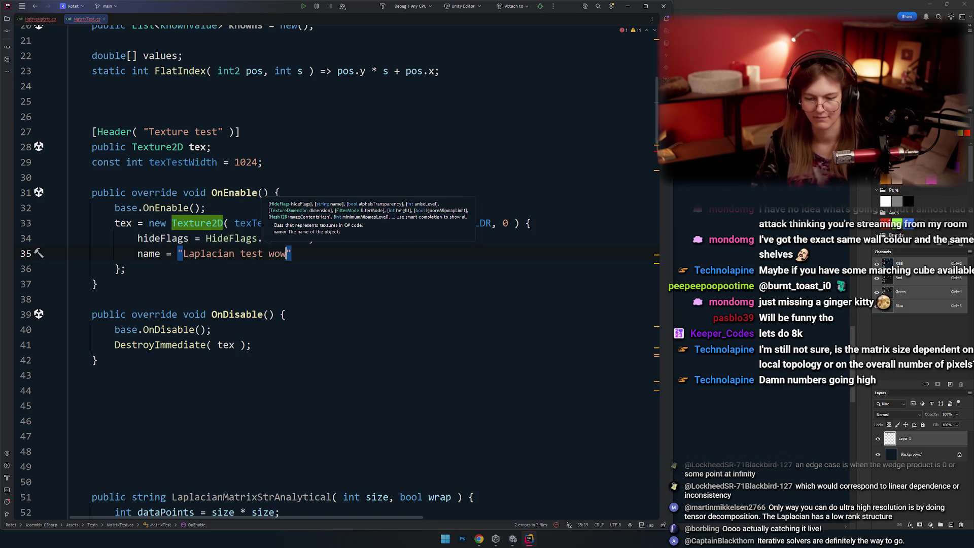
key("Down")
key("Down")
key("ctrl+alt+l")
left_click(322, 313)
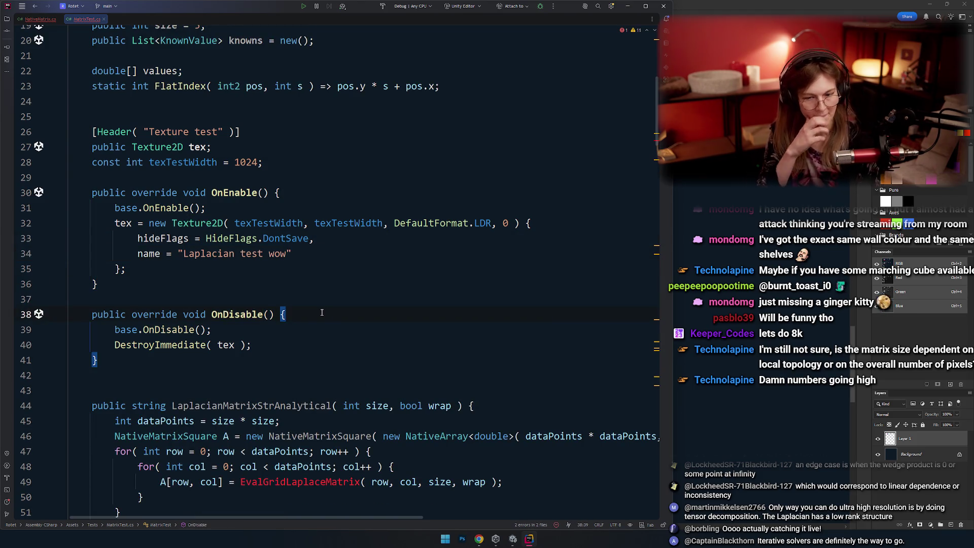
Bring the cursor back to the end of OnEnable in MatrixTest.cs.
left_click_drag(152, 274, 153, 279)
left_click(153, 279)
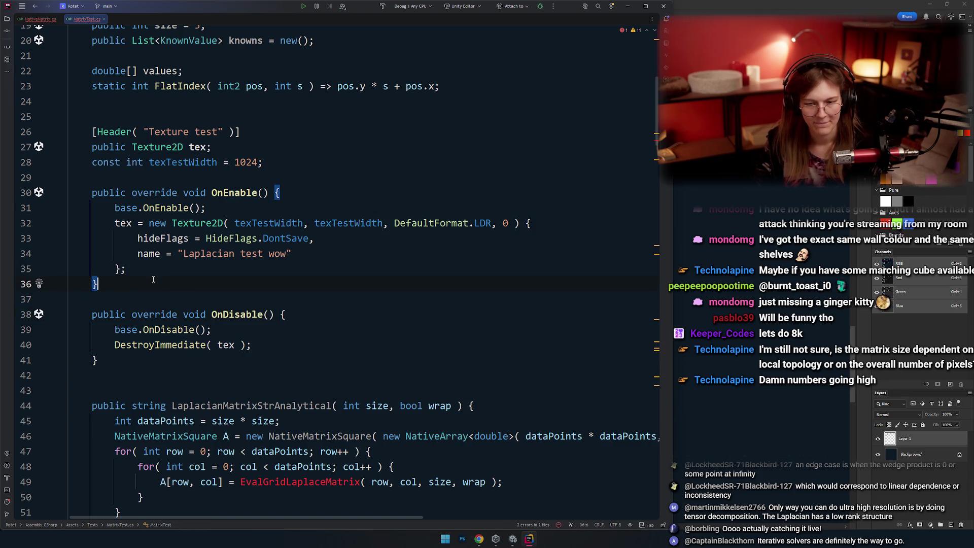
scroll(176, 272, "down", 2)
scroll(187, 243, "up", 2)
scroll(210, 203, "down", 2)
left_click(209, 202)
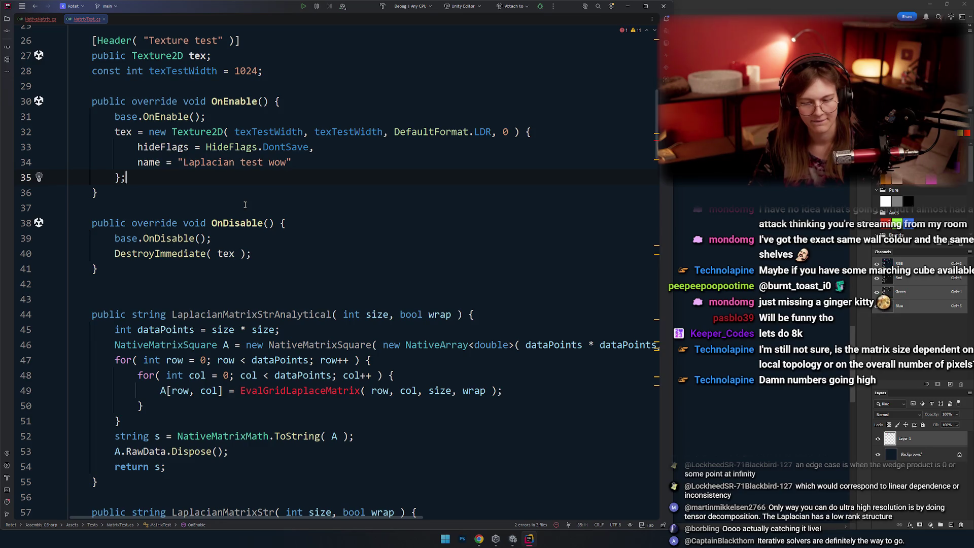
Add several blank lines after OnDisable, removing the stray backslash.
left_click(245, 268)
key("Down")
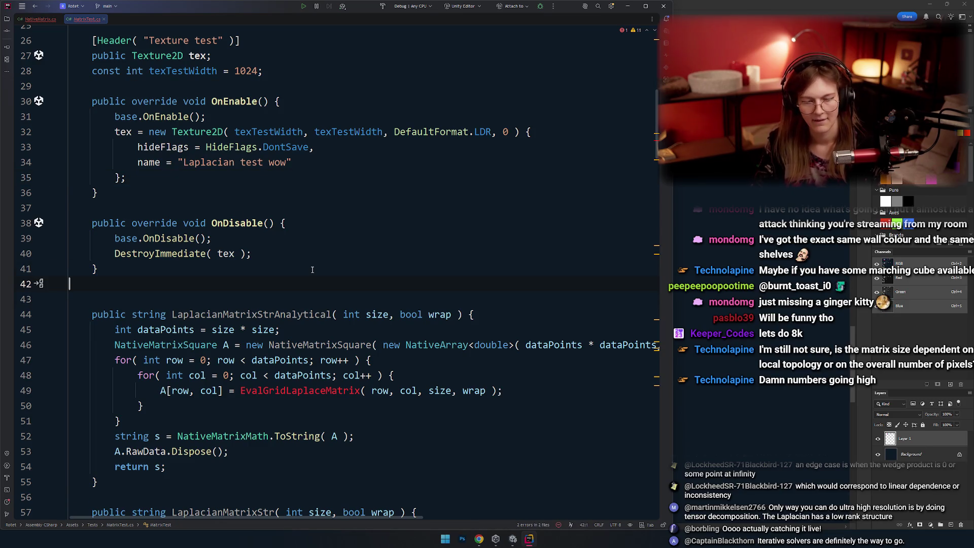
key("Return")
type("\\")
key("BackSpace")
key("BackSpace")
key("Return")
key("Return")
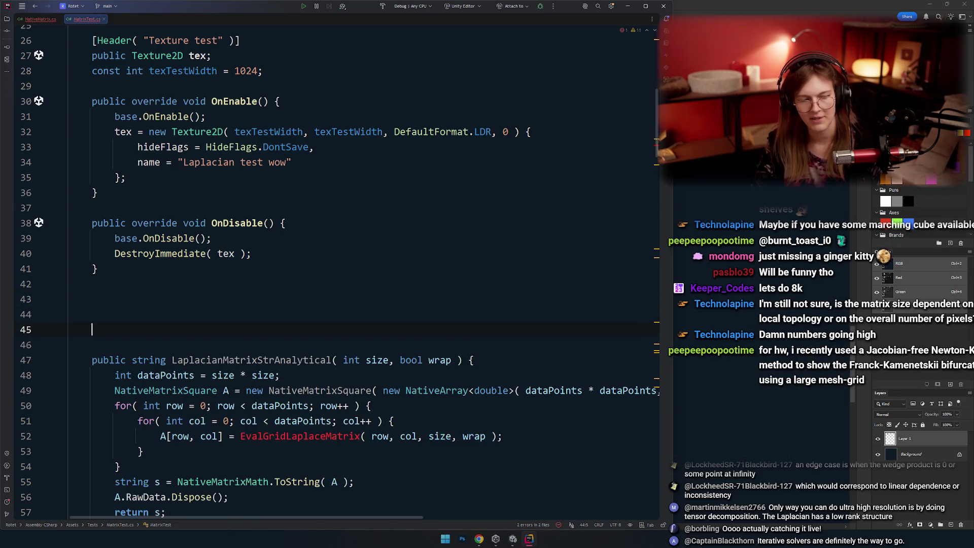
key("Return")
key("Return")
key("Return")
key("Down")
key("Return")
key("Return")
key("Return")
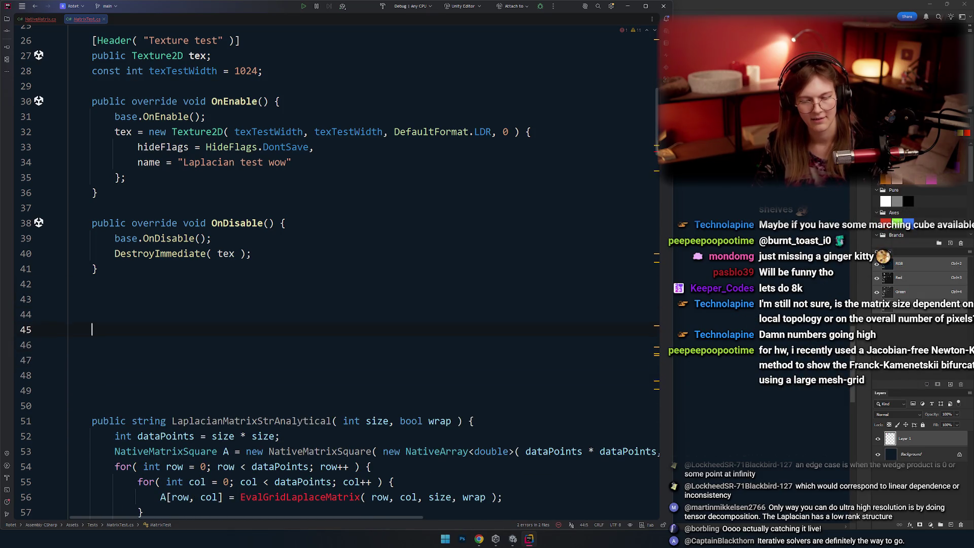
type("[")
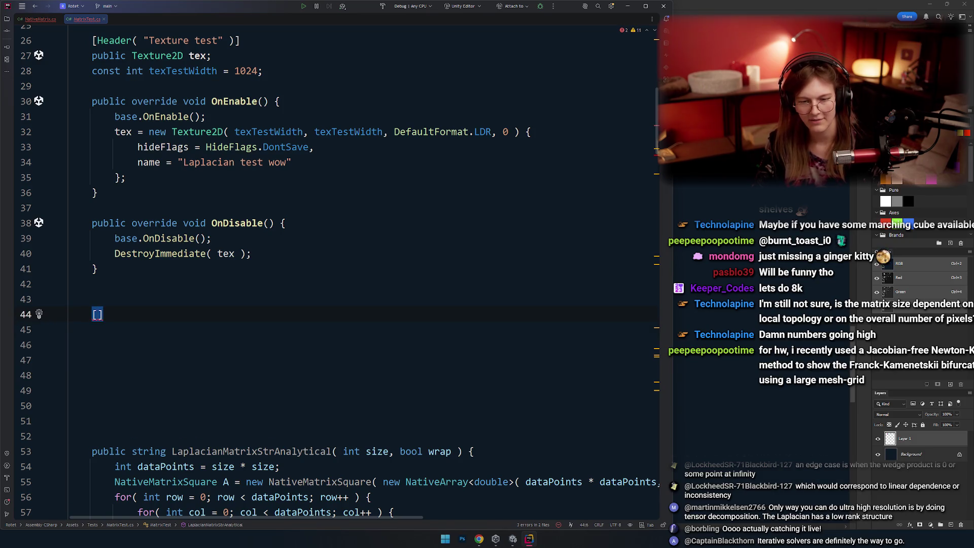
Open a new line after the Texture2D initializer and delete the leftover bracket lines.
key("Up")
key("Up")
key("Up")
key("Up")
key("Up")
key("Up")
key("Up")
key("End")
key("Return")
key("Return")
key("Return")
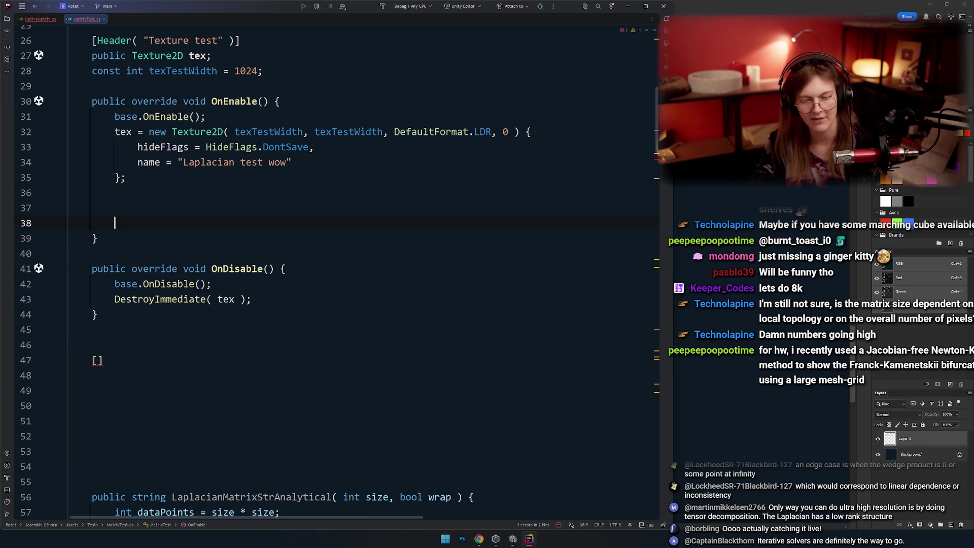
left_click(143, 365)
key("BackSpace")
key("BackSpace")
key("Delete")
key("Delete")
key("Delete")
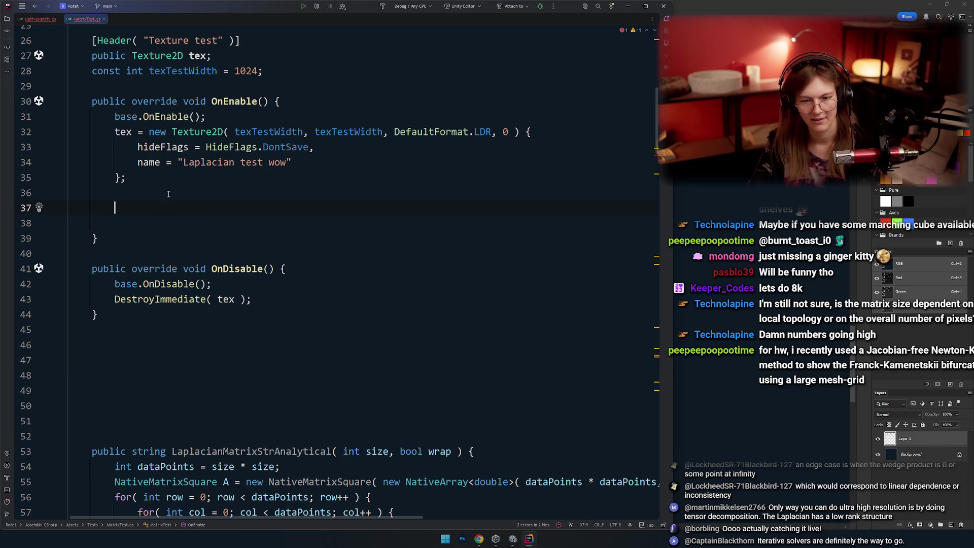
scroll(165, 202, "up", 1)
scroll(169, 205, "up", 1)
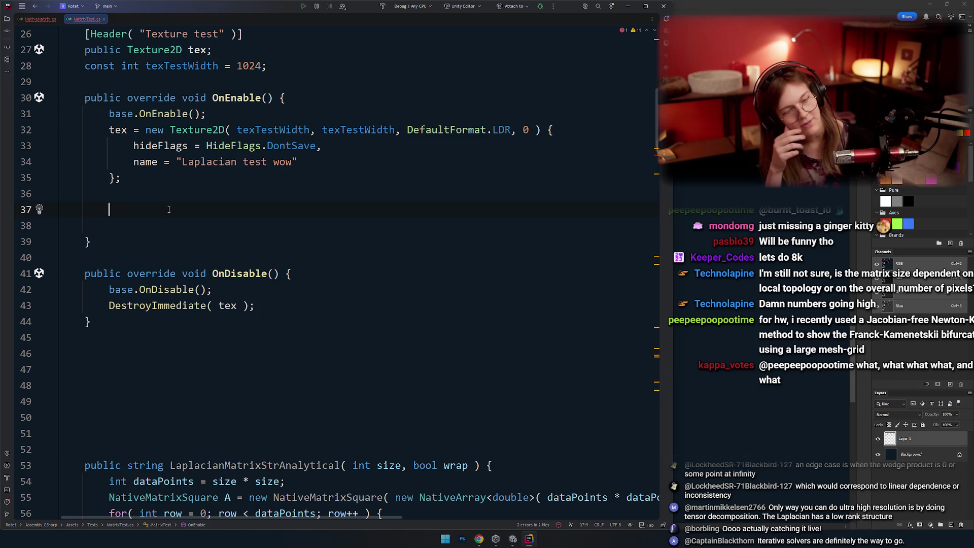
key("alt+Tab")
key("alt+Tab")
key("alt+shift+Tab")
key("alt+shift+Tab")
Highlight the usages of the int2 and pos fields in KnownValue.
scroll(230, 206, "up", 3)
scroll(230, 206, "up", 3)
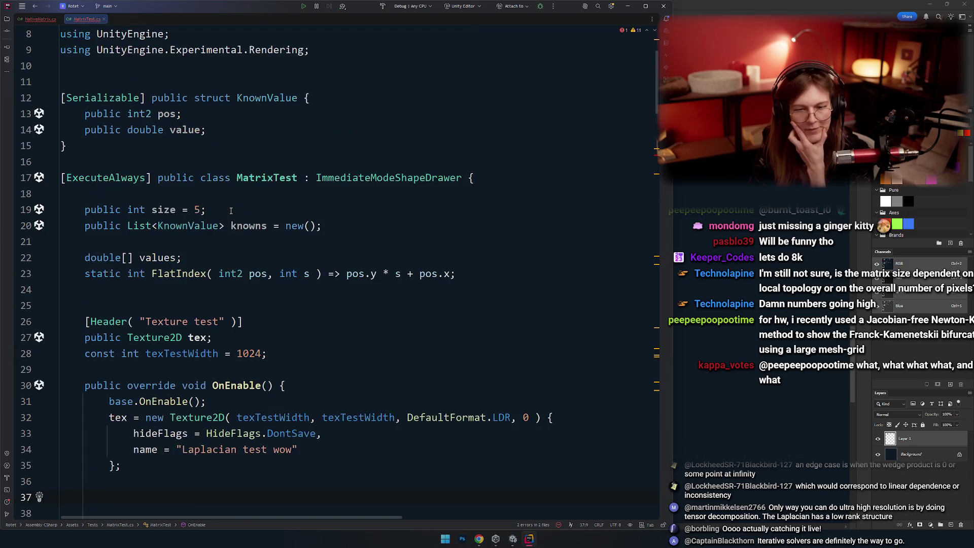
left_click_drag(322, 226, 84, 225)
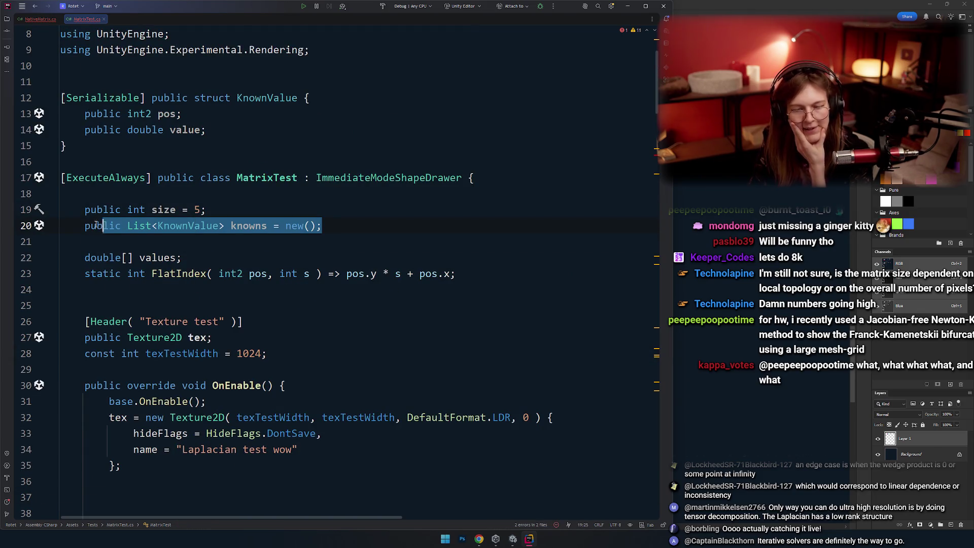
scroll(165, 161, "up", 1)
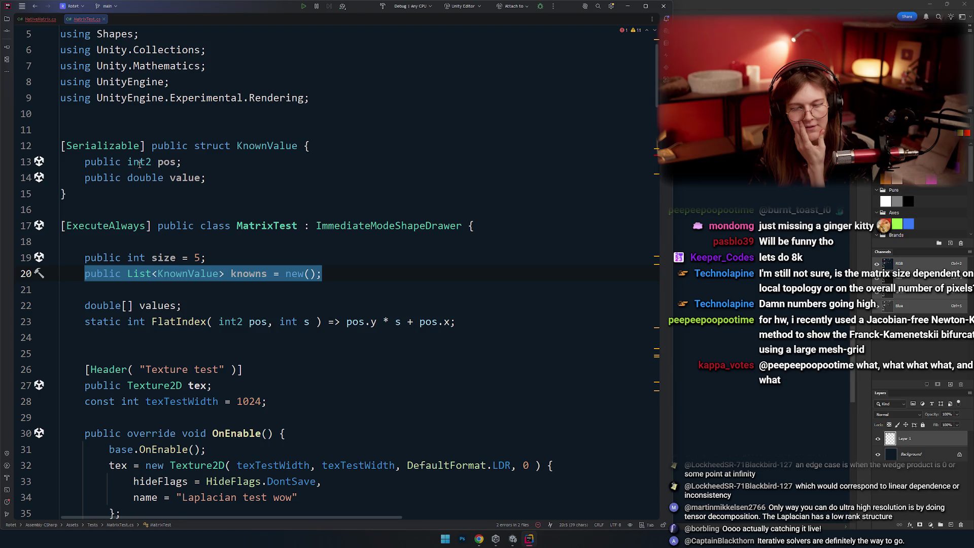
left_click(140, 164)
double_click(140, 164)
scroll(162, 75, "down", 2)
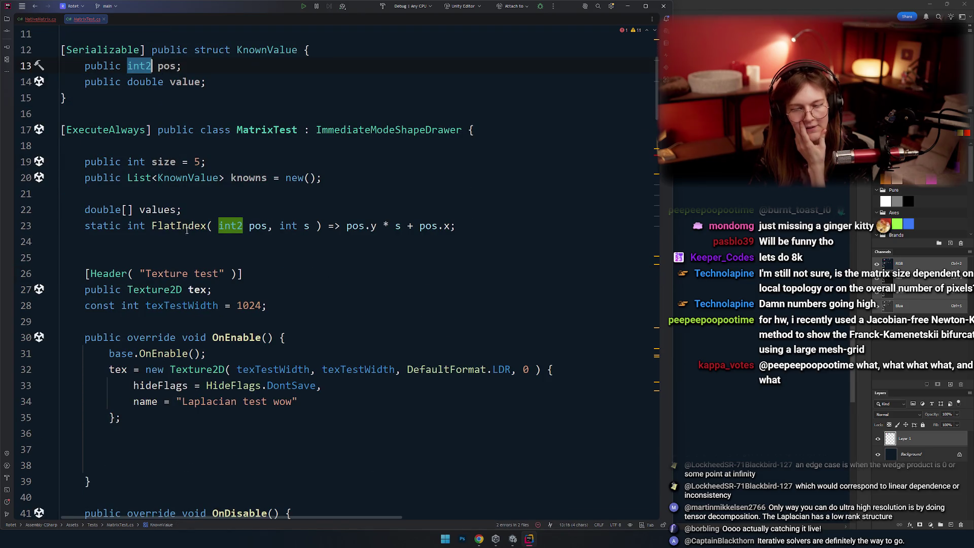
double_click(145, 82)
double_click(166, 65)
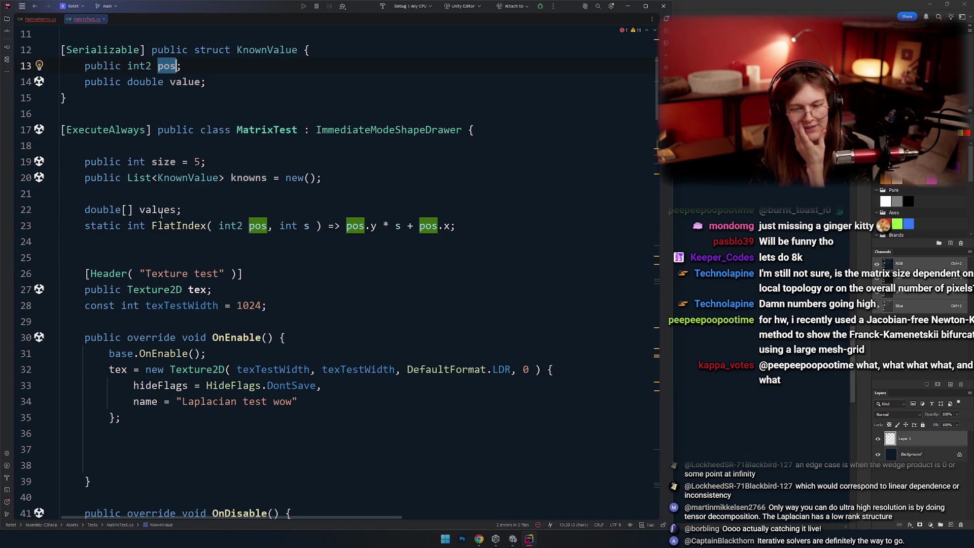
Return the caret to the empty space inside OnEnable.
scroll(161, 214, "down", 1)
scroll(172, 183, "down", 1)
scroll(193, 130, "up", 2)
scroll(201, 213, "down", 1)
scroll(223, 274, "down", 1)
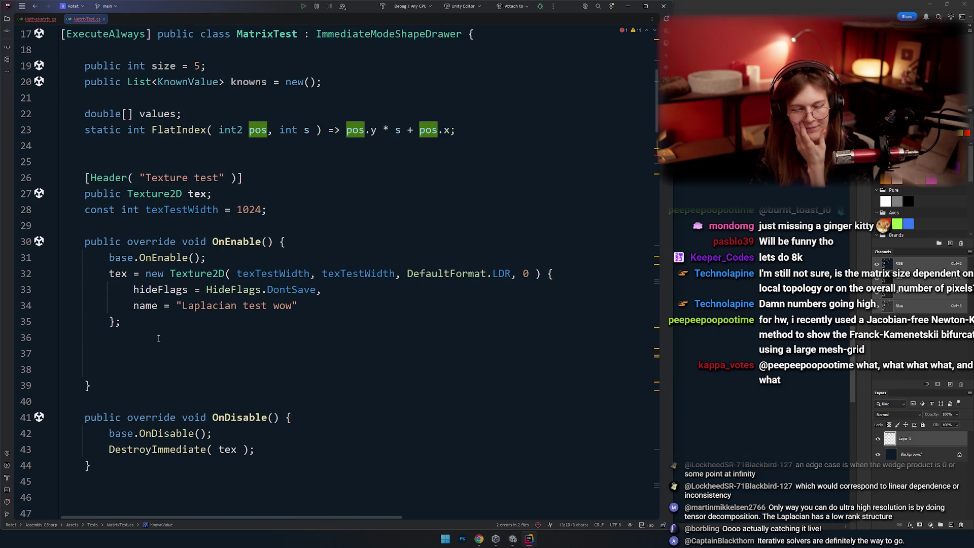
left_click(159, 339)
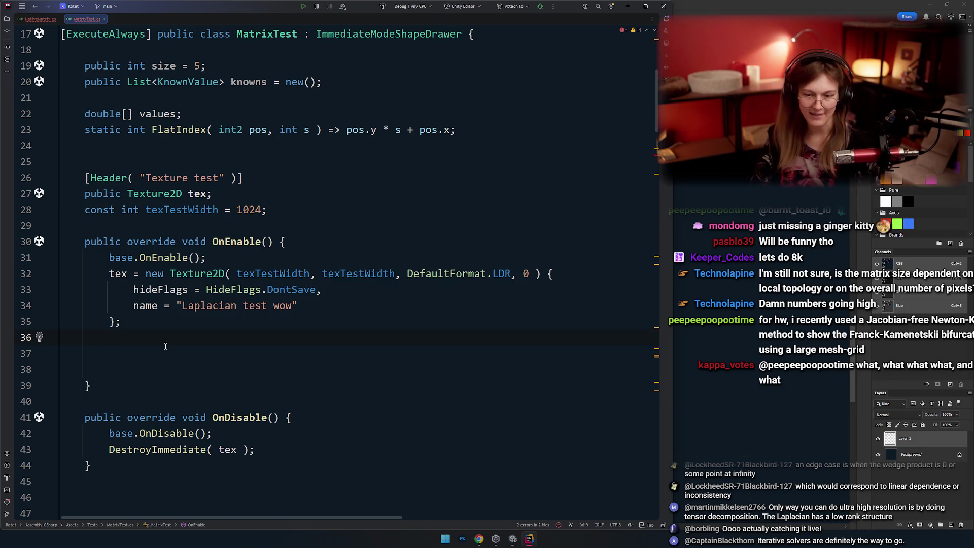
In Photoshop, brush a bracket around the f vector, undoing the first stroke.
key("alt+Tab")
key("Tab")
key("shift+Tab")
mouse_move(409, 138)
left_mouse_down()
mouse_move(387, 473)
mouse_move(409, 133)
mouse_move(435, 455)
mouse_move(417, 137)
left_mouse_up()
key("ctrl+z")
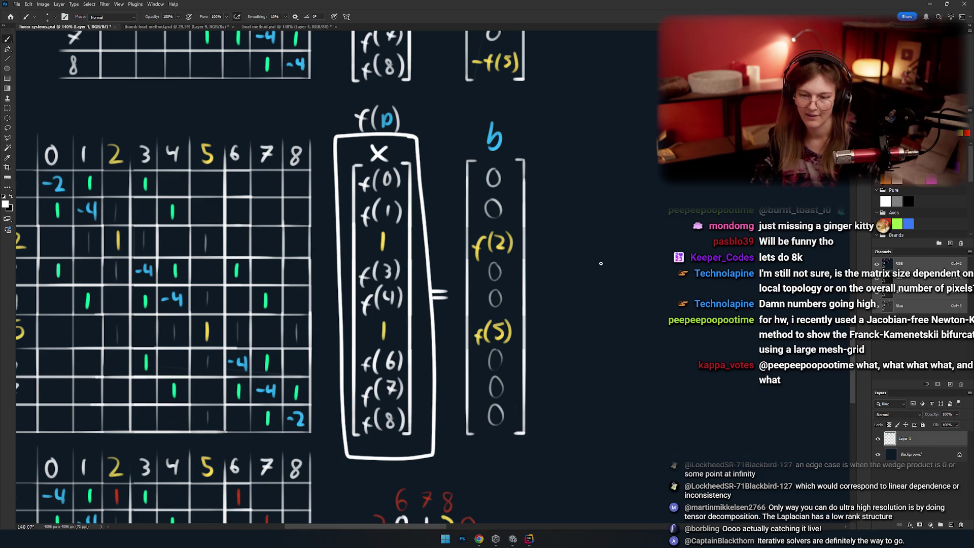
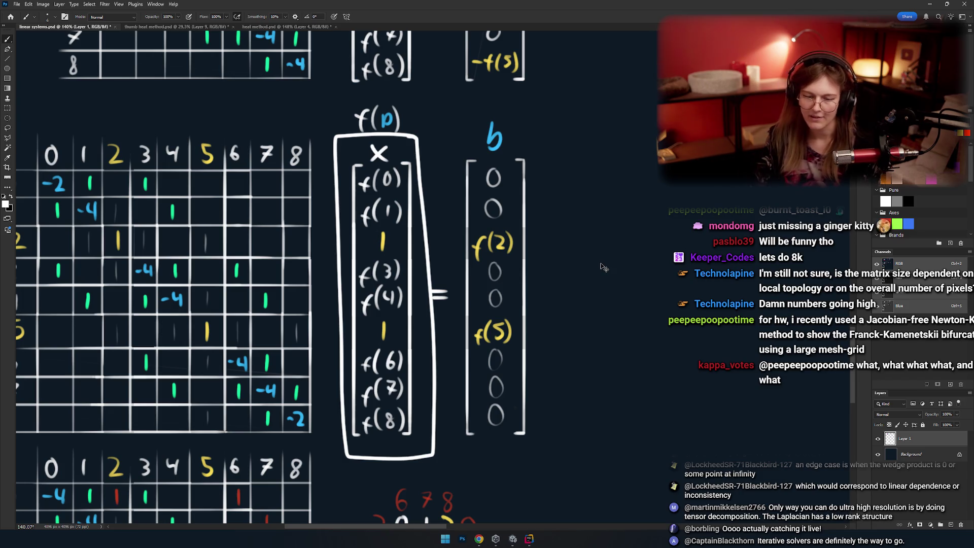
Sketch outlines and loops around row 2 of the matrix equation, undoing each attempt.
key("ctrl+z")
scroll(535, 224, "left", 4)
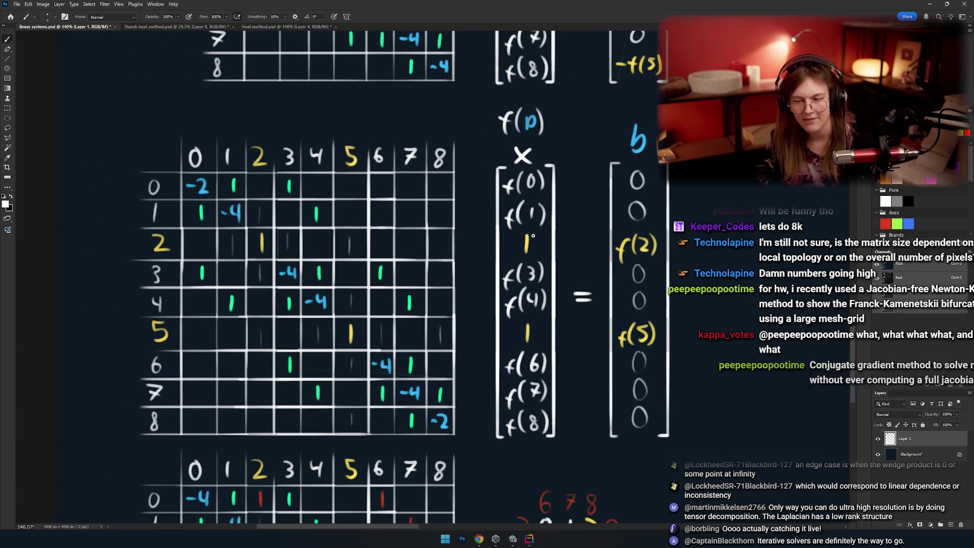
left_click_drag(673, 227, 145, 224)
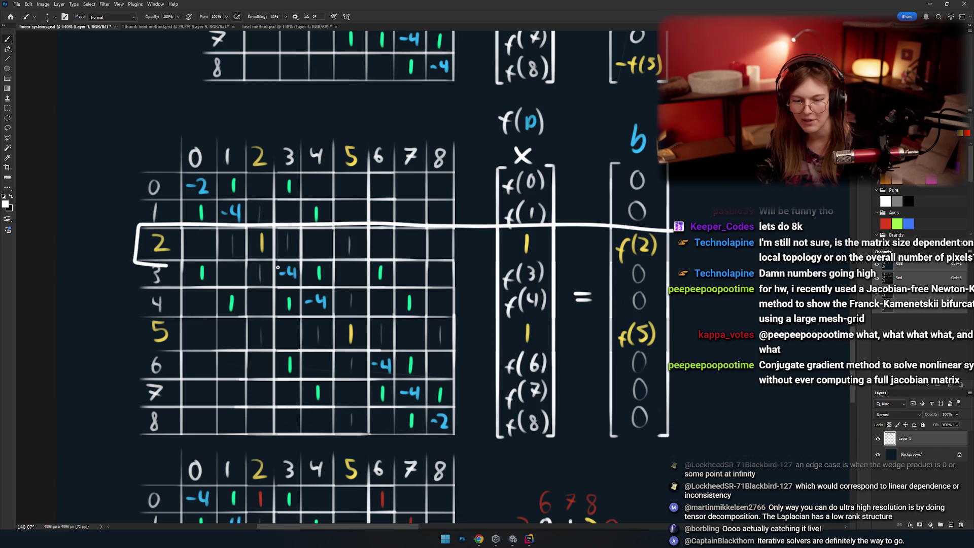
left_click_drag(278, 267, 550, 269)
key("ctrl+z")
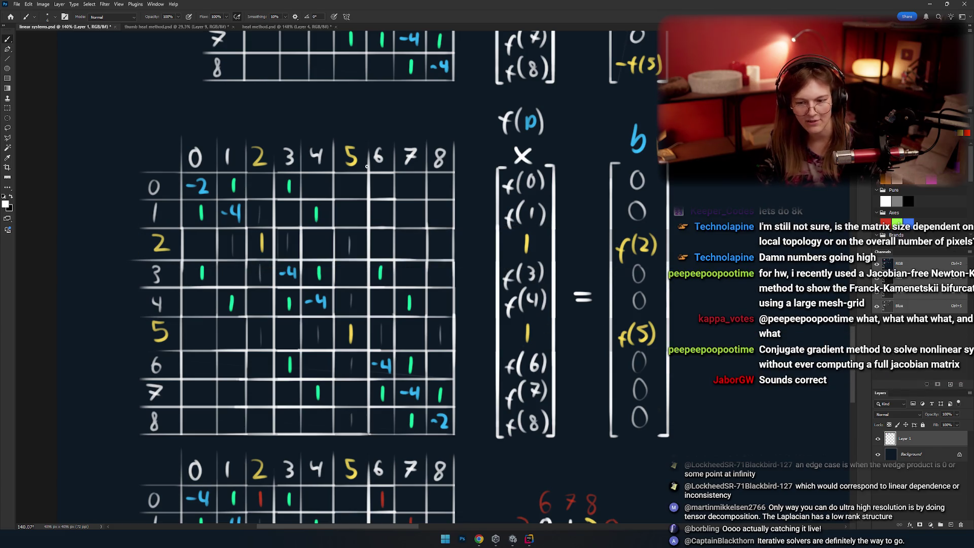
left_click_drag(367, 166, 373, 157)
key("ctrl+z")
key("ctrl+z")
mouse_move(250, 185)
left_mouse_down()
mouse_move(421, 315)
mouse_move(333, 314)
left_mouse_up()
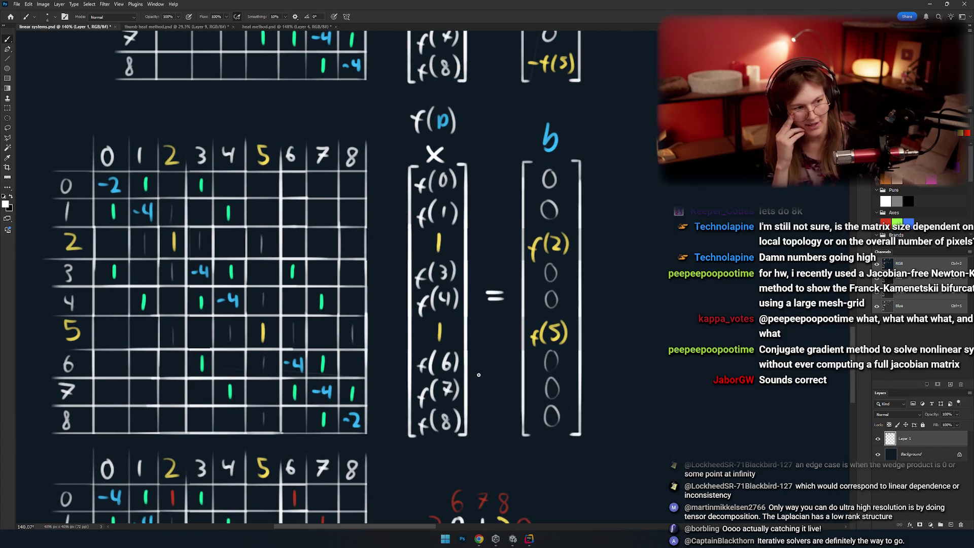
mouse_move(367, 226)
left_mouse_down()
mouse_move(376, 256)
mouse_move(335, 276)
mouse_move(357, 272)
left_mouse_up()
key("ctrl+z")
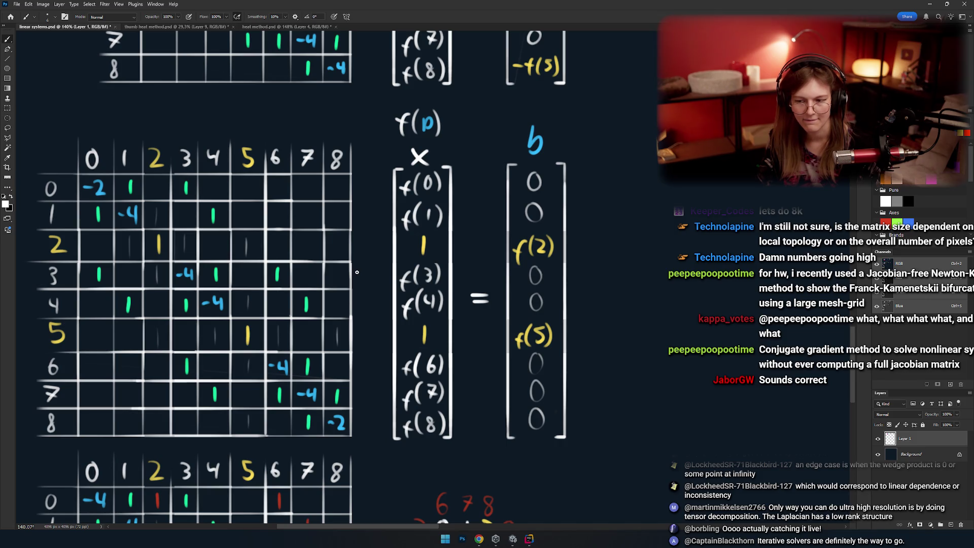
Try circling the yellow 1 and f(2) in row 2, undoing each mark.
scroll(356, 273, "right", 3)
left_click_drag(455, 232, 458, 234)
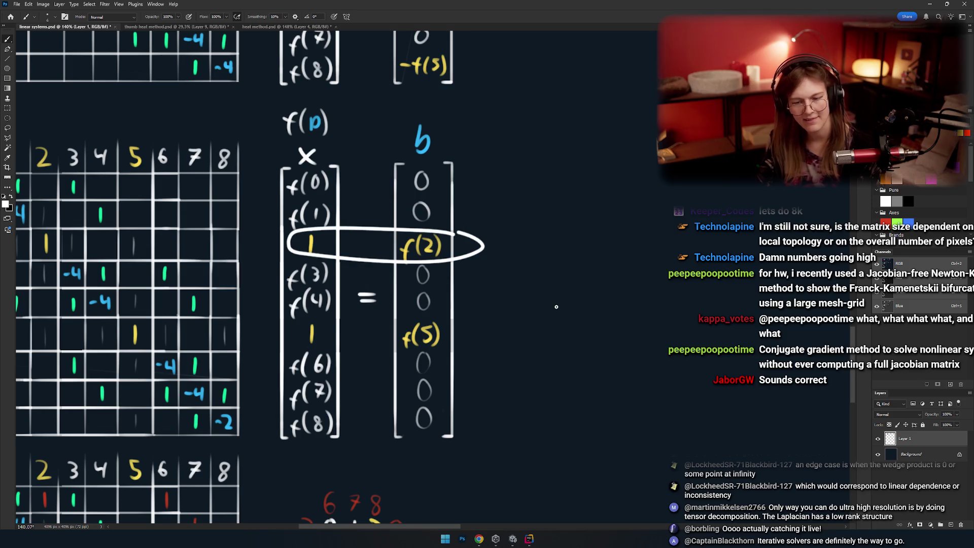
key("ctrl+z")
scroll(394, 238, "left", 3)
left_click_drag(384, 218, 399, 251)
key("ctrl+z")
key("ctrl+z")
key("ctrl+z")
key("ctrl+z")
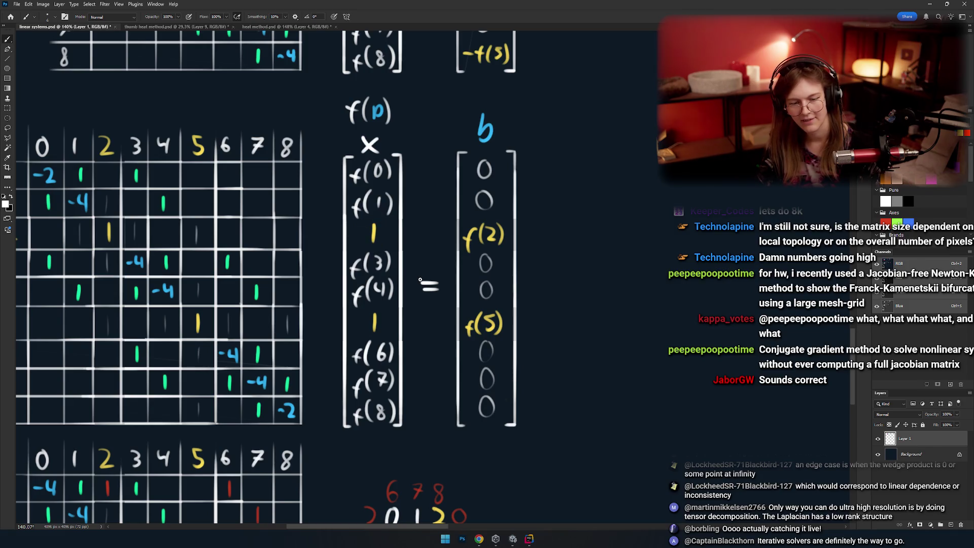
left_click_drag(362, 213, 390, 247)
key("ctrl+z")
Draw a double-headed arrow linking the yellow 1 and f(2), then remove it.
scroll(386, 244, "up", 2)
scroll(411, 276, "up", 2)
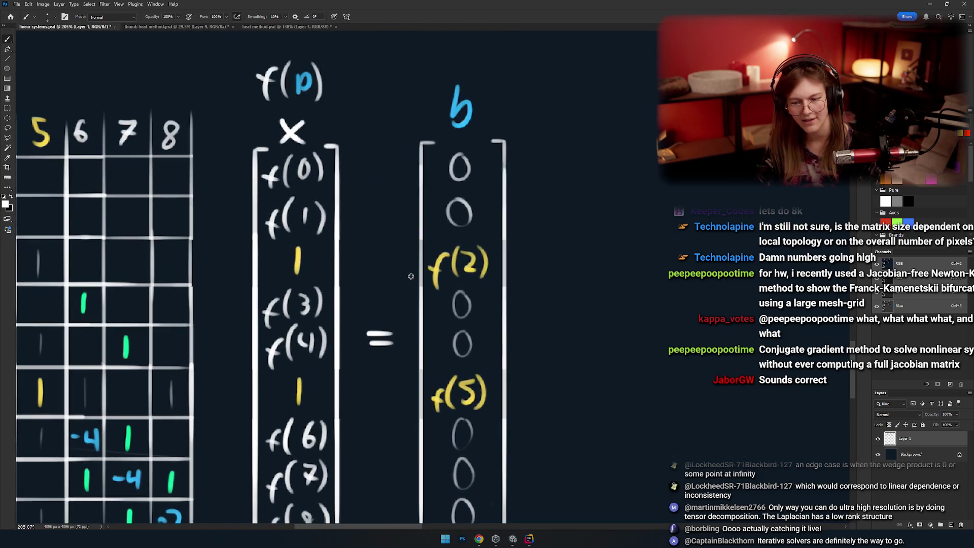
scroll(411, 276, "left", 1)
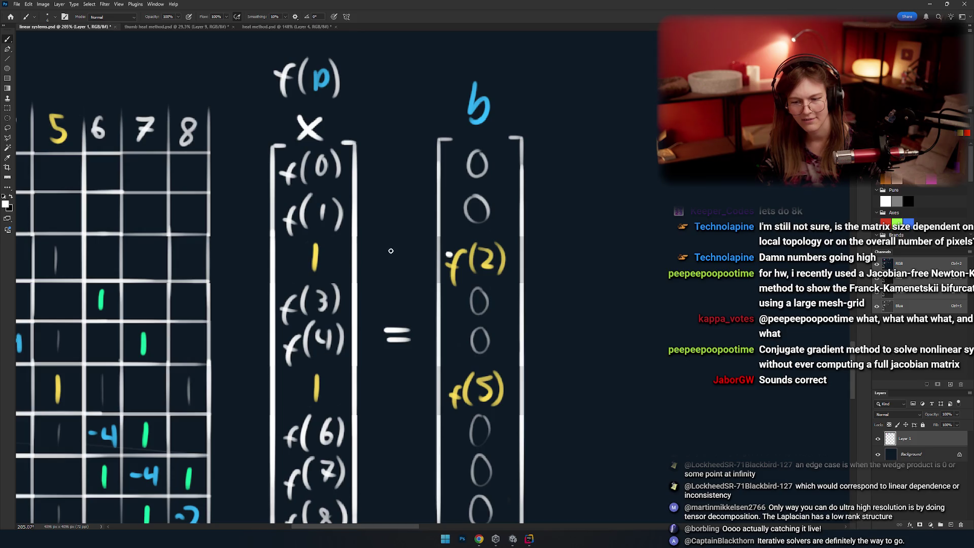
left_click_drag(450, 254, 338, 256)
left_click_drag(389, 240, 361, 271)
left_click_drag(438, 232, 423, 268)
left_click_drag(411, 308, 519, 275)
scroll(519, 275, "down", 2)
scroll(519, 276, "down", 2)
key("ctrl+z")
key("ctrl+z")
key("ctrl+z")
scroll(427, 394, "up", 2)
Reframe the equation, then try boxing row 2 and circling f(2), undoing both.
mouse_move(427, 393)
left_mouse_down()
mouse_move(422, 194)
mouse_move(508, 189)
mouse_move(494, 212)
left_mouse_up()
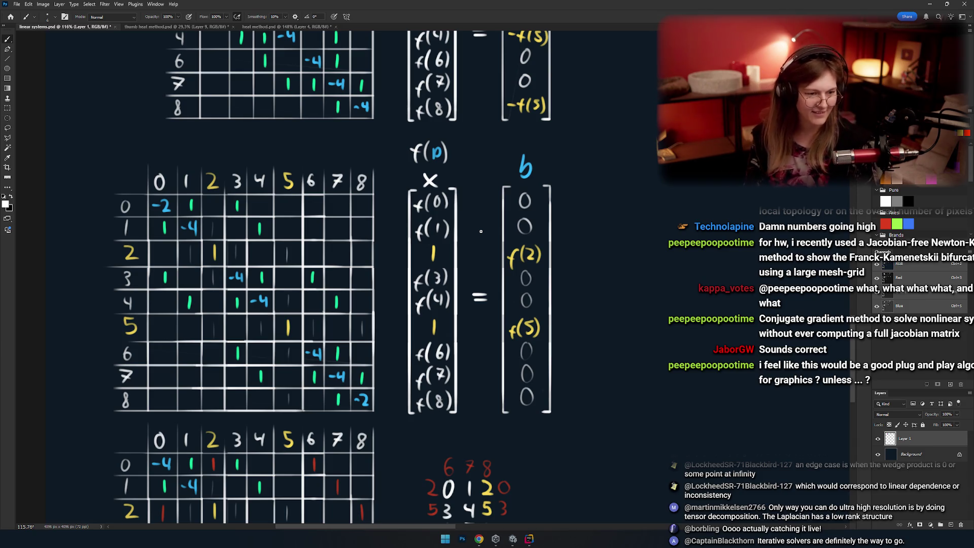
scroll(469, 267, "up", 3)
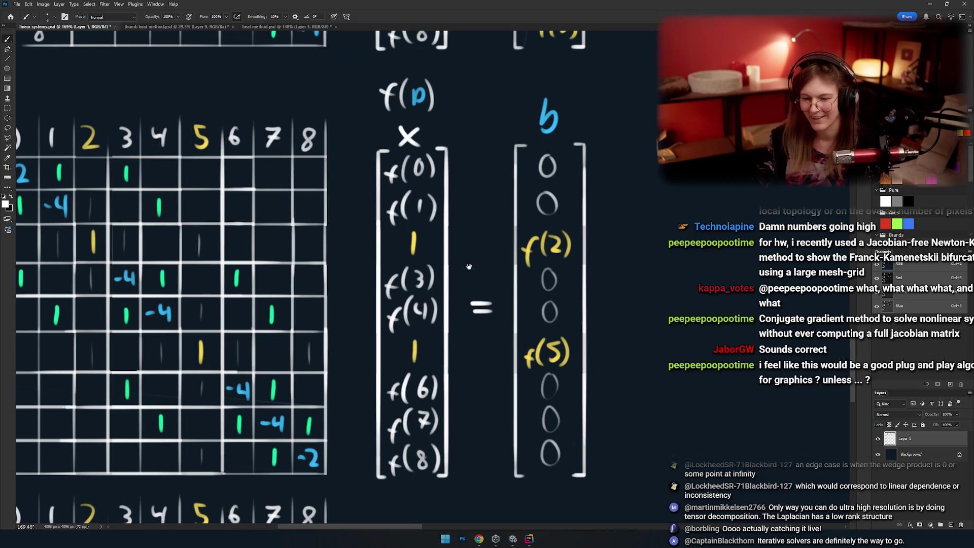
left_click_drag(463, 298, 546, 285)
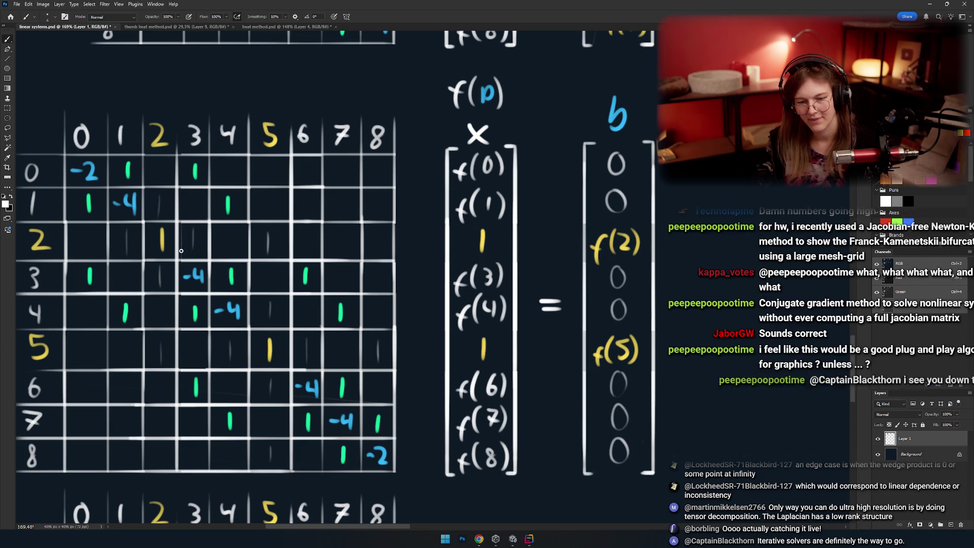
left_click_drag(205, 253, 229, 250)
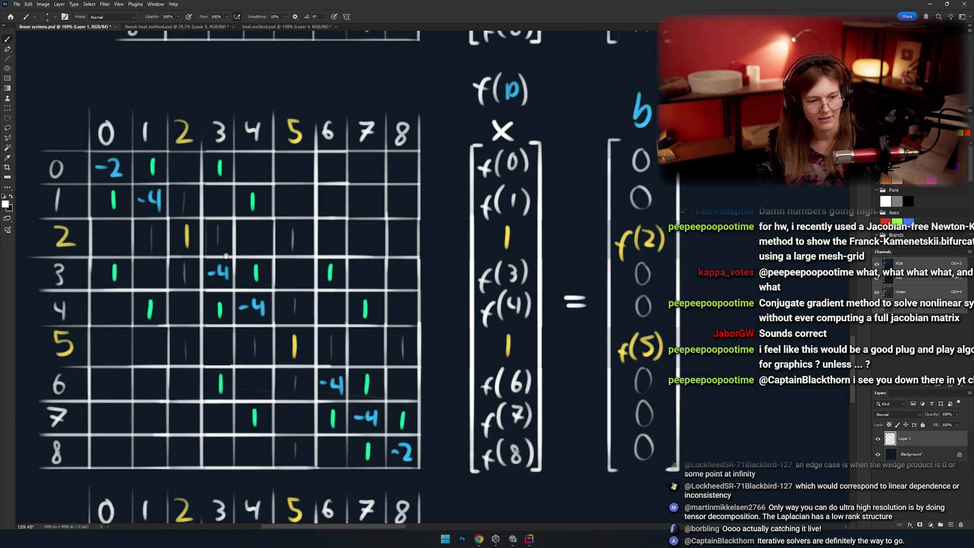
scroll(329, 298, "down", 2)
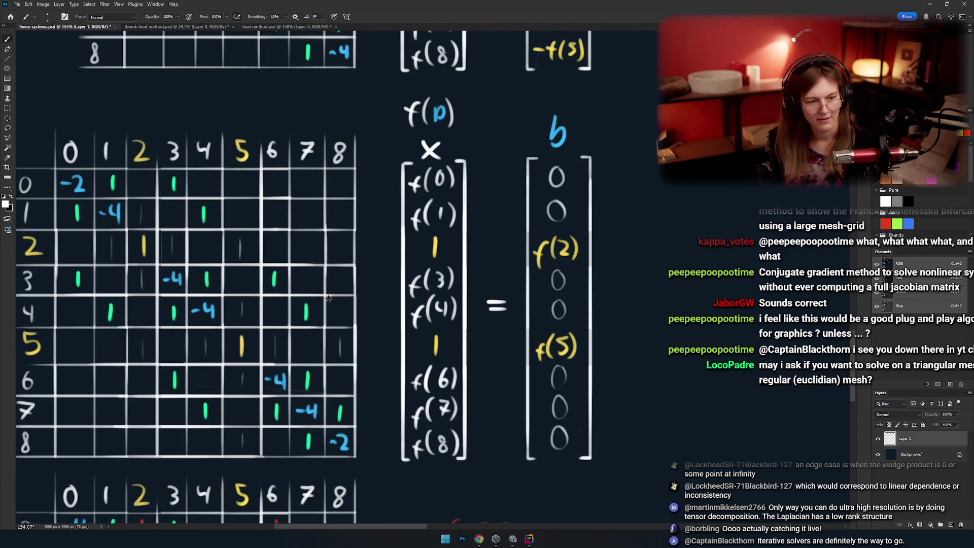
scroll(328, 298, "right", 1)
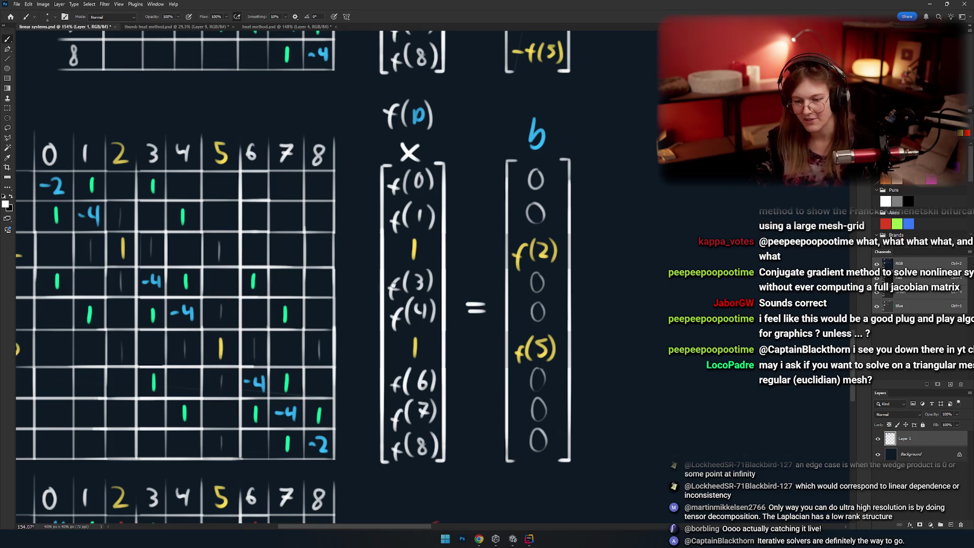
left_click_drag(394, 284, 471, 254)
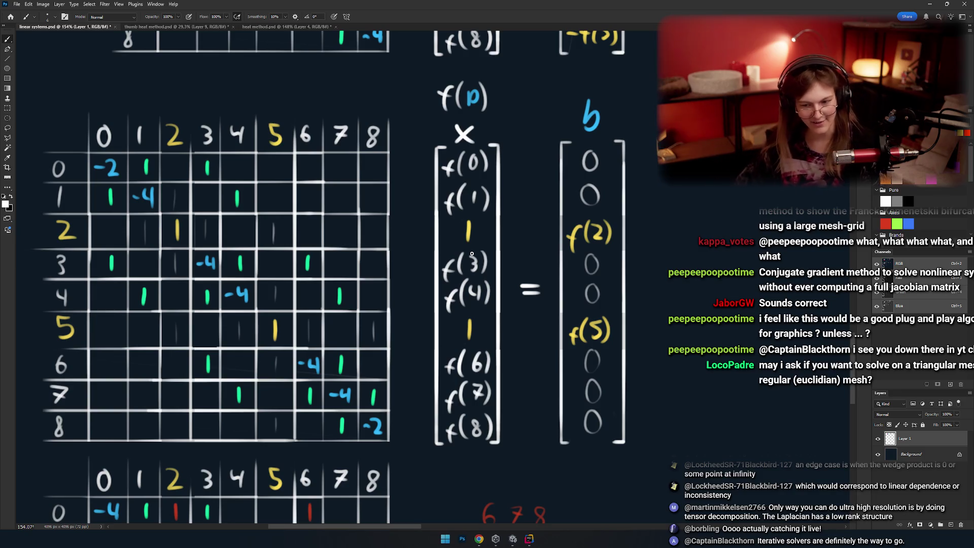
scroll(447, 273, "down", 1)
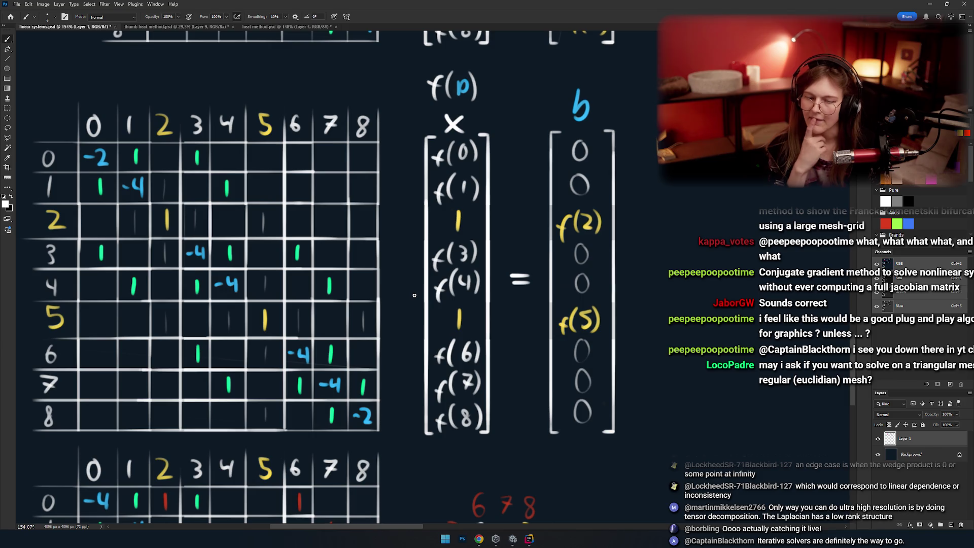
mouse_move(625, 198)
left_mouse_down()
mouse_move(151, 205)
mouse_move(543, 204)
left_mouse_up()
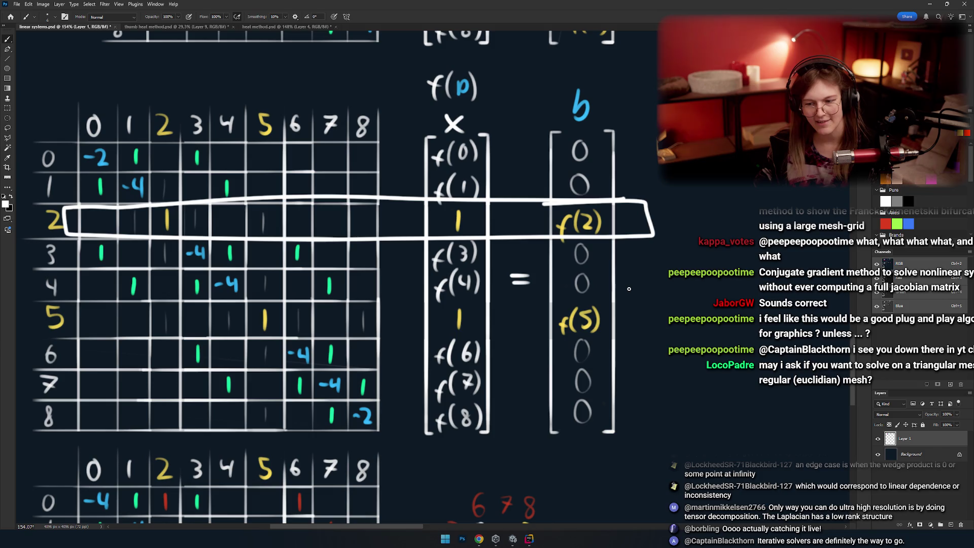
key("ctrl+z")
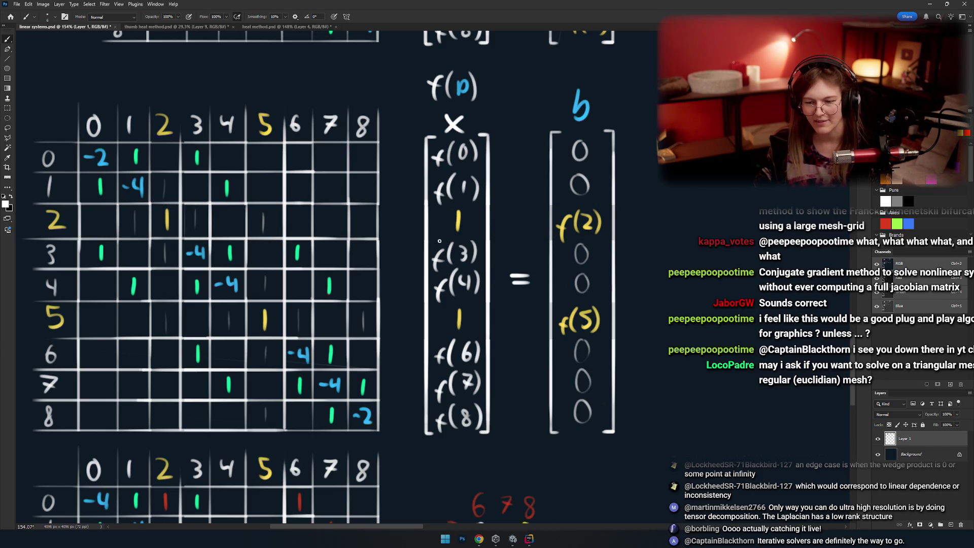
left_click_drag(553, 232, 556, 224)
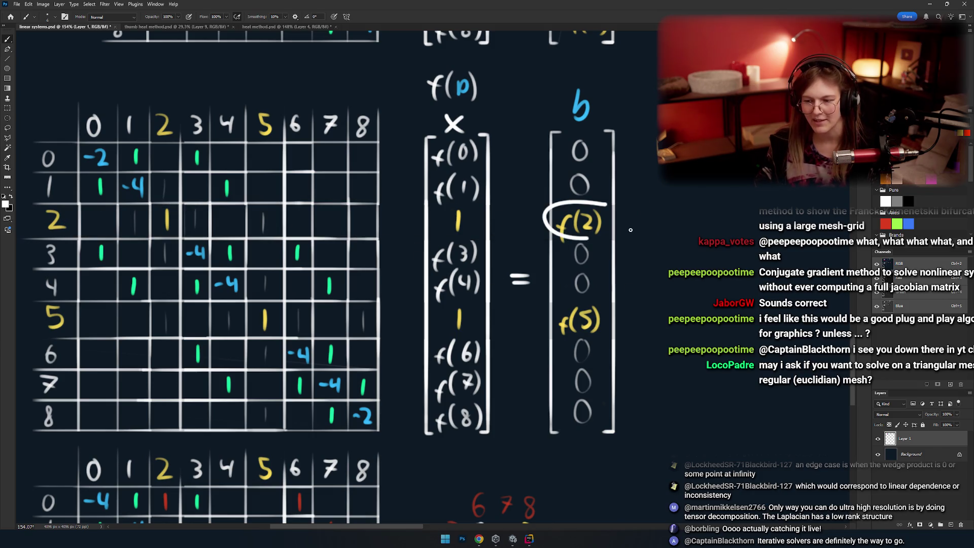
key("ctrl+z")
scroll(506, 187, "up", 3)
Erase the yellow 1 in f(p) and place a layer copy of f(2) from b there.
key("e")
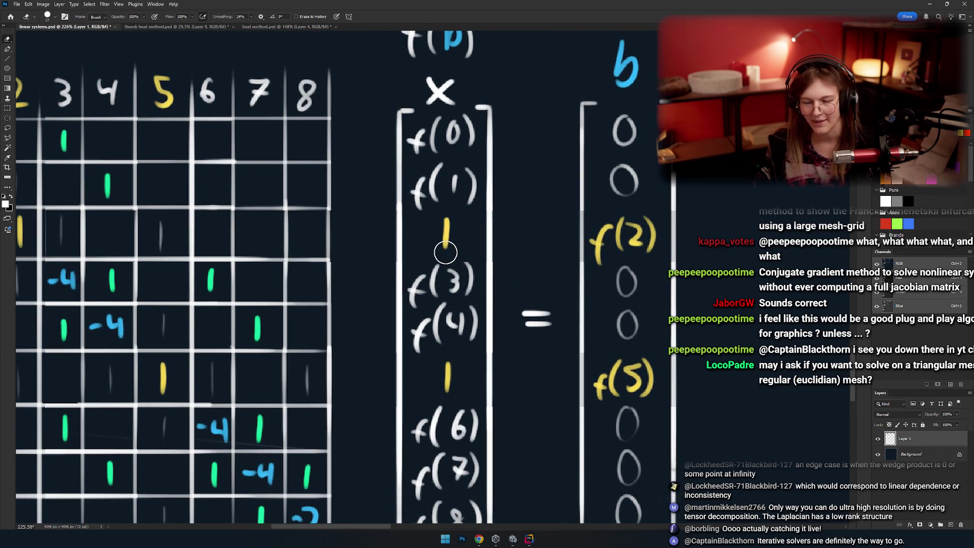
mouse_move(445, 252)
left_mouse_down()
mouse_move(446, 226)
mouse_move(316, 212)
left_mouse_up()
key("l")
left_click_drag(517, 250, 464, 260)
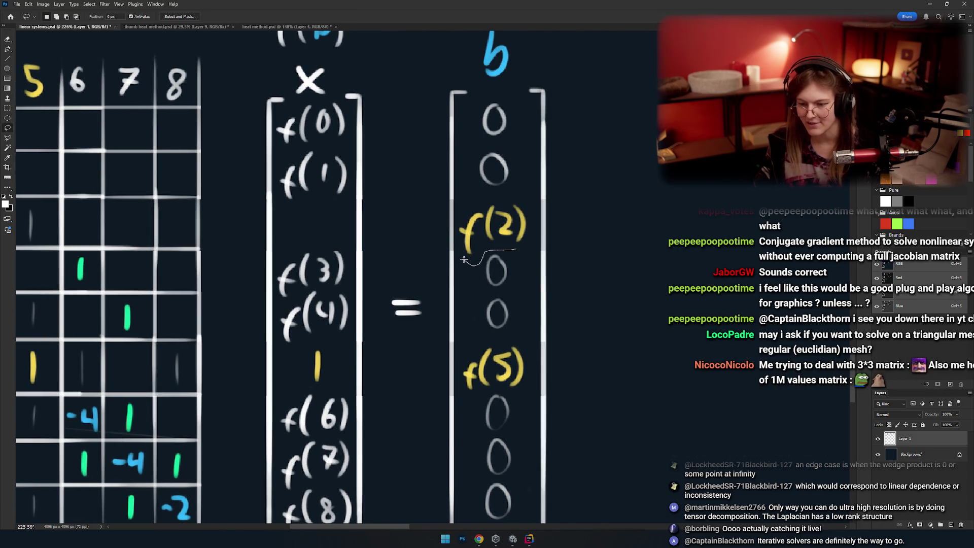
key("ctrl+j")
left_click_drag(530, 241, 322, 223)
key("v")
Place a copy of f(5) from b into row 5 of f(p).
scroll(460, 254, "down", 2)
left_click_drag(431, 307, 481, 295)
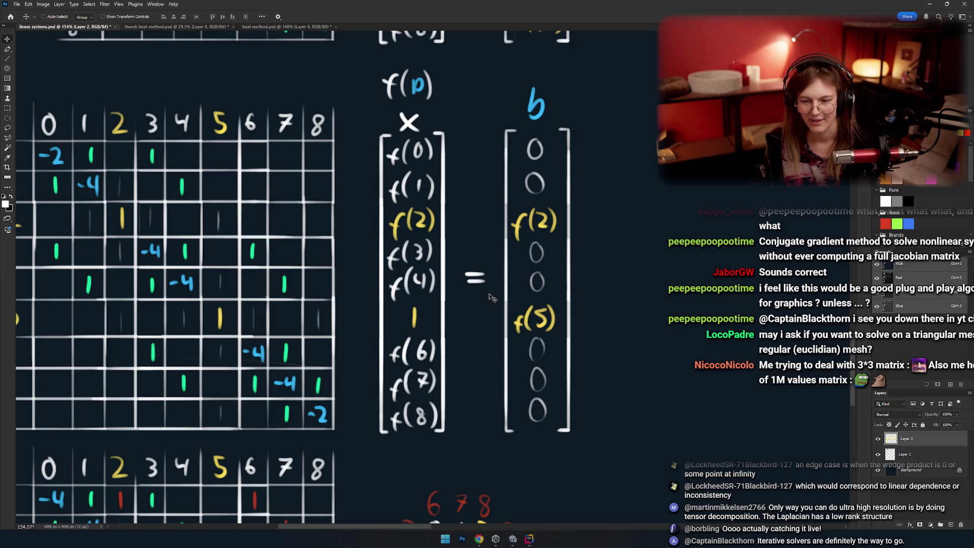
left_click_drag(490, 294, 592, 296)
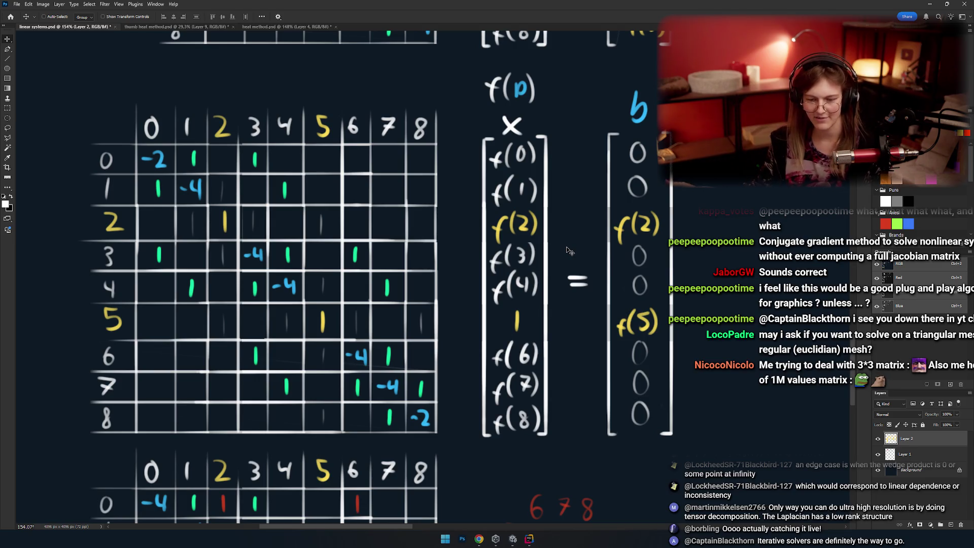
scroll(569, 250, "up", 3)
left_click_drag(584, 279, 347, 292)
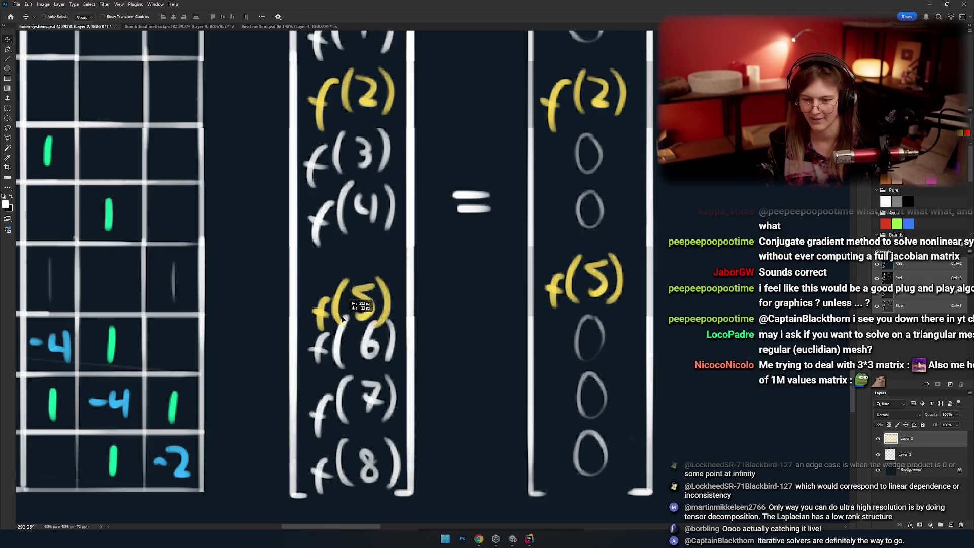
Recentre the equation and switch from Photoshop to the Unity editor window.
scroll(347, 292, "down", 3)
scroll(304, 304, "down", 1)
scroll(192, 344, "up", 1)
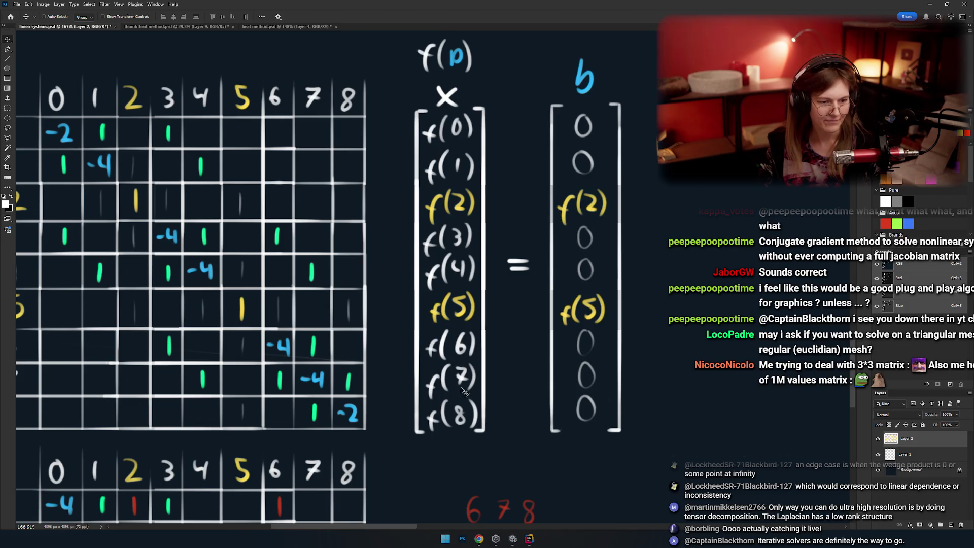
scroll(457, 355, "down", 1)
scroll(436, 280, "up", 1)
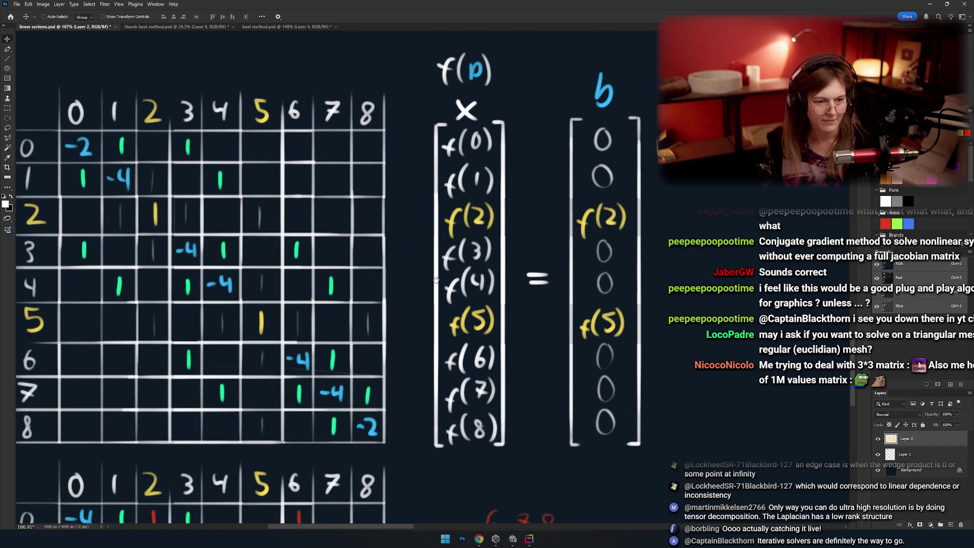
scroll(386, 290, "down", 1)
scroll(386, 289, "up", 1)
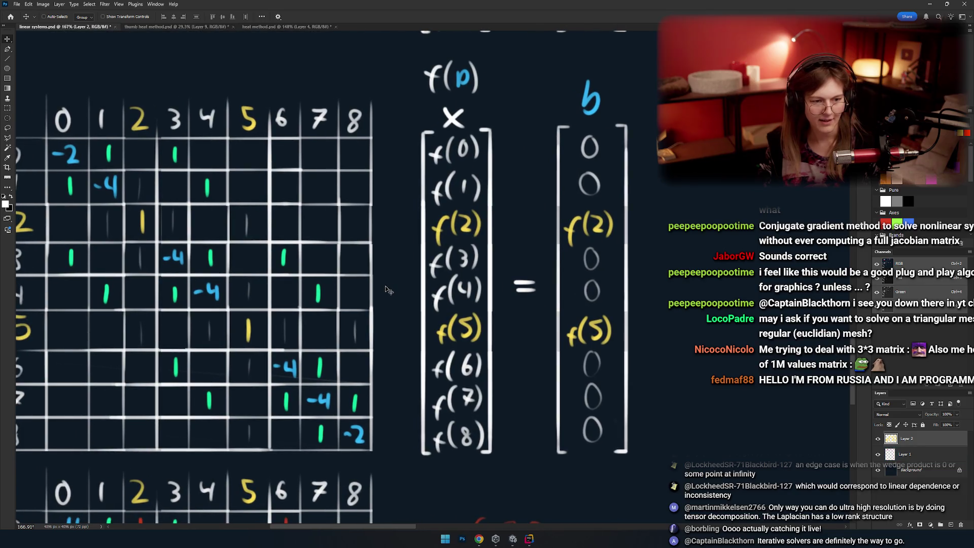
scroll(385, 296, "down", 1)
left_click_drag(412, 307, 446, 320)
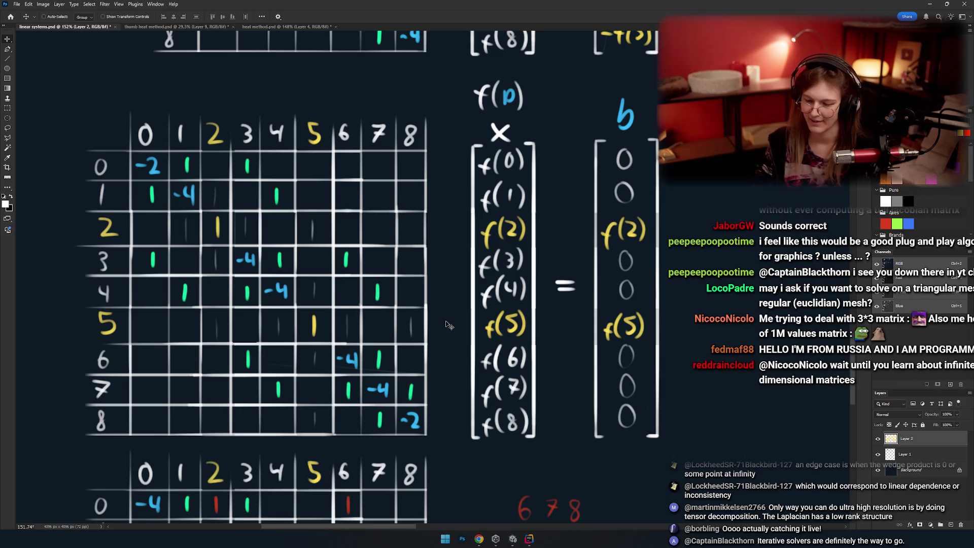
key("alt+Tab")
key("shift+Tab")
key("Tab")
key("Tab")
Open the compile error's MatrixGridLaplacian constructor from the Unity console, then browse MatrixTest.cs.
double_click(689, 223)
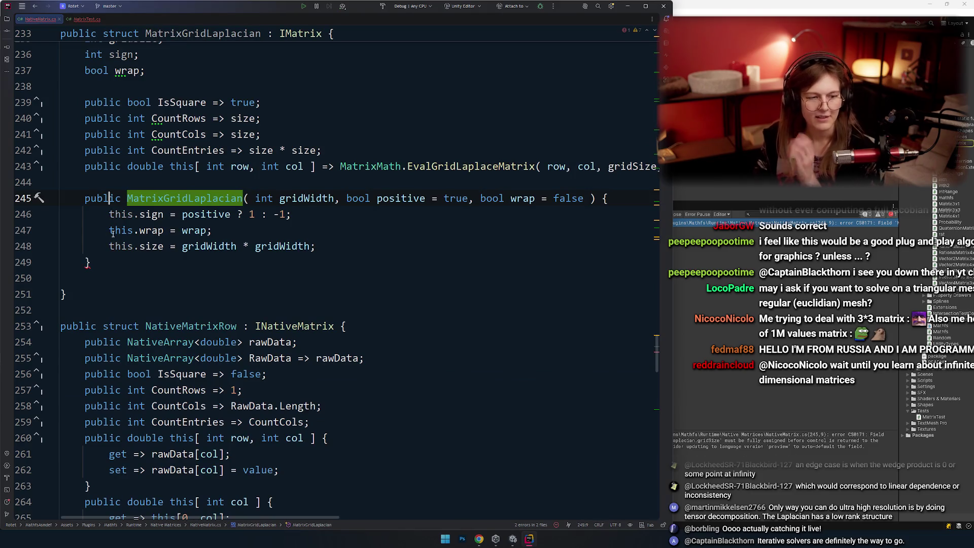
left_click(235, 103)
left_click(86, 19)
scroll(53, 35, "up", 5)
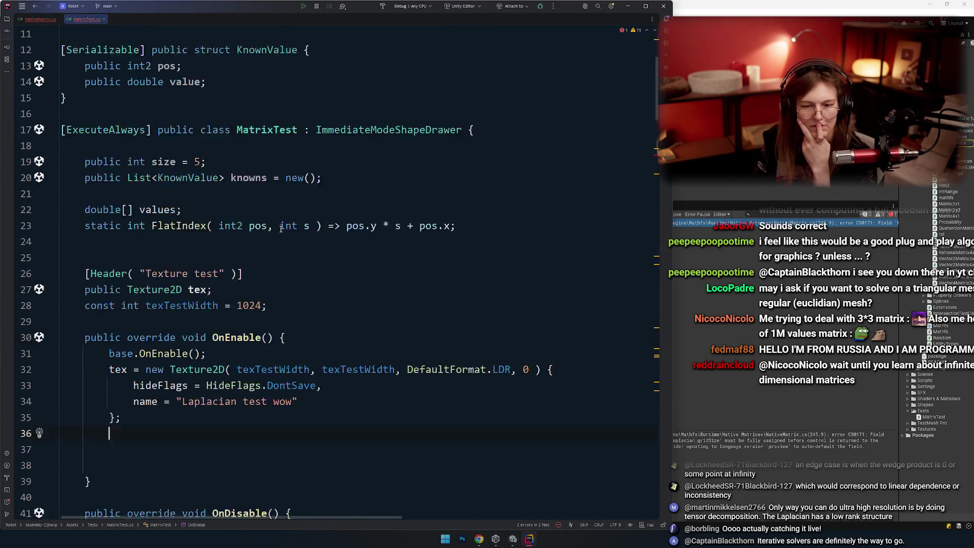
scroll(53, 35, "down", 9)
scroll(53, 35, "down", 11)
scroll(53, 36, "up", 4)
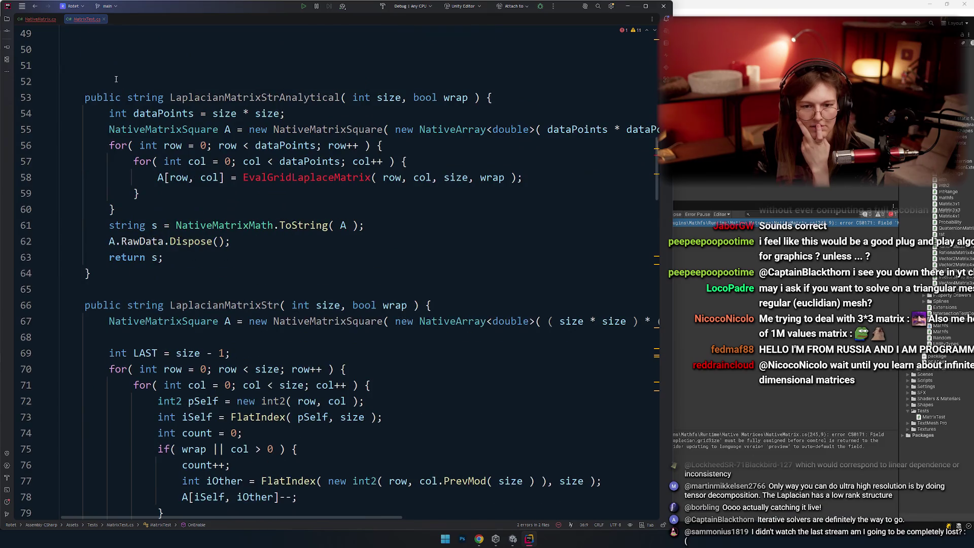
scroll(314, 172, "down", 3, "ctrl")
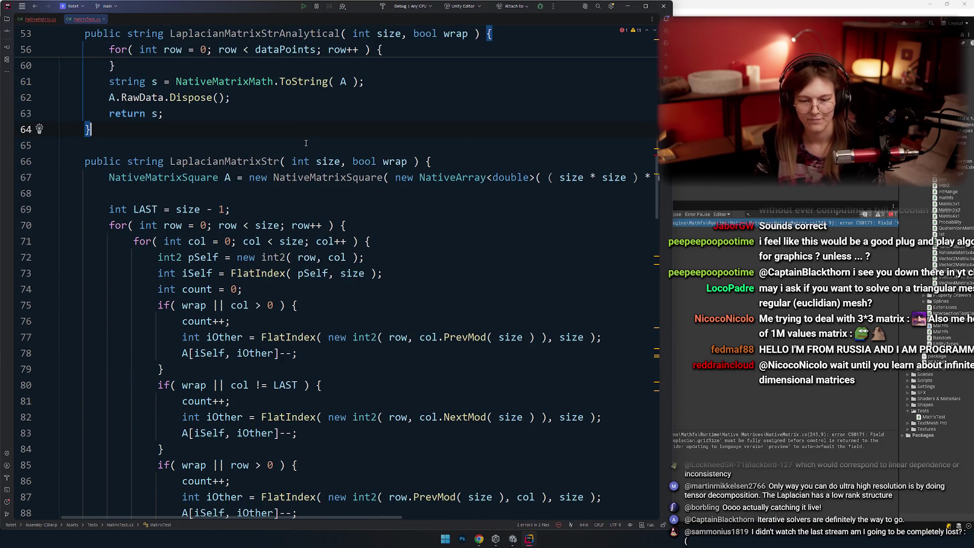
scroll(315, 172, "down", 15)
scroll(315, 172, "down", 4)
scroll(347, 173, "up", 2)
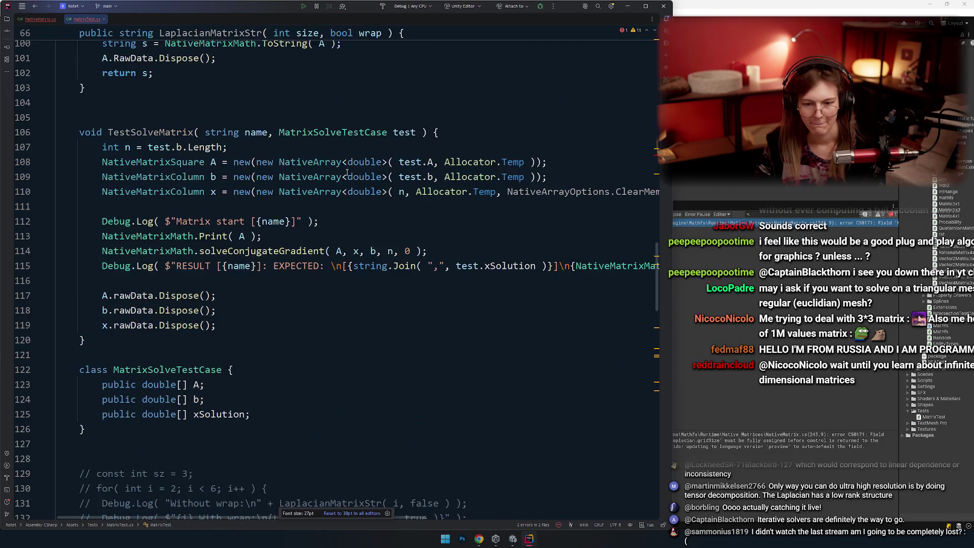
Jump to the main solveConjugateGradient overload and inspect its iteration loop.
left_click(284, 251, "ctrl")
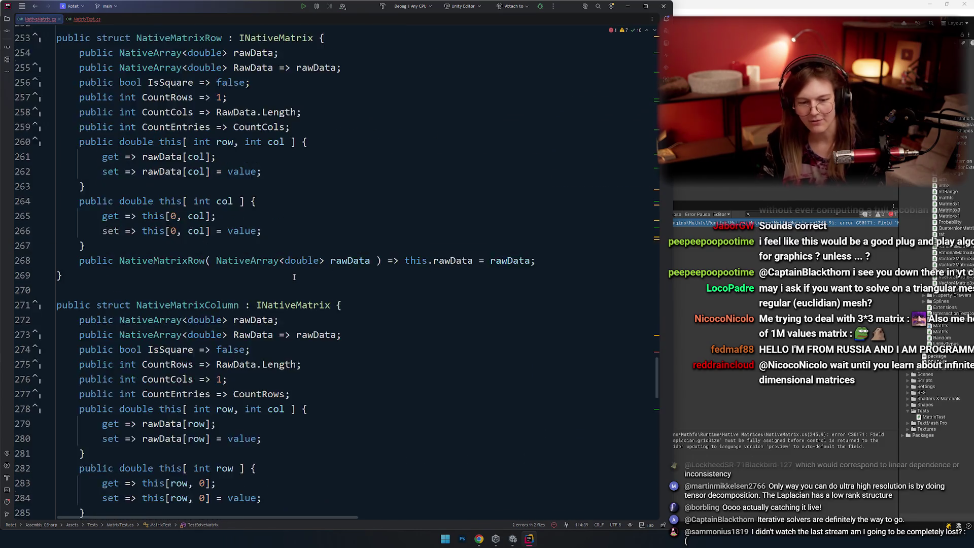
left_click(218, 227, "ctrl")
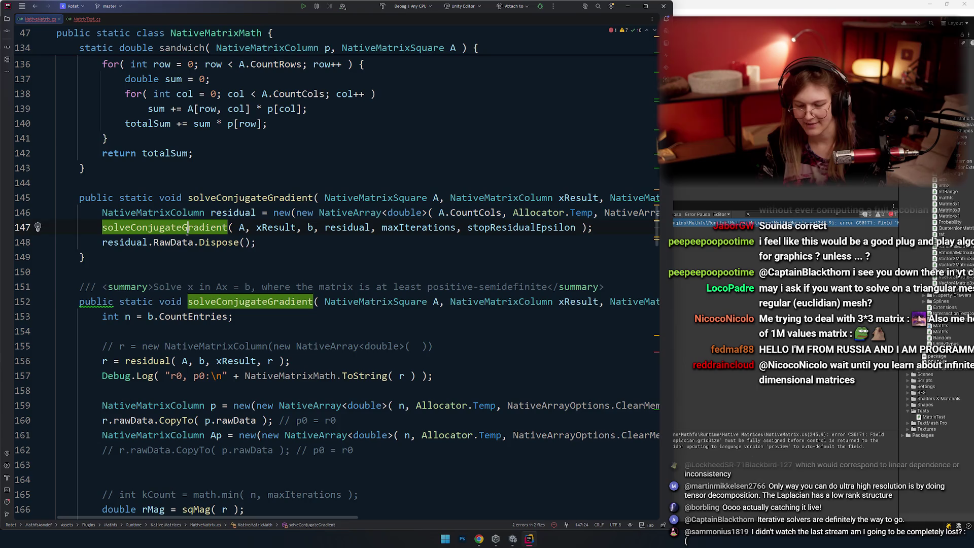
scroll(283, 261, "down", 5)
scroll(345, 231, "up", 4)
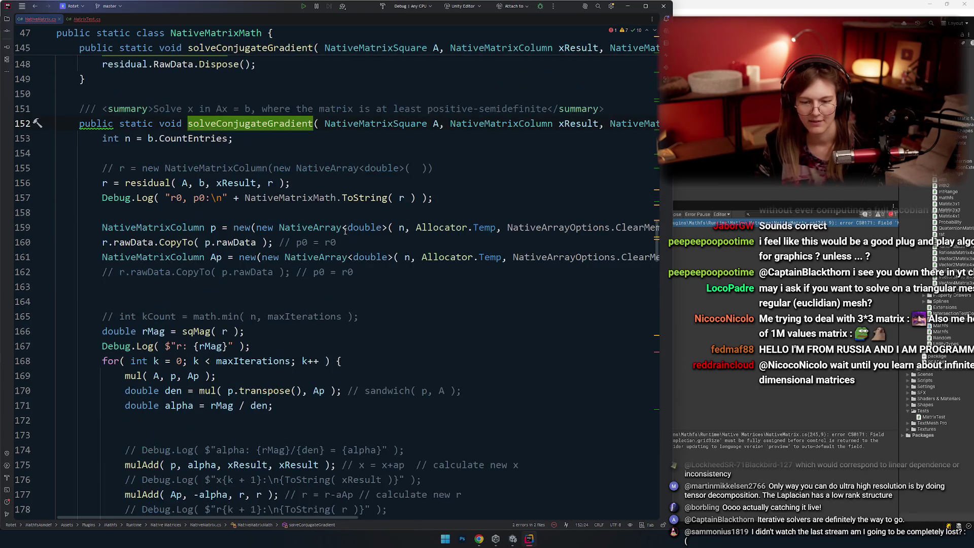
scroll(211, 209, "down", 1)
left_click_drag(211, 208, 293, 247)
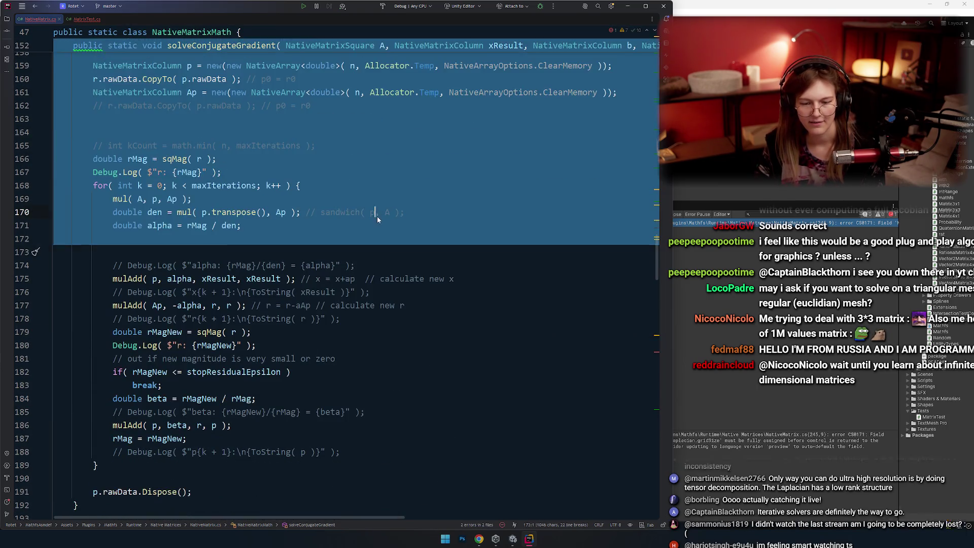
left_click(327, 240)
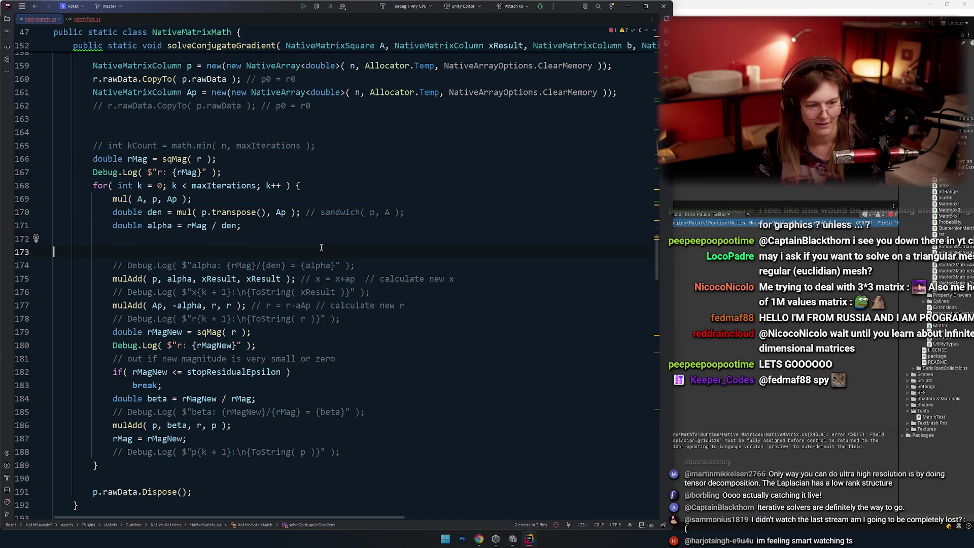
scroll(321, 247, "down", 3)
scroll(355, 276, "up", 2)
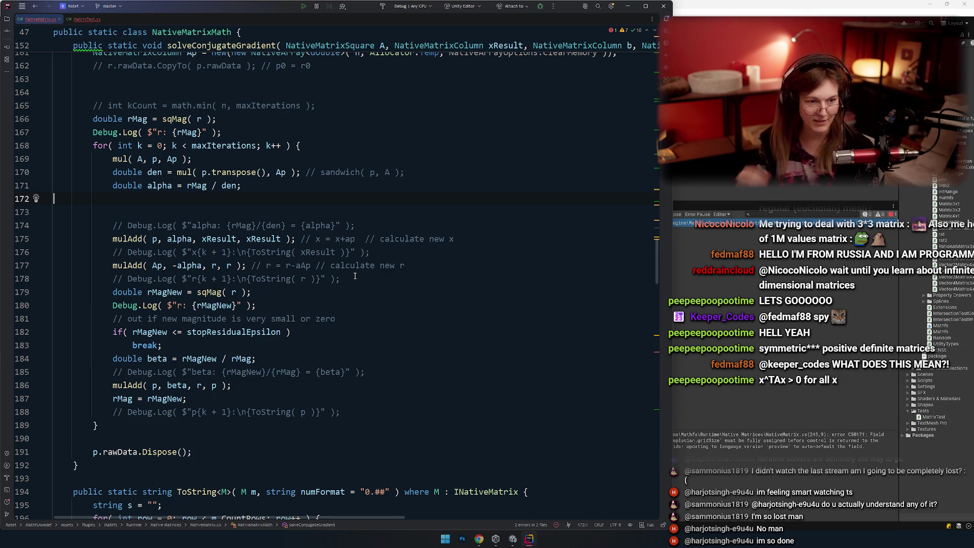
Review the solver loop lines, checking Unity briefly before returning to Rider.
scroll(301, 239, "up", 3)
left_click(301, 239)
scroll(301, 239, "down", 3)
key("Down")
key("Down")
key("Down")
key("Down")
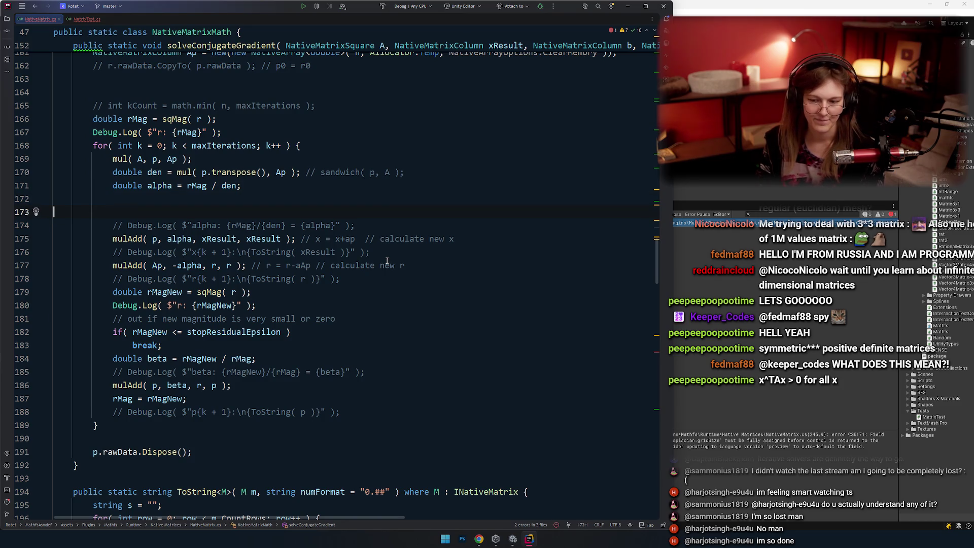
key("alt+Tab")
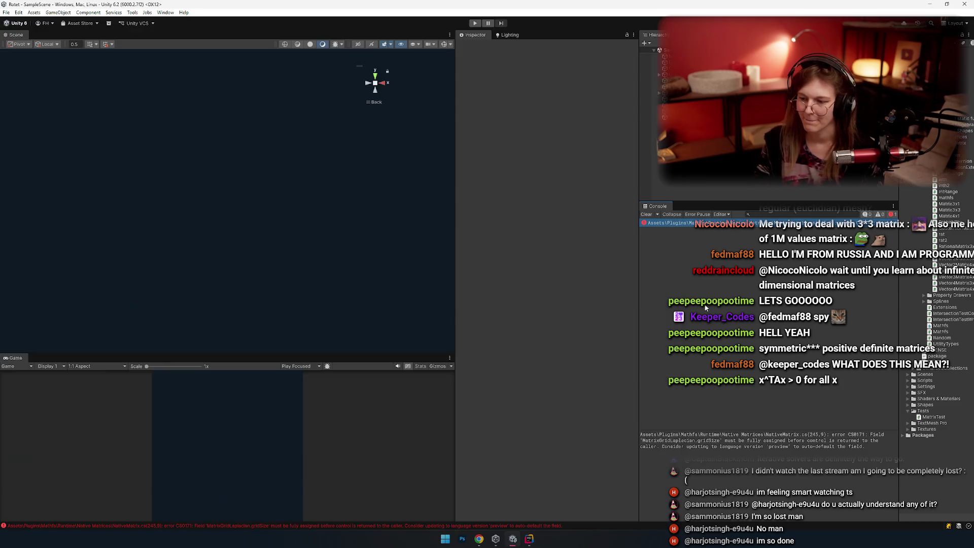
key("alt+Tab")
scroll(223, 229, "up", 5)
left_click(222, 239)
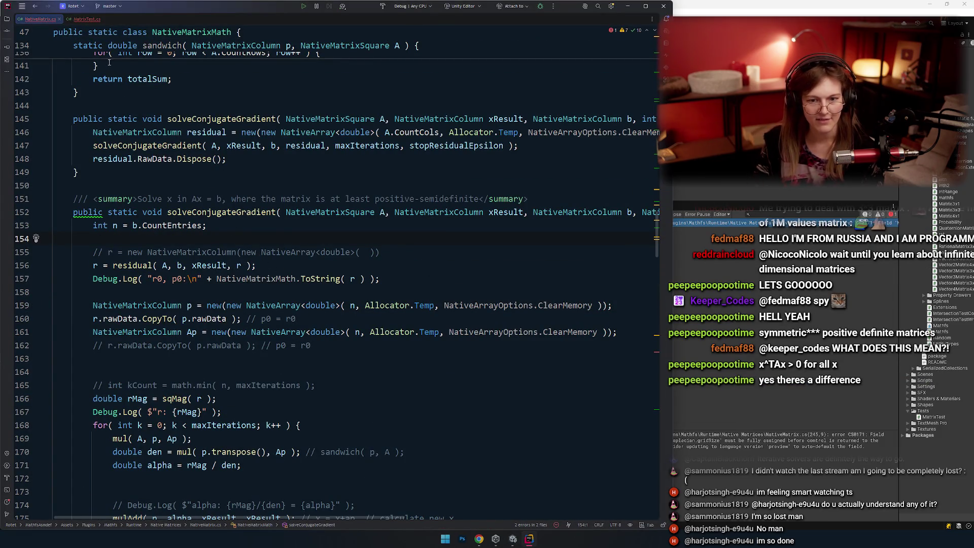
Glance at TestSolveMatrix in MatrixTest.cs, then return to solveConjugateGradient in NativeMatrix.cs.
left_click(86, 19)
scroll(241, 285, "up", 3)
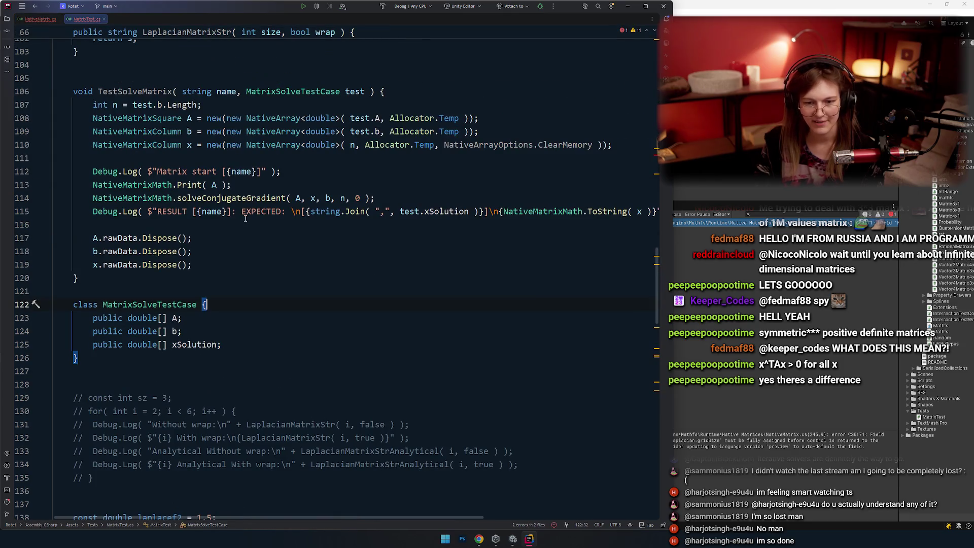
left_click(241, 285)
scroll(270, 250, "up", 2)
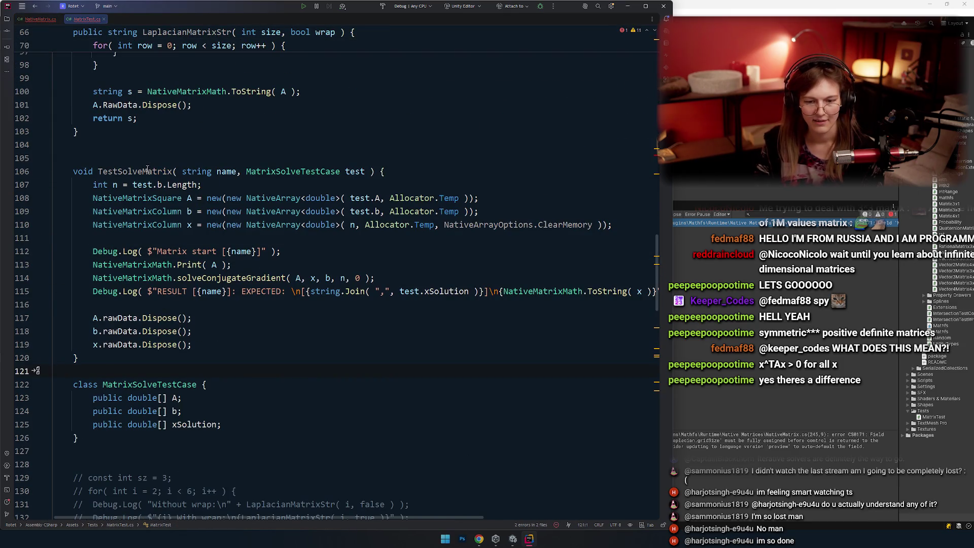
left_click(41, 19)
left_click(206, 172)
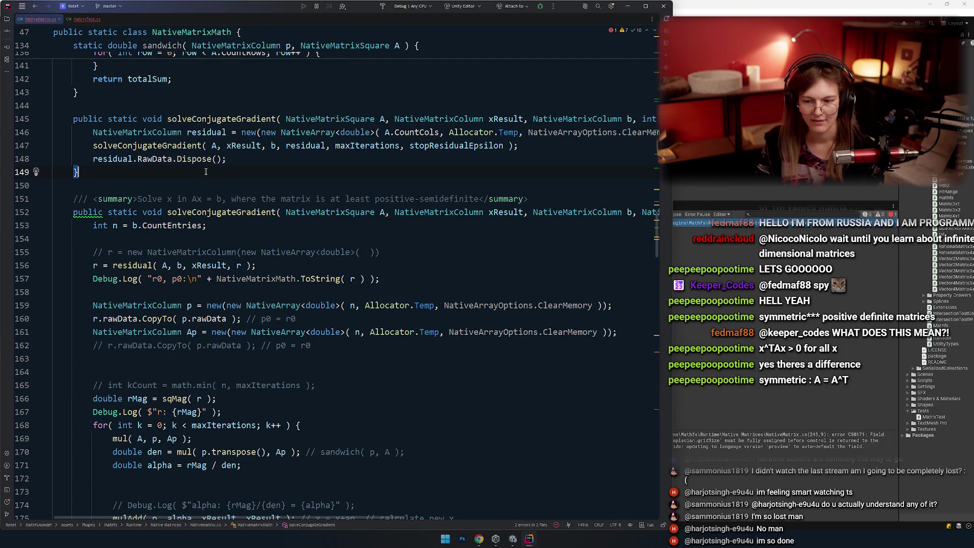
left_click(277, 234)
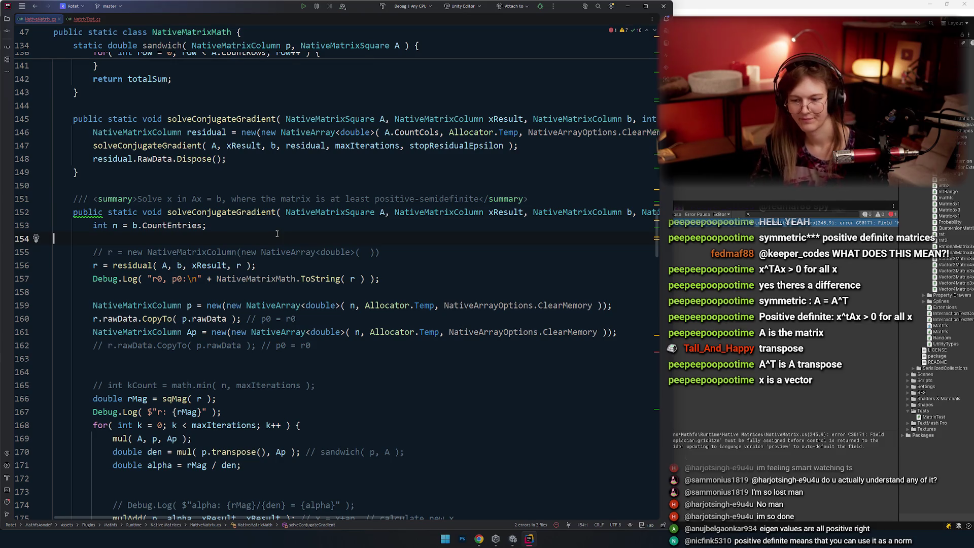
Highlight the positive-semidefinite wording in the solver summary, then return to TestSolveMatrix.
key("Up")
key("Up")
key("Up")
key("Down")
key("Down")
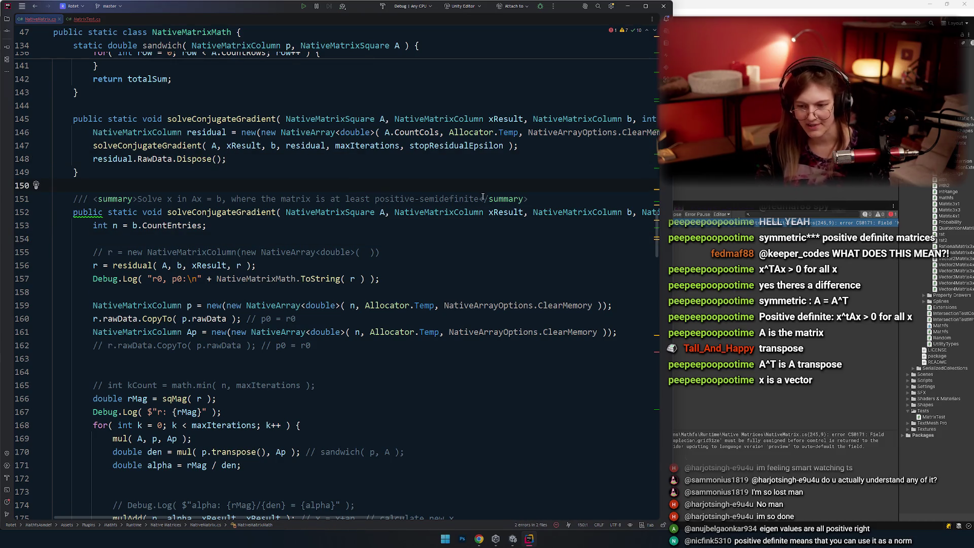
left_click_drag(480, 198, 384, 198)
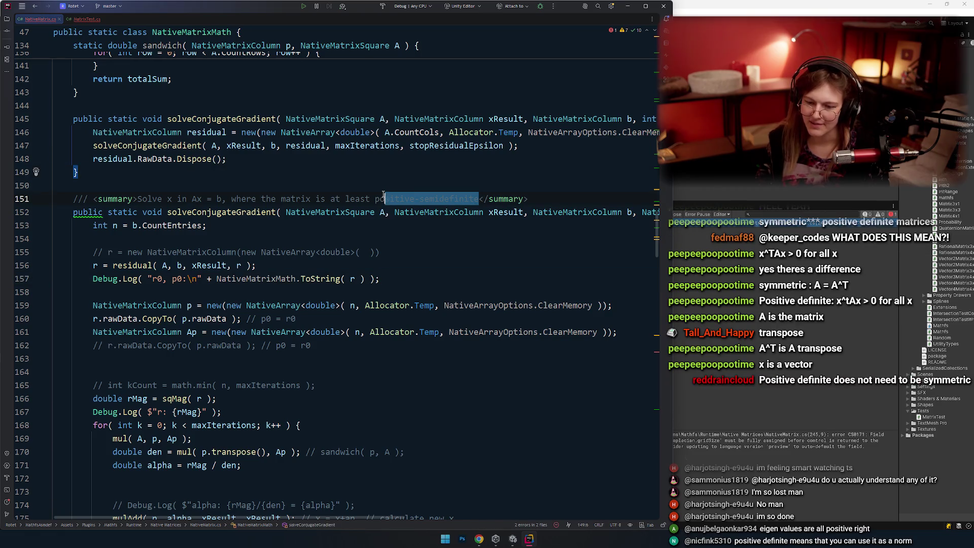
left_click(464, 252)
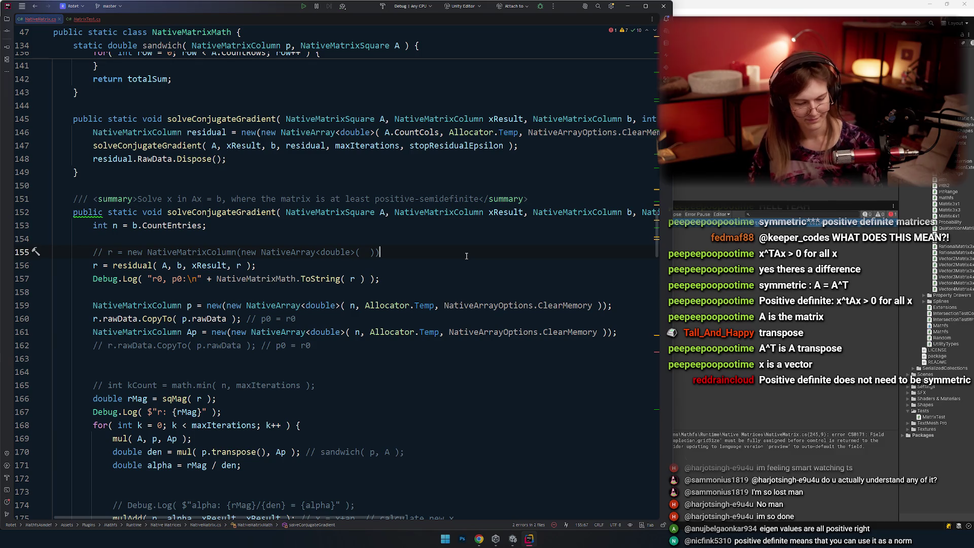
left_click(77, 172)
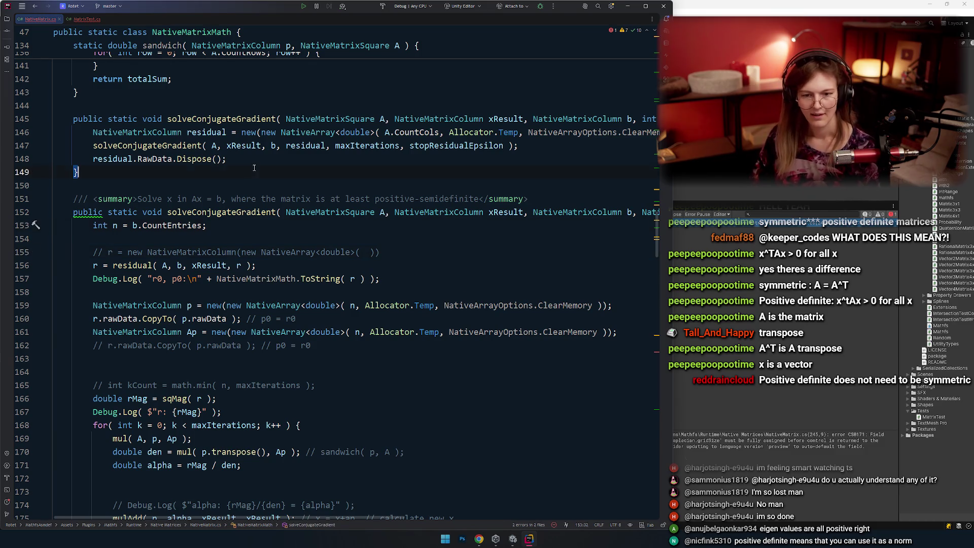
left_click(90, 19)
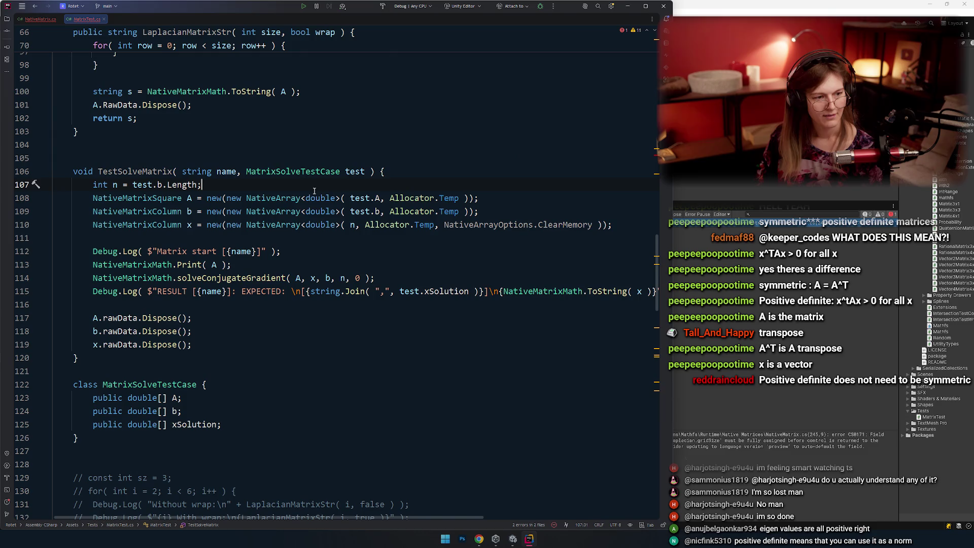
Look over the TestSolveMatrix code in MatrixTest.cs.
left_click(289, 278)
scroll(254, 271, "up", 1)
scroll(255, 271, "up", 3)
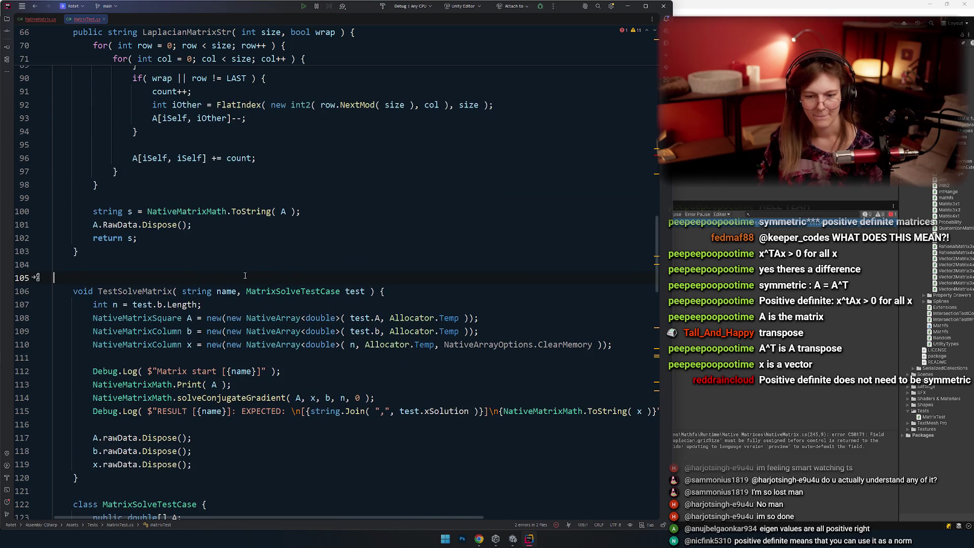
scroll(254, 271, "up", 7)
scroll(254, 271, "up", 5)
In NativeMatrix.cs, scroll up from line 150 to the top of the MatrixMath class.
key("ctrl+Tab")
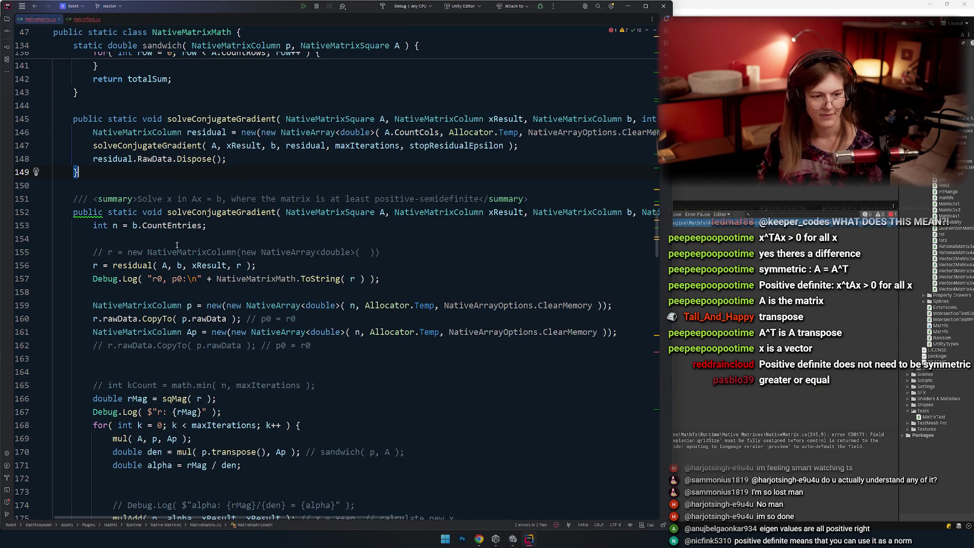
left_click(219, 212)
key("Up")
key("Up")
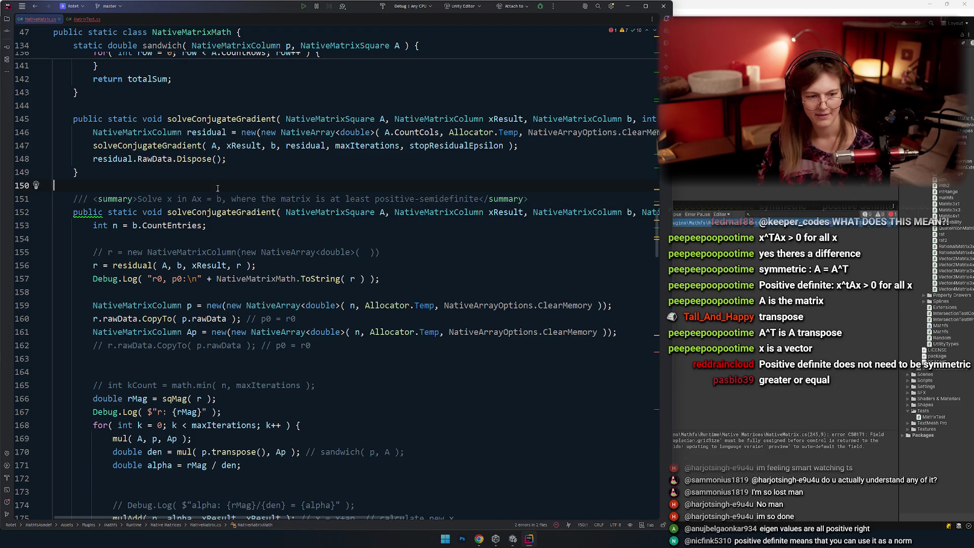
scroll(257, 215, "up", 4)
scroll(226, 267, "up", 20)
scroll(234, 261, "up", 10)
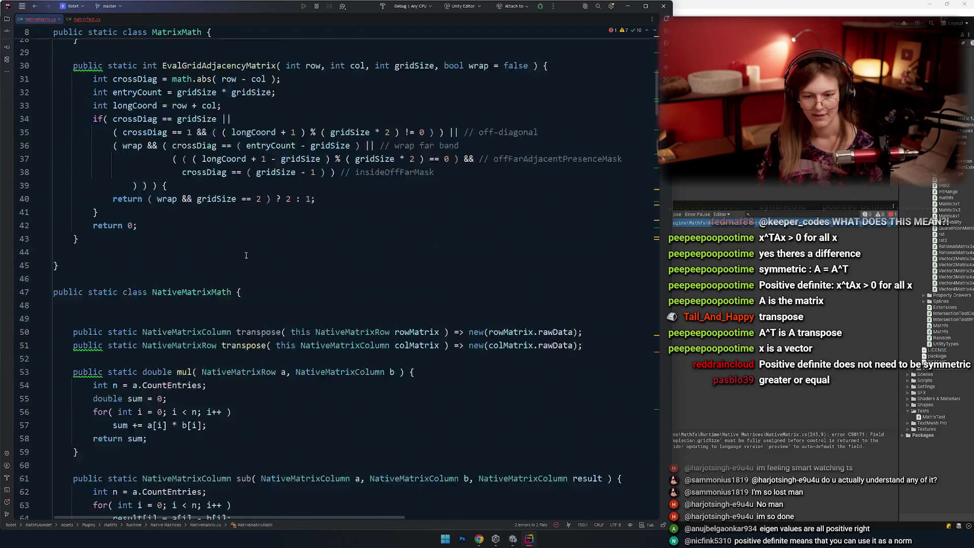
scroll(244, 256, "up", 5)
scroll(256, 251, "up", 6)
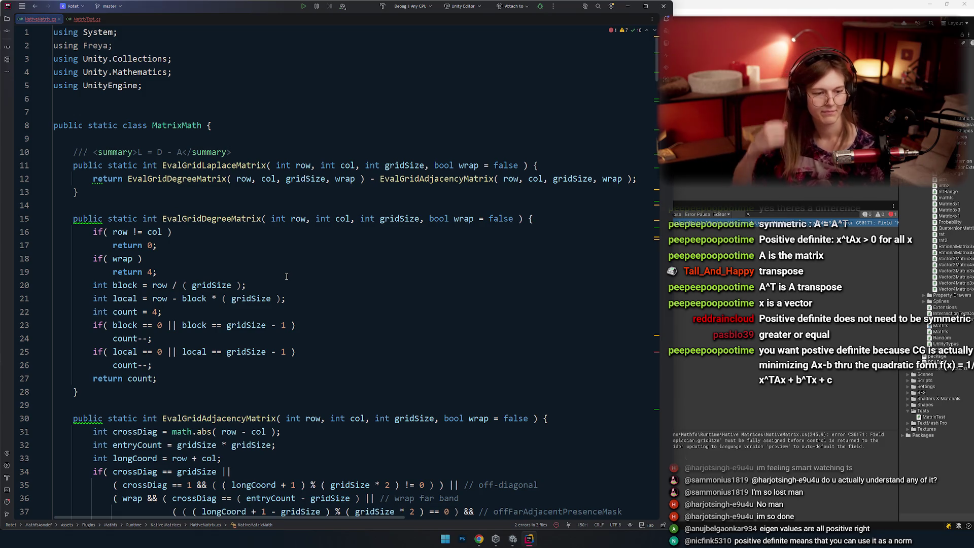
scroll(213, 199, "down", 5)
scroll(213, 199, "up", 5)
left_click(213, 203)
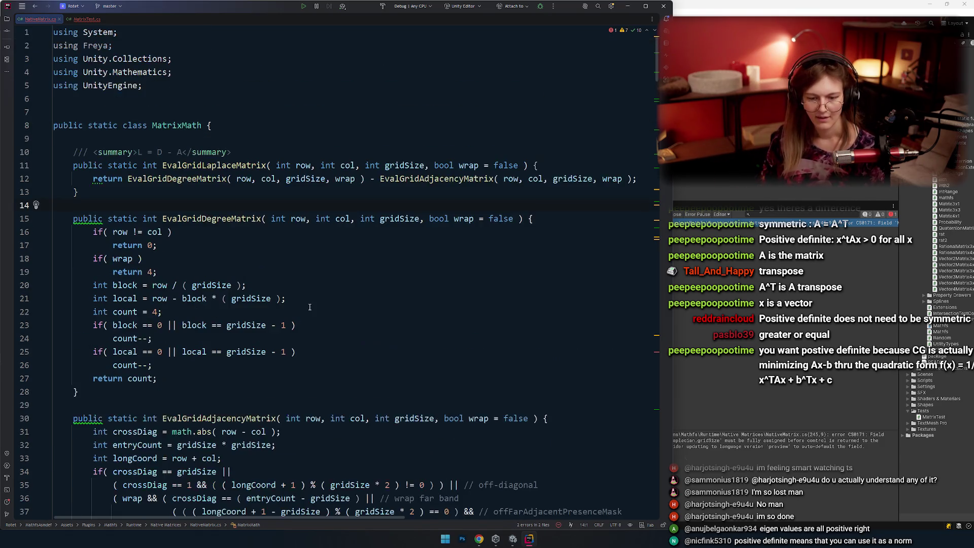
Insert blank lines after the Texture2D setup in OnEnable and start a new indented line.
left_click(68, 20)
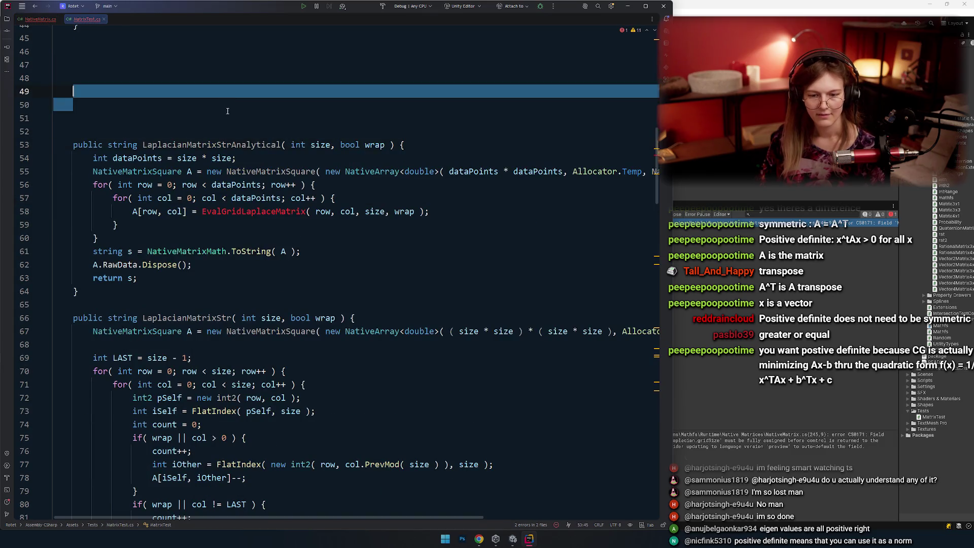
scroll(188, 275, "up", 8)
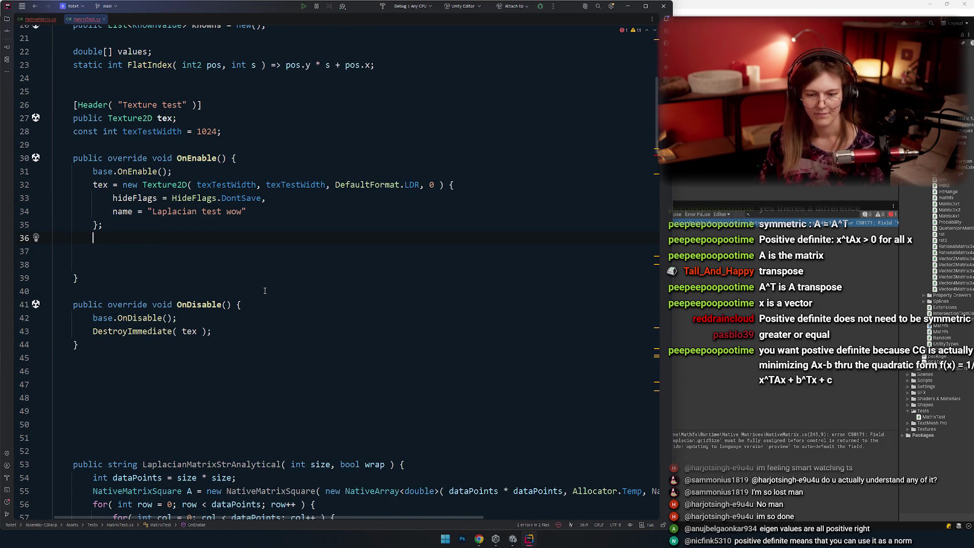
key("Return")
key("Return")
scroll(214, 289, "up", 3)
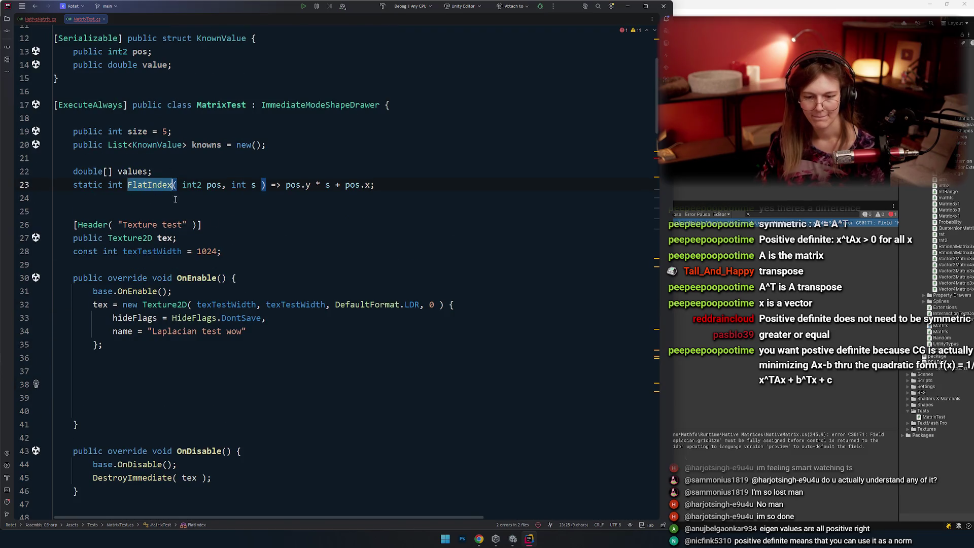
scroll(142, 213, "down", 3)
key("Up")
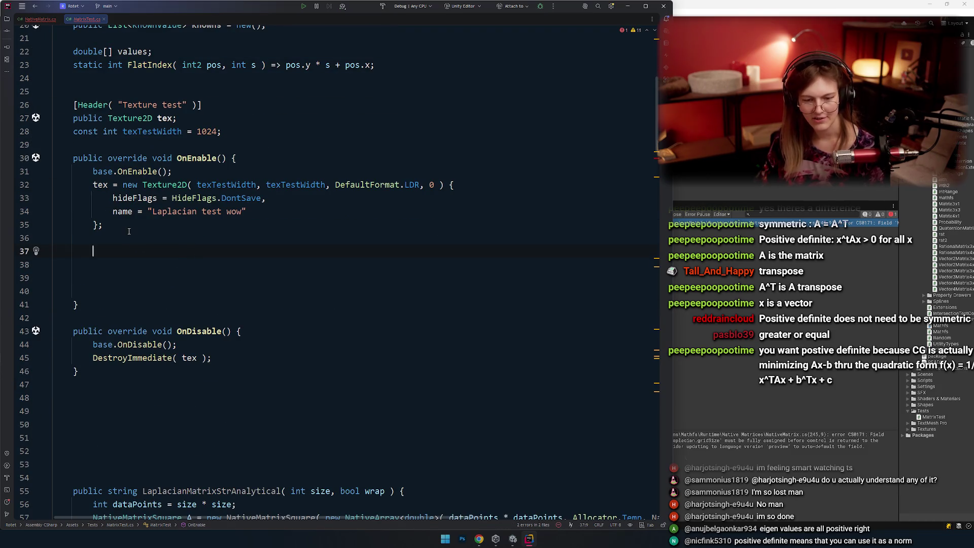
key("Up")
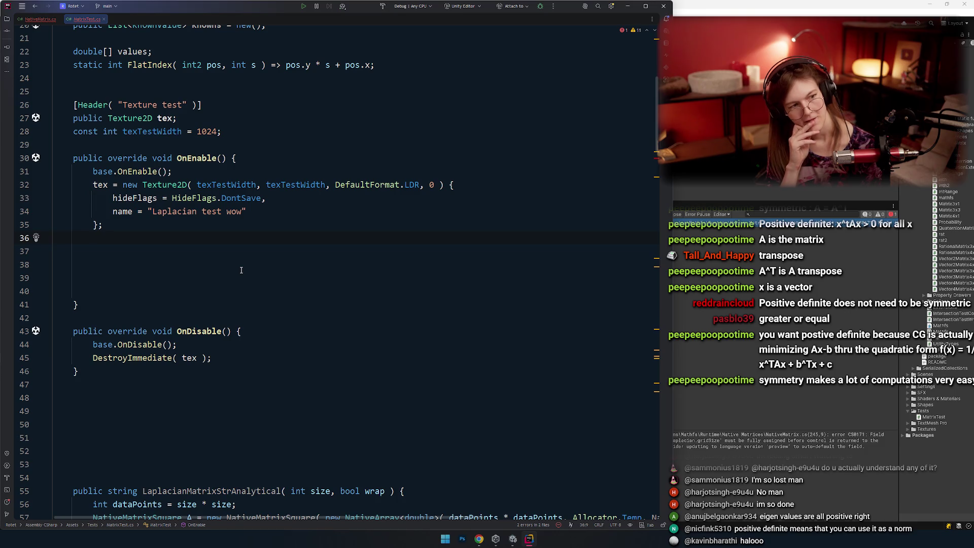
key("Return")
key("Return")
Start a NativeArray<double> declaration on line 37 initialized with a new NativeArray<double> constructor.
key("Up")
type("Native")
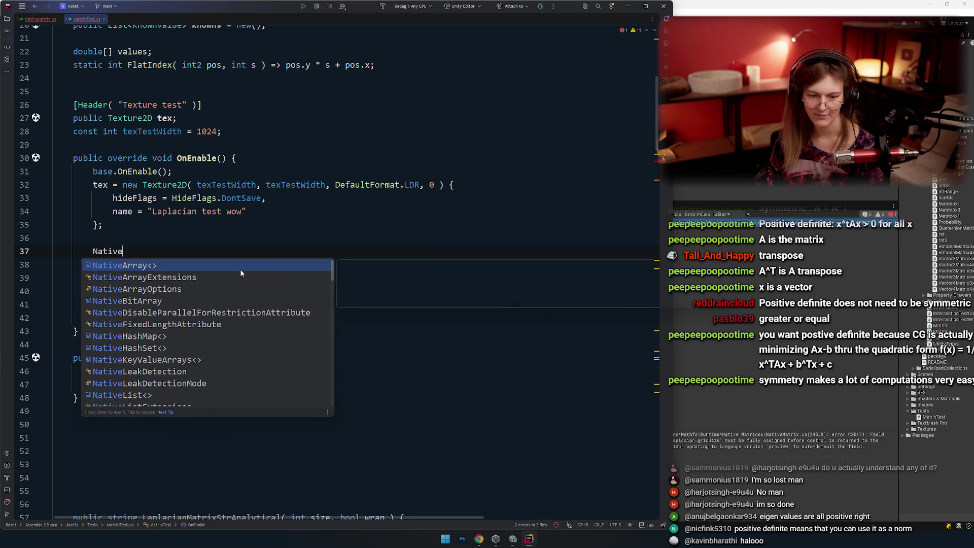
key("Return")
type("dou>")
key("Return")
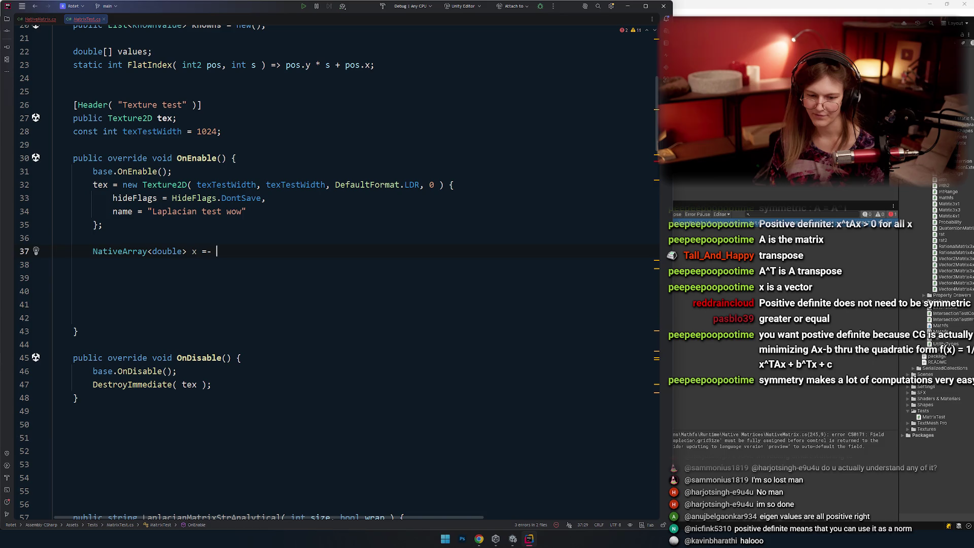
type("new")
key("Return")
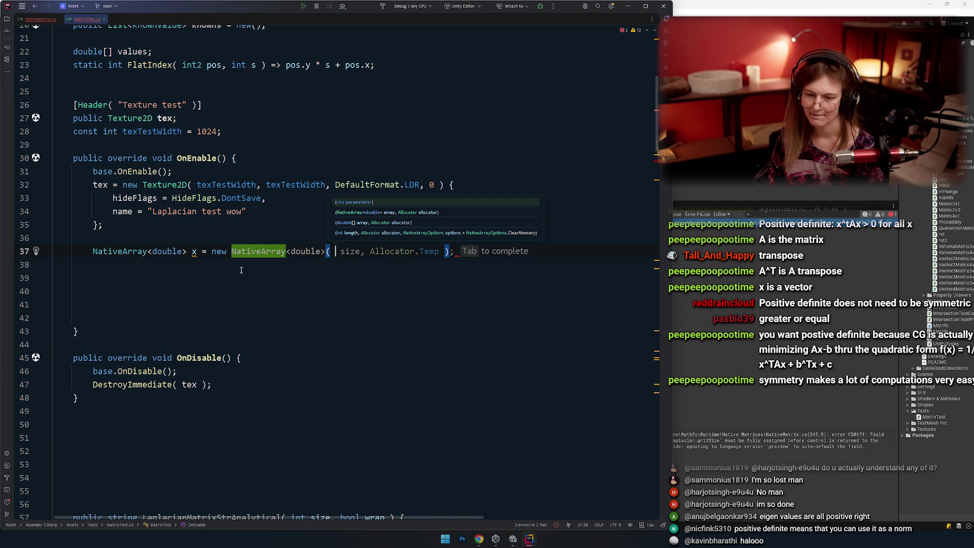
Pass texTestWidth * texTestWidth as the array length and Allocator.Temp as the allocator.
double_click(152, 131)
key("ctrl+c")
left_click(335, 251)
key("ctrl+v")
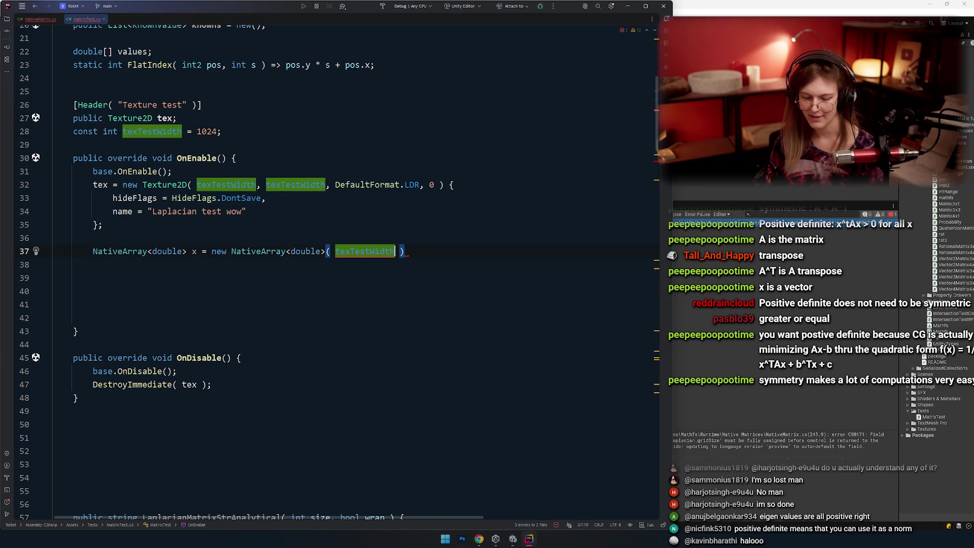
type("*")
key("ctrl+v")
type(", ")
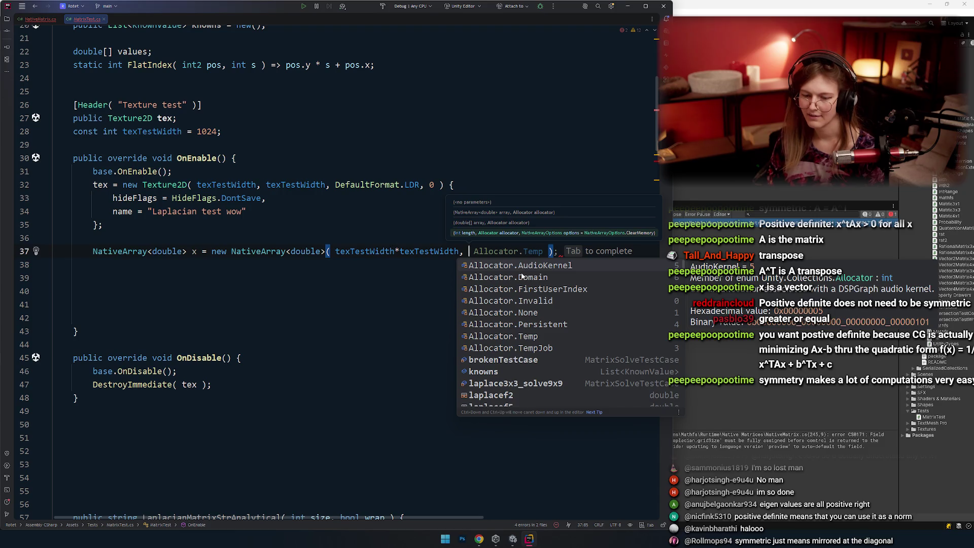
type("All")
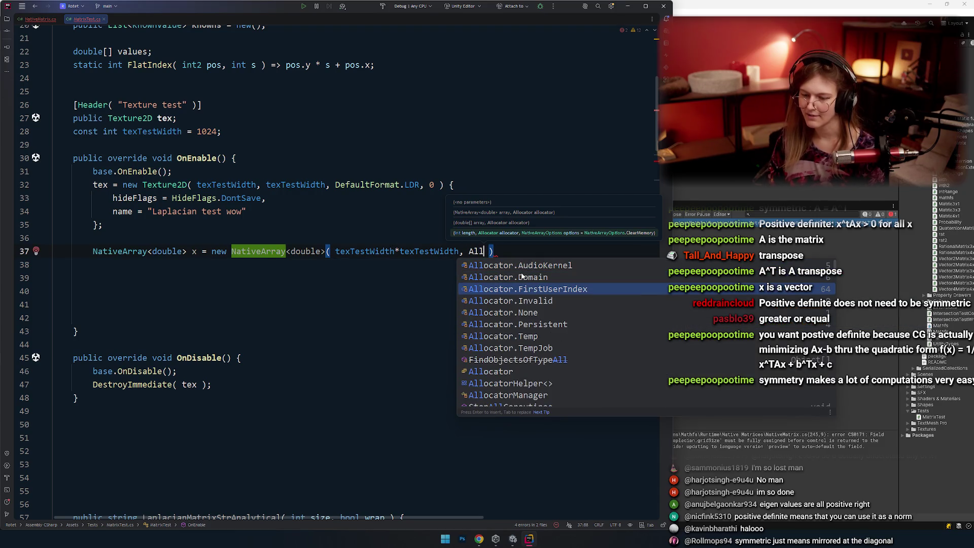
key("Down")
key("Down")
key("Down")
key("Down")
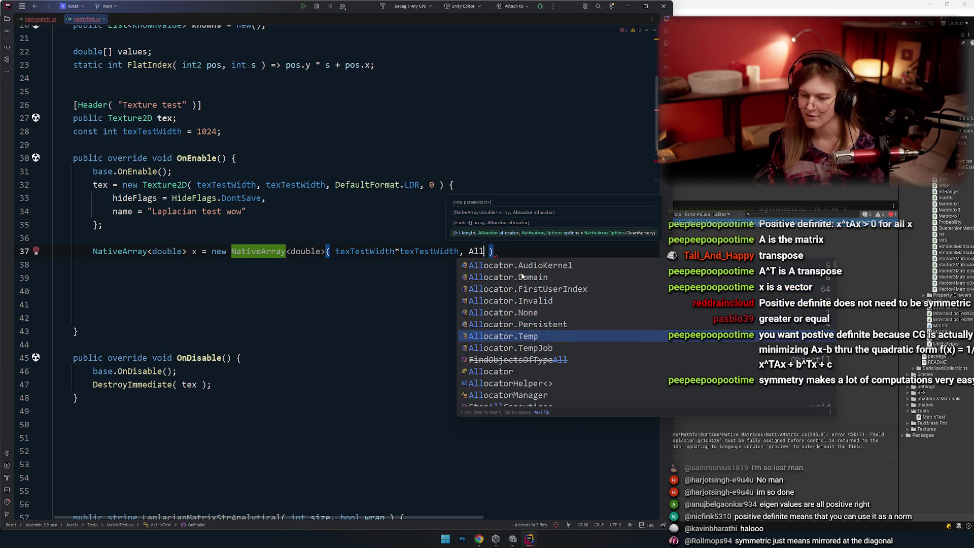
key("Return")
key("Tab")
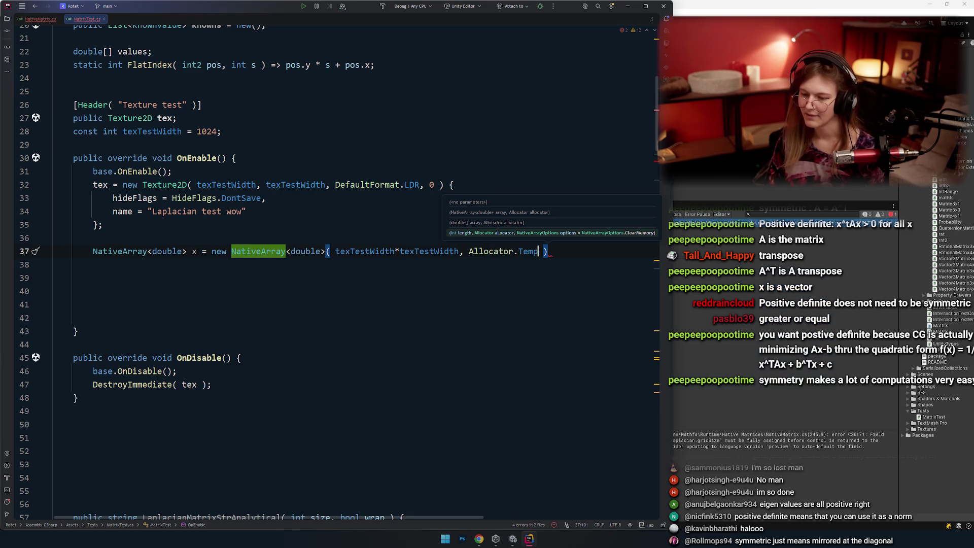
type(";")
Rename the NativeArray variable from x to x_data.
left_click(201, 283)
left_click(207, 267)
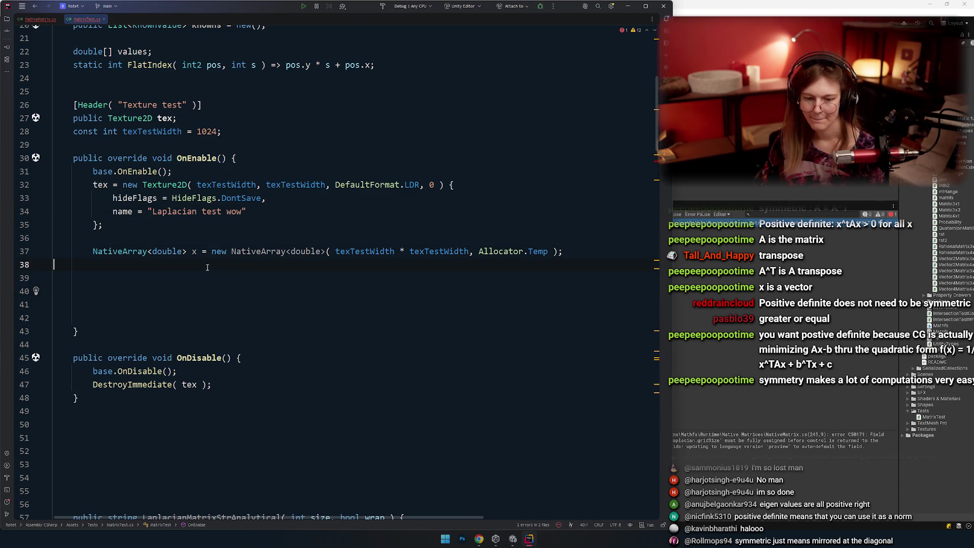
key("Down")
left_click(210, 251)
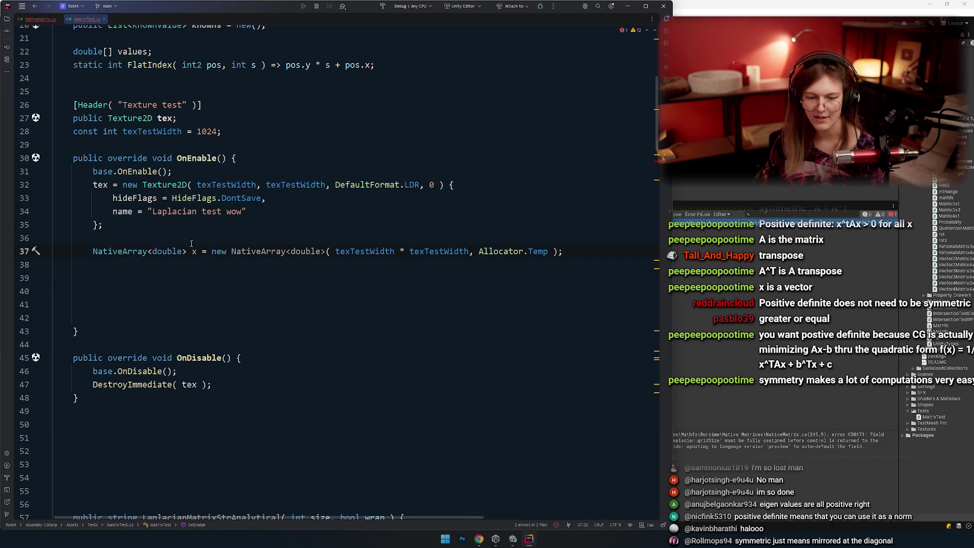
left_click(219, 267)
left_click_drag(560, 250, 213, 251)
key("ctrl+x")
key("Return")
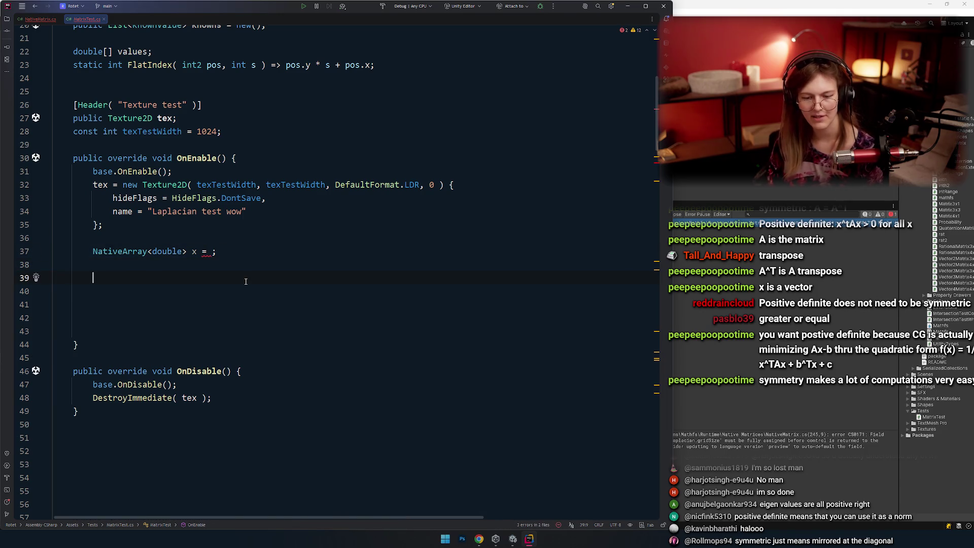
key("ctrl+z")
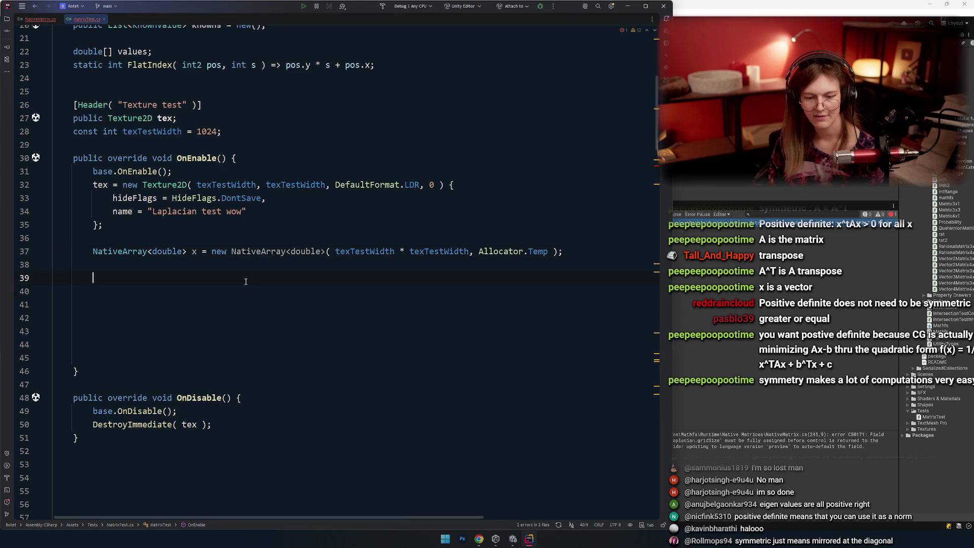
key("Up")
key("Up")
left_click(195, 252)
type("_data")
left_click(204, 271)
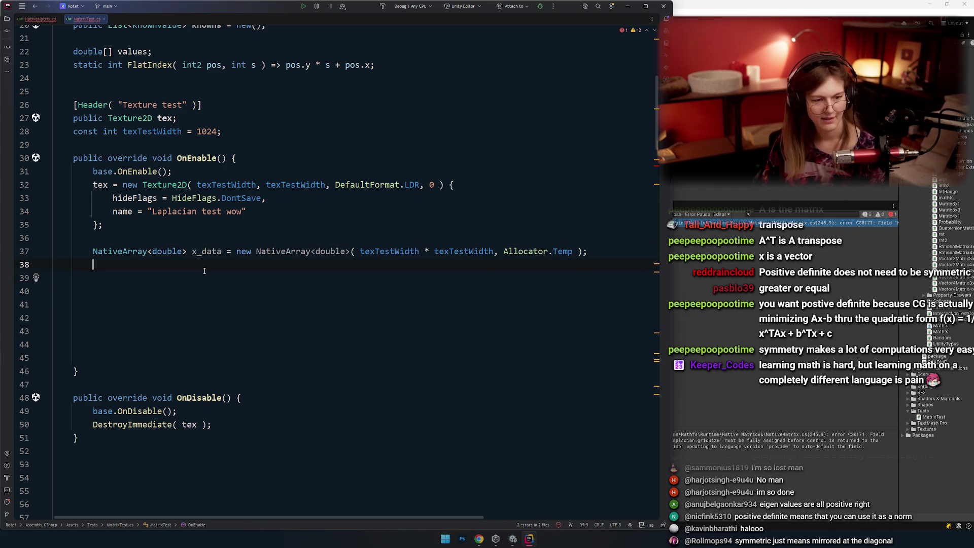
Declare a NativeMatrixSquare variable on line 38.
type("l")
key("Escape")
key("BackSpace")
type("MAtr")
key("BackSpace")
key("BackSpace")
key("BackSpace")
type("N")
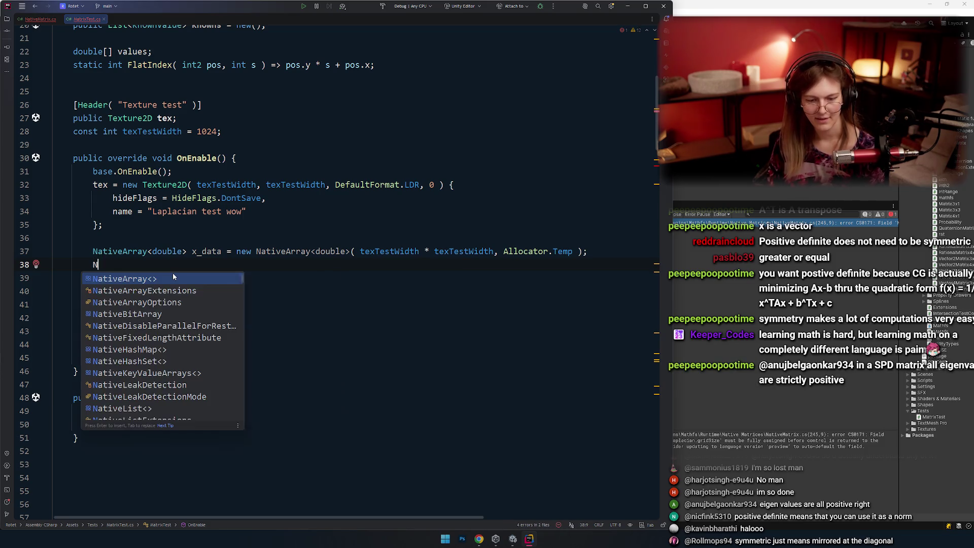
type("ativeMa")
key("Down")
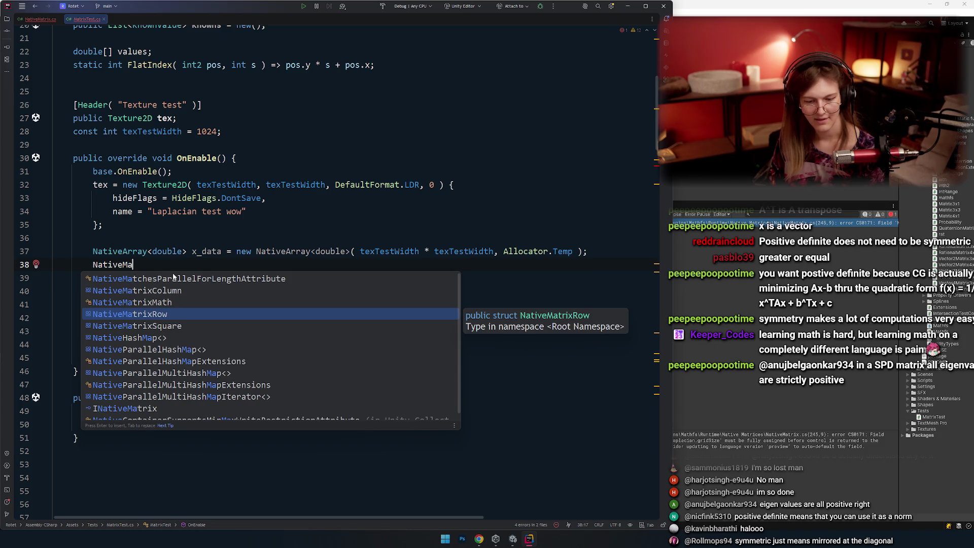
key("Down")
key("Return")
Initialize it as x = new NativeMatrixSquare(x_data);.
type("x = n")
key("Return")
key("ctrl+space")
key("Return")
type(",")
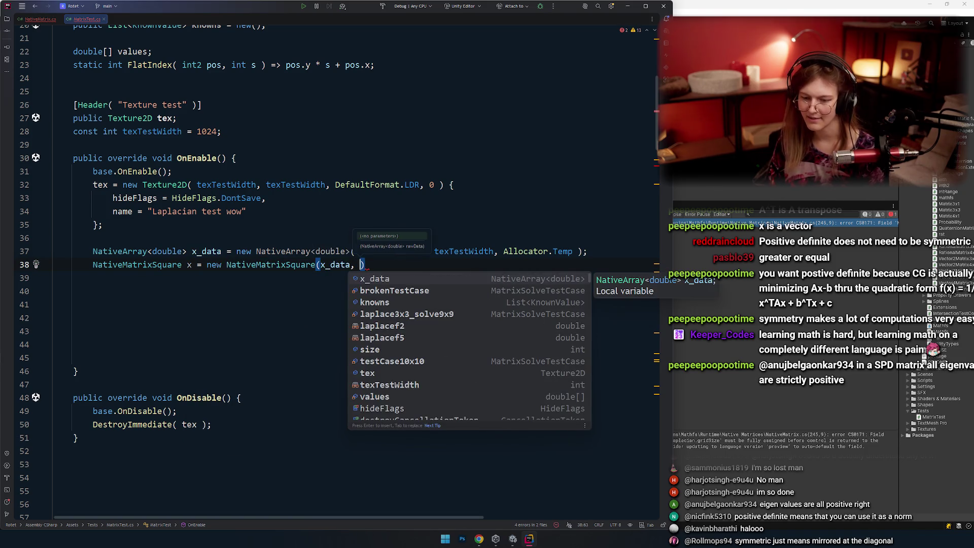
key("BackSpace")
key("BackSpace")
type(";")
key("Down")
key("Up")
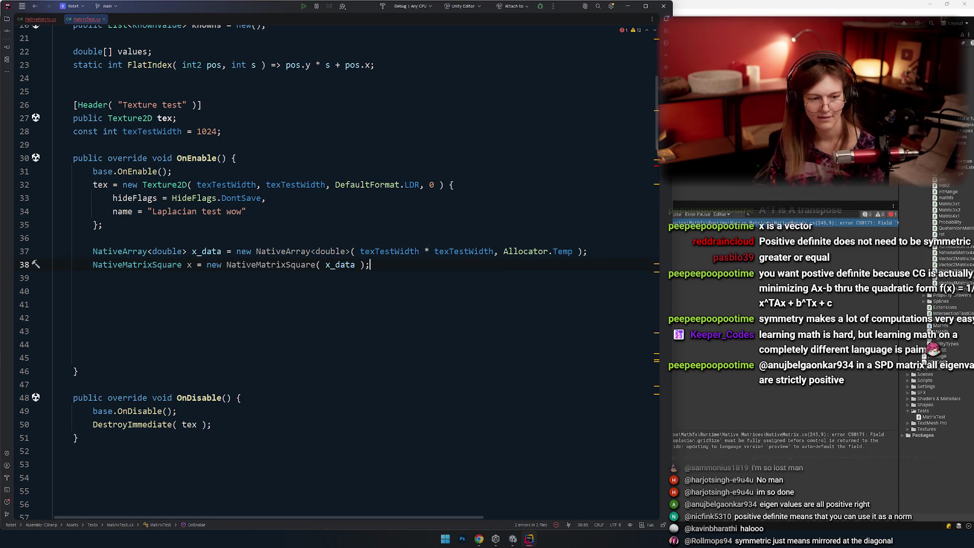
Shorten both the NativeMatrixSquare and NativeArray constructors to target-typed new(...).
left_click(247, 265)
key("alt+Return")
key("Return")
key("Up")
key("alt+Return")
key("Return")
key("Down")
key("End")
Reformat the code and add a '// computration wow' comment below the matrix declaration.
key("ctrl+alt+l")
key("Return")
key("Return")
type("// computration wow")
key("Return")
key("Return")
key("Return")
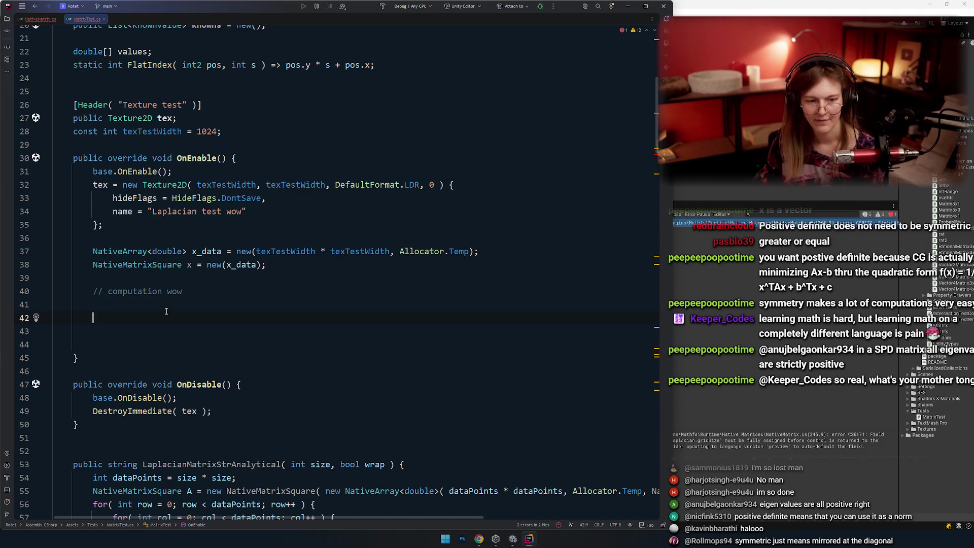
Write tex.SetPixelData( x_data, 0 ); and begin a tex.Apply call beneath it.
left_click(103, 224)
left_click(96, 305)
type("tex.set")
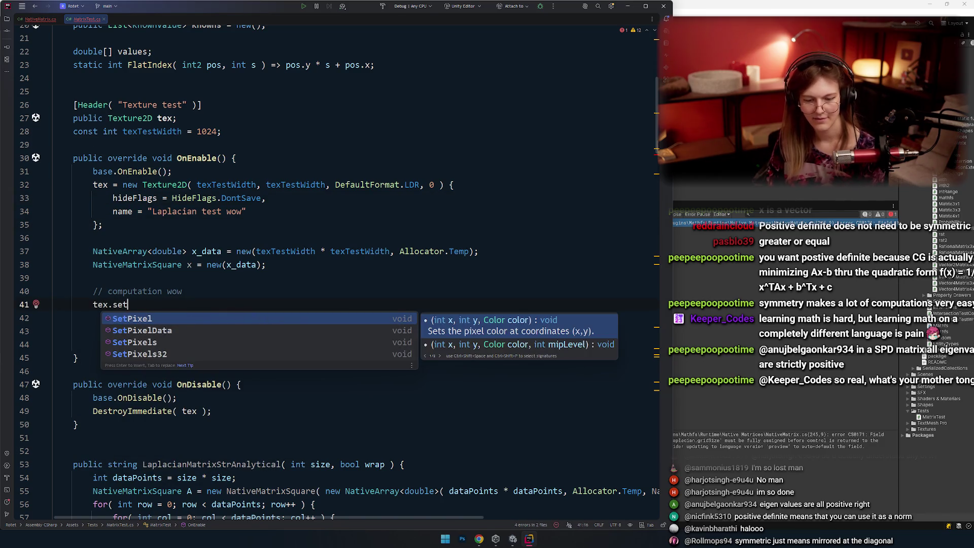
key("Down")
key("Return")
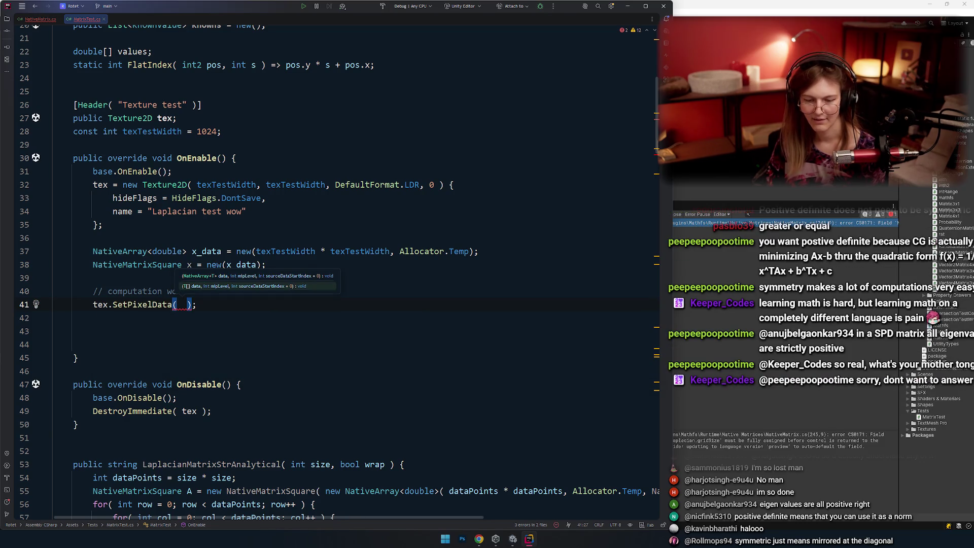
key("Up")
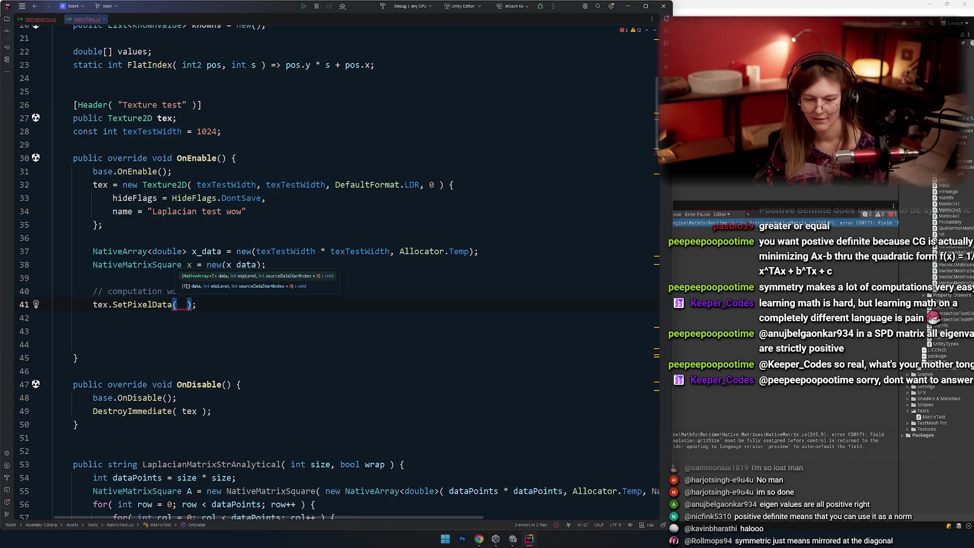
type("x_data, ")
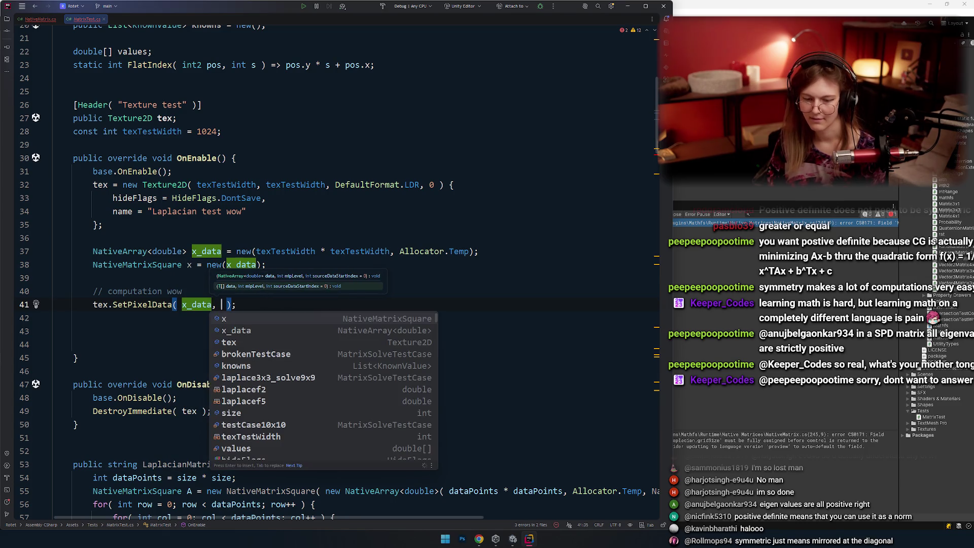
type("0,")
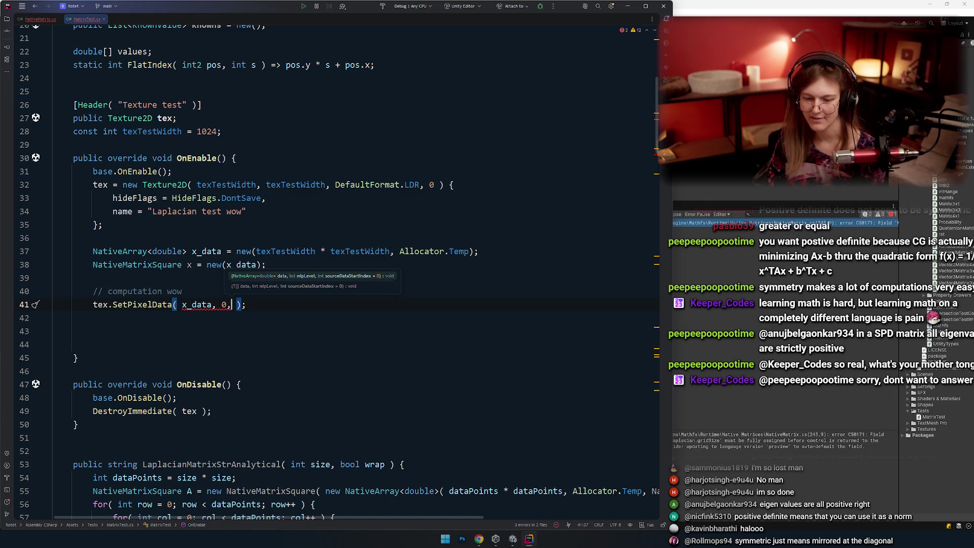
key("BackSpace")
key("End")
key("Delete")
key("Delete")
key("Delete")
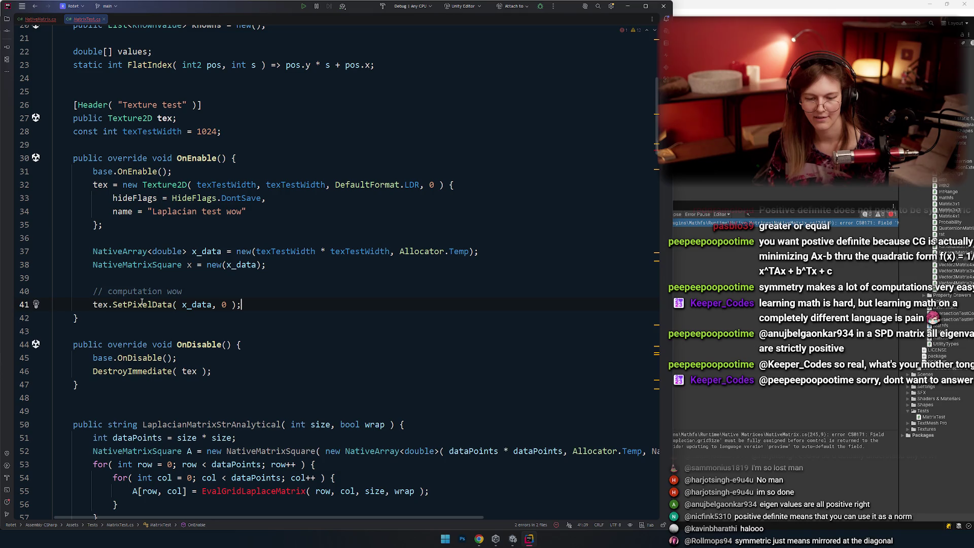
key("Return")
type("tex")
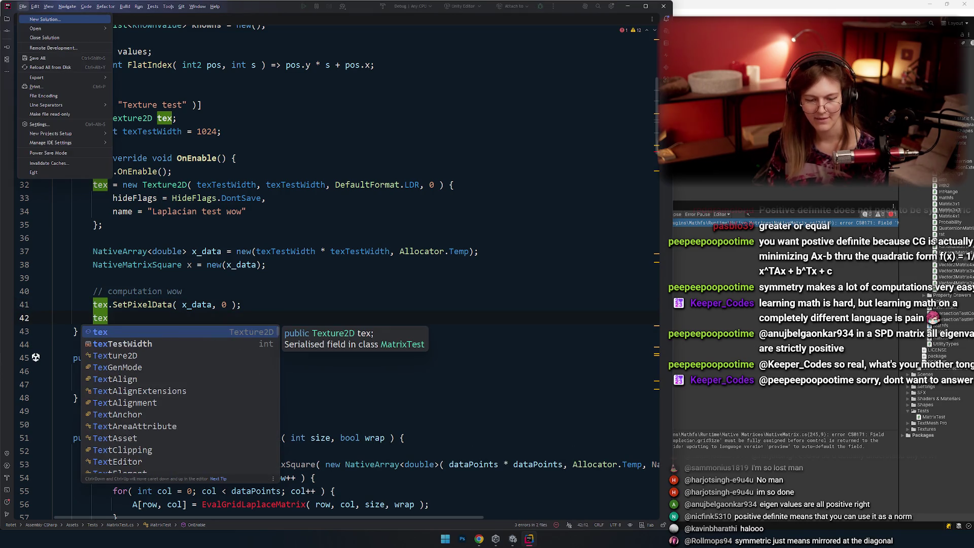
type(".apply();")
Complete the tex.Apply call and annotate it with '// upload to GPU'.
key("Tab")
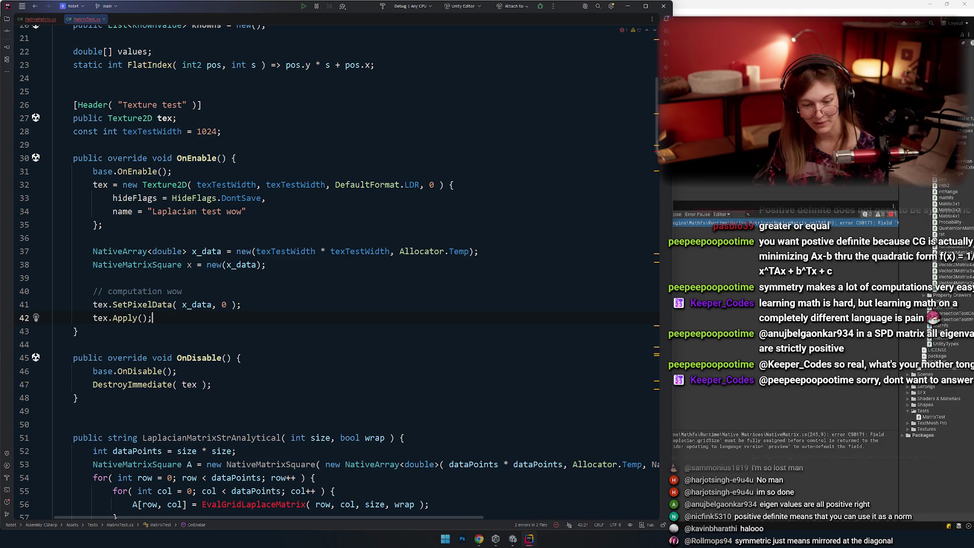
type("// upload to GPU?")
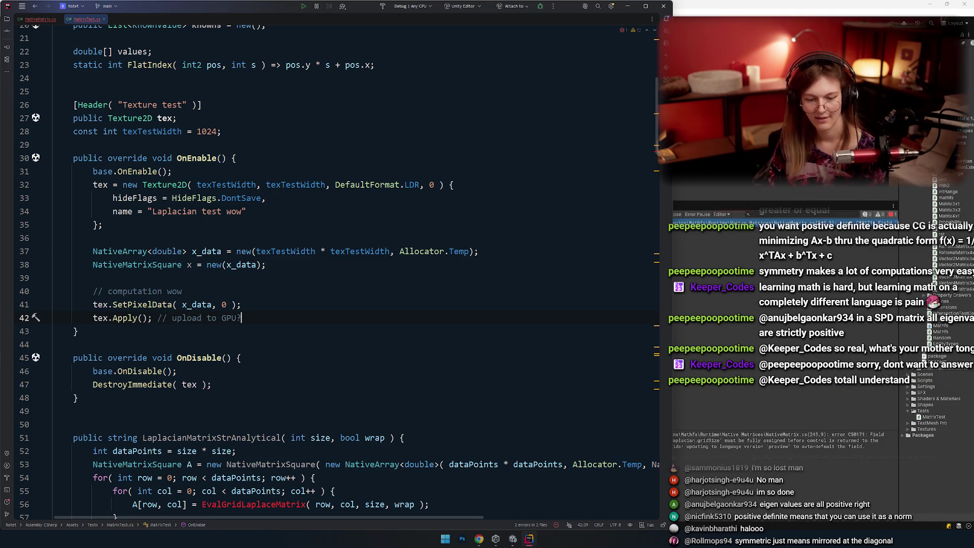
key("Down")
key("Up")
Prefix the computation comment with 'todo:'.
key("Home")
key("Return")
key("Up")
key("Up")
key("Right")
key("Right")
type("todo:")
Add the assignment x[4, 5] = 1; below the matrix declaration.
left_click(274, 266)
key("Down")
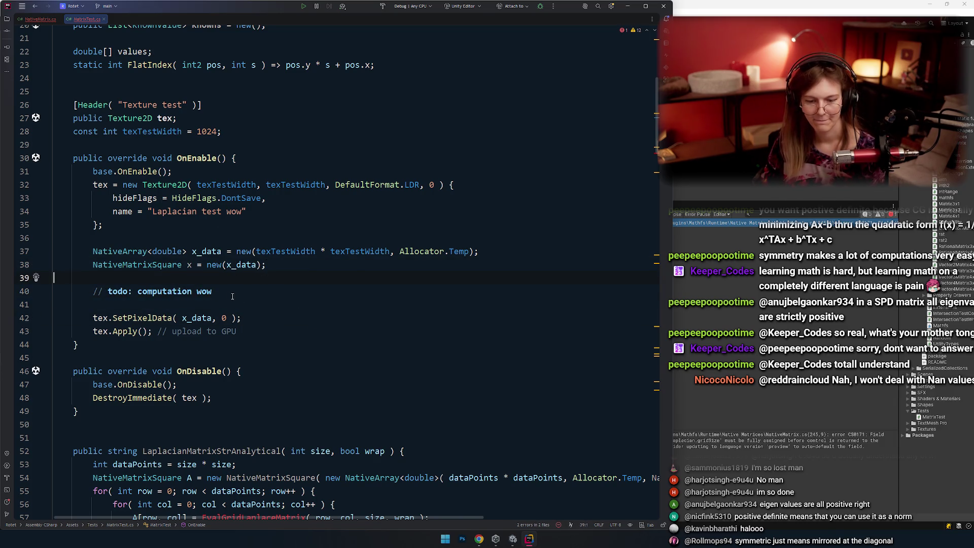
scroll(232, 297, "up", 1)
left_click(278, 290)
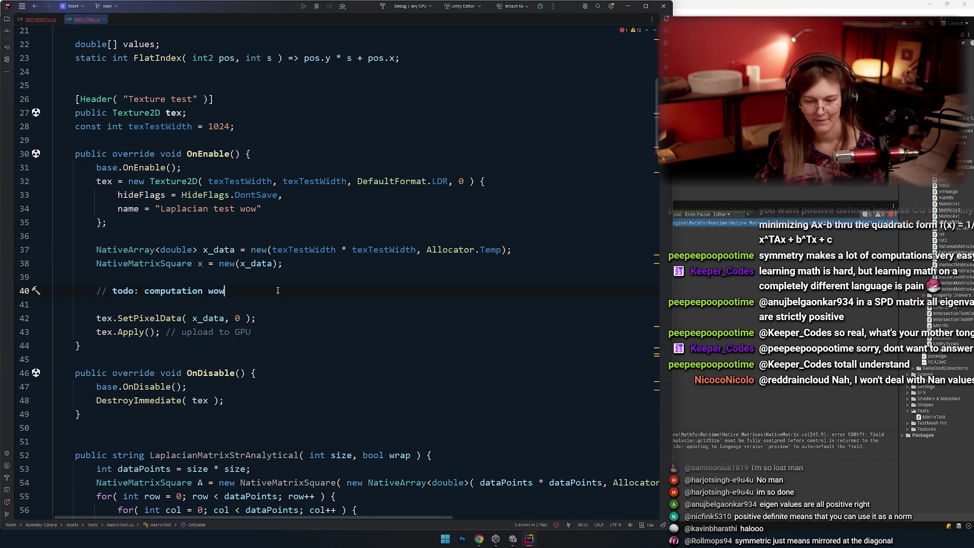
key("Up")
key("Up")
key("Up")
key("ctrl+w")
key("Down")
key("Down")
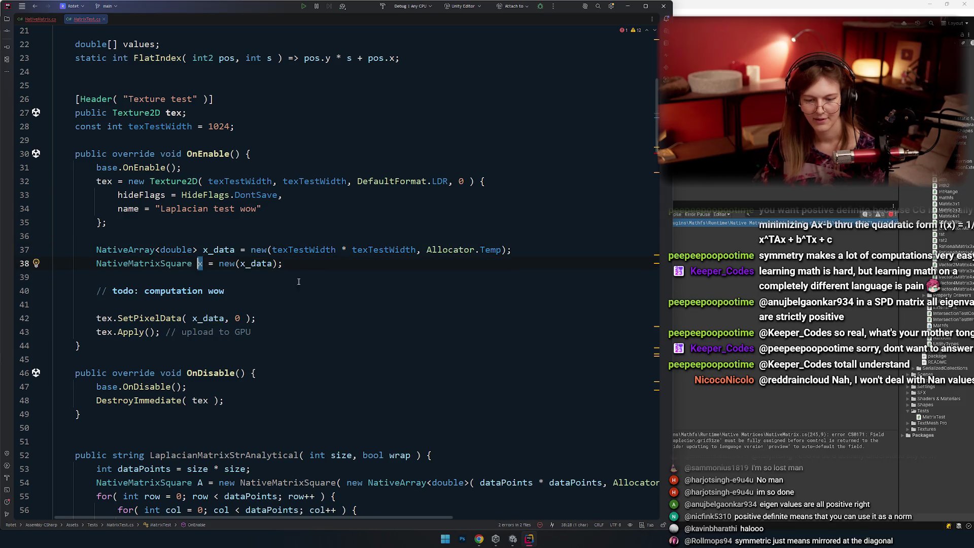
key("Return")
key("Return")
key("Up")
type("x.")
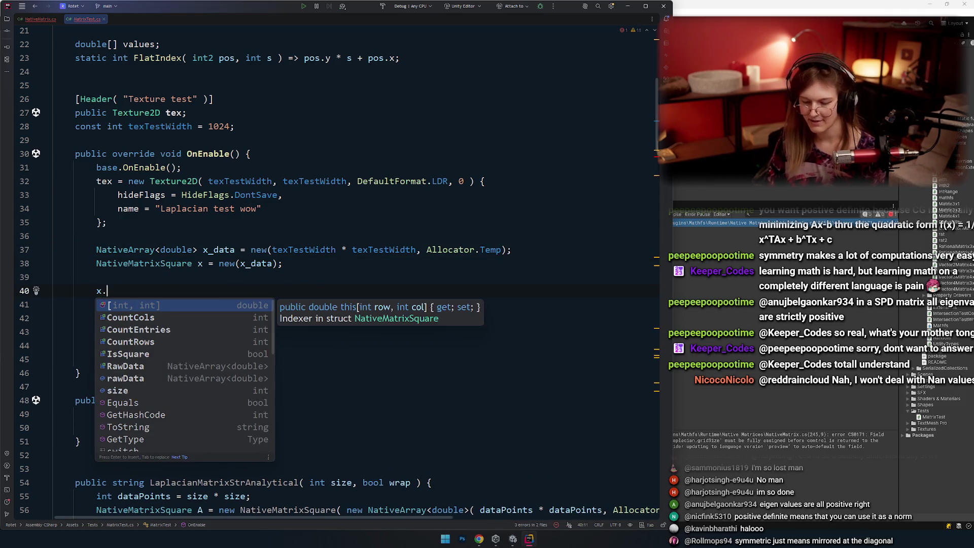
key("Return")
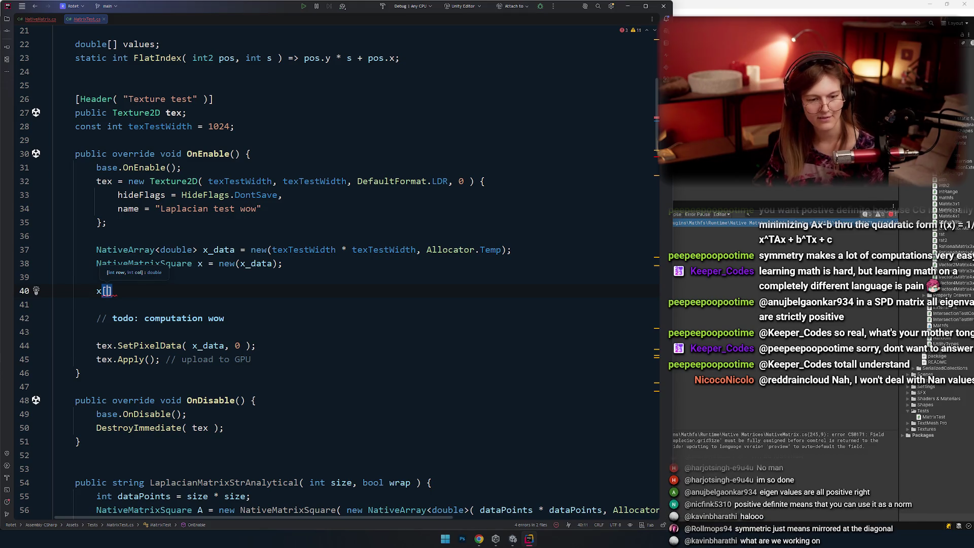
type("4, 5] = 1;")
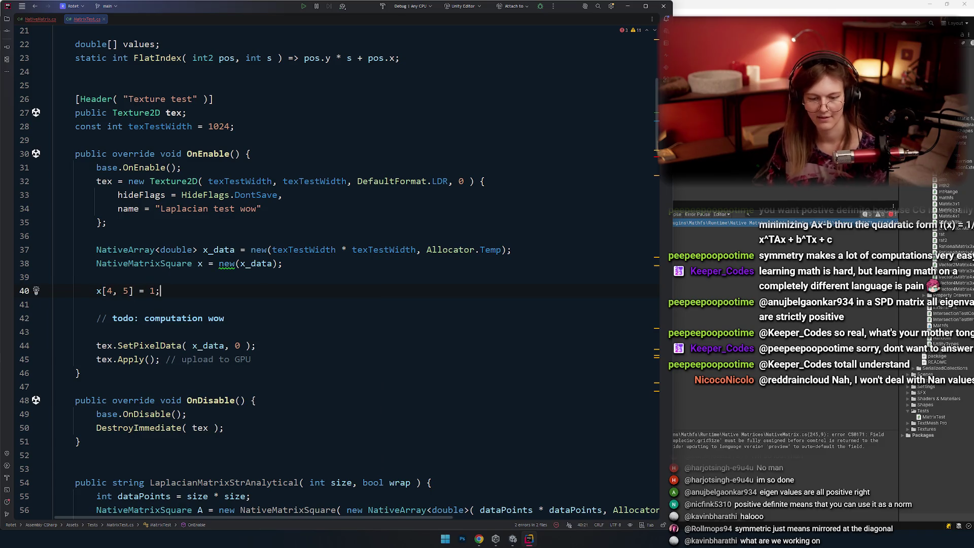
Remove the surrounding blank lines and move the todo comment above the x[4, 5] assignment.
left_click(209, 281)
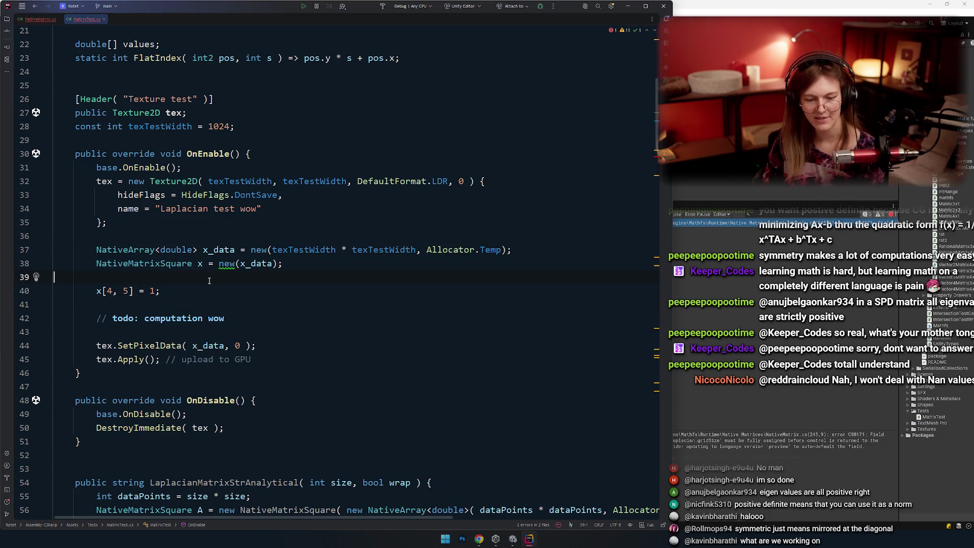
key("Delete")
key("Down")
key("Down")
key("BackSpace")
key("Down")
key("End")
key("Up")
key("Up")
key("Up")
key("alt+shift+Down")
Check the SetPixelData arguments, then switch back to the Unity editor.
left_click(238, 400)
left_click(289, 321)
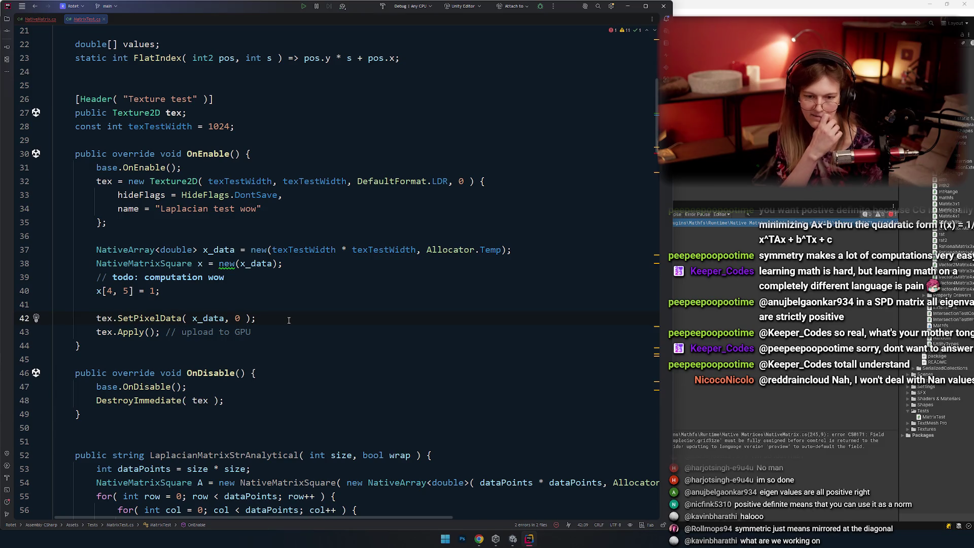
left_click(237, 319)
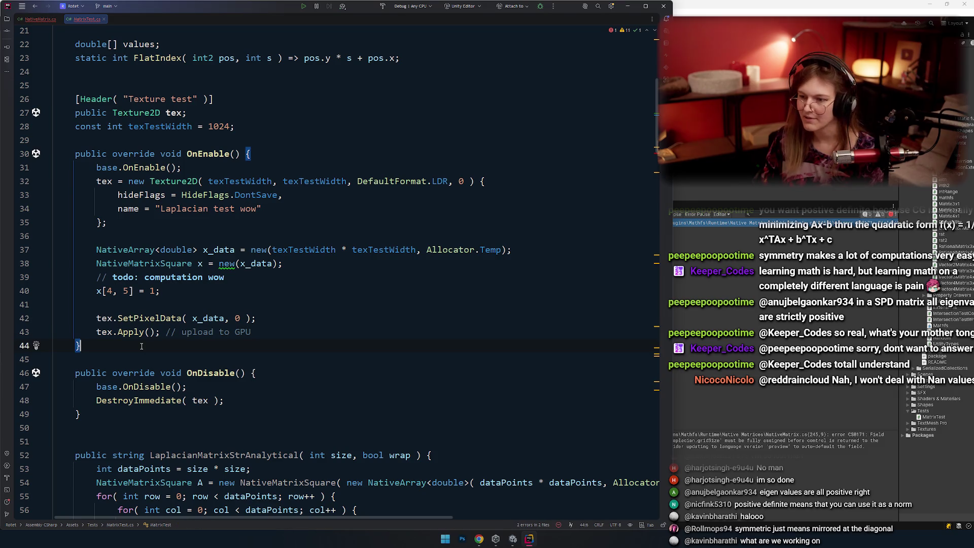
key("alt+Tab")
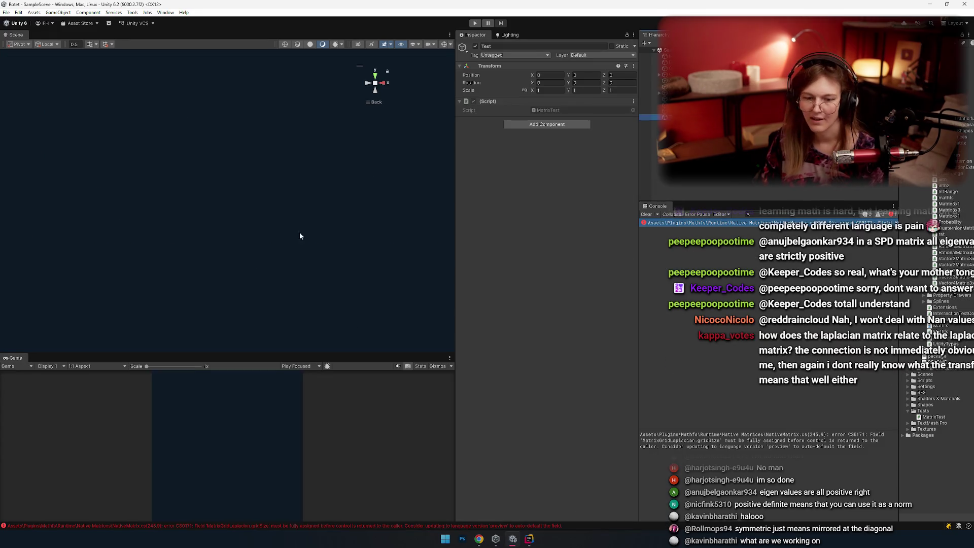
Orbit the Scene view around the test object and switch it to perspective.
left_click_drag(189, 140, 170, 145)
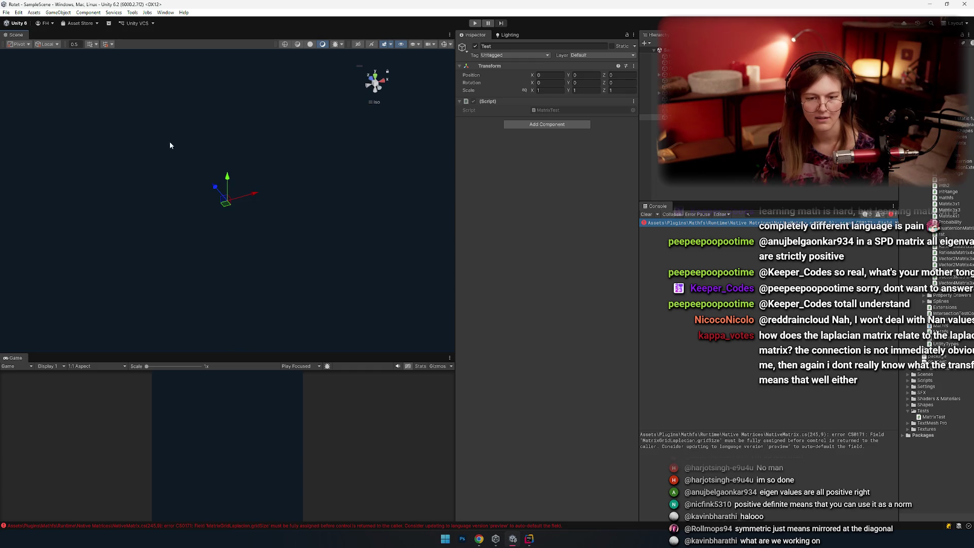
left_click(376, 103)
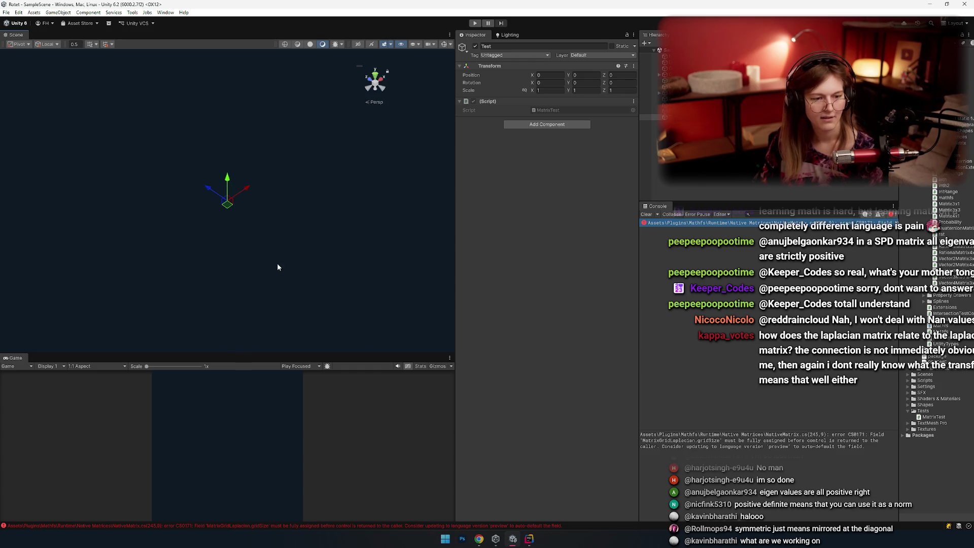
left_click_drag(278, 267, 231, 285)
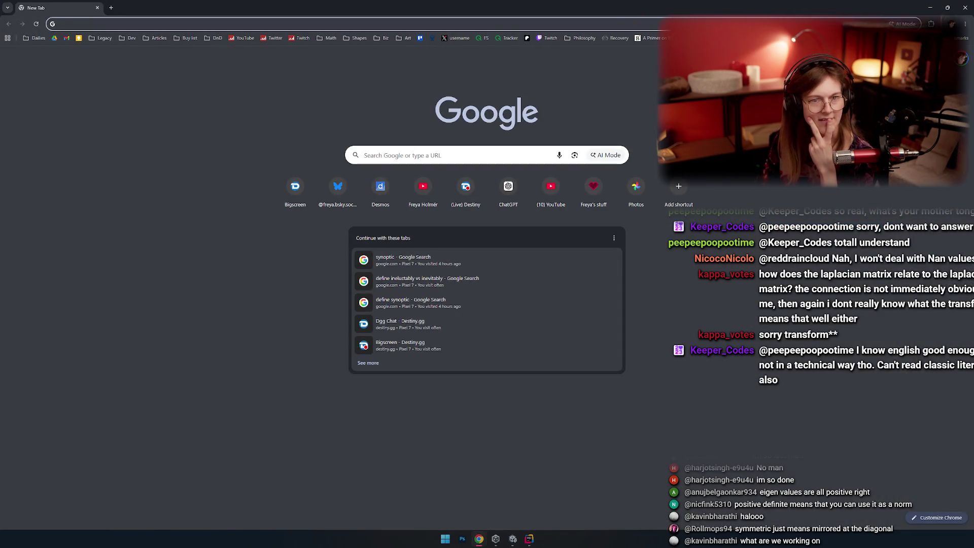
Search Google for 'laplace matrix', correcting the misspelled query.
left_click(161, 24)
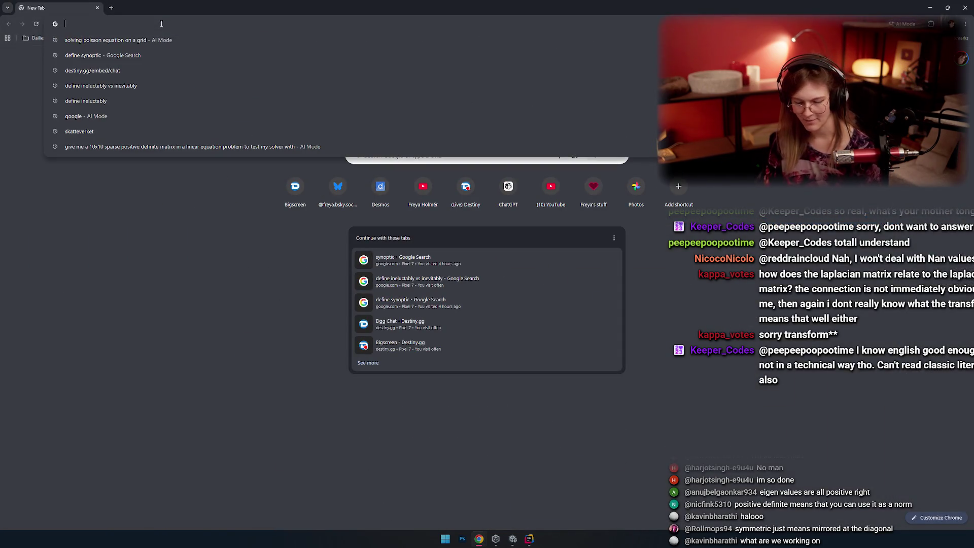
type("laplace matre")
key("BackSpace")
type("ixz")
key("Return")
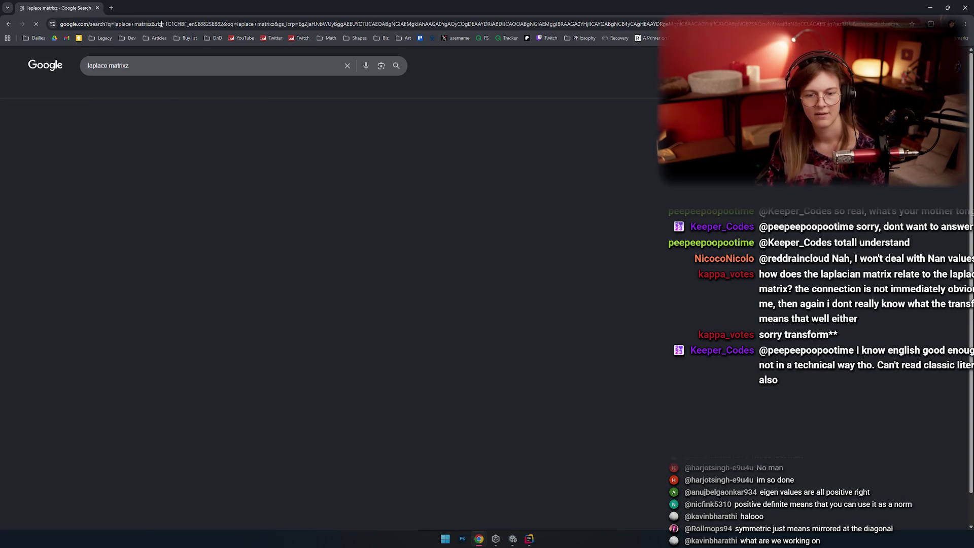
left_click(188, 67)
key("BackSpace")
key("Return")
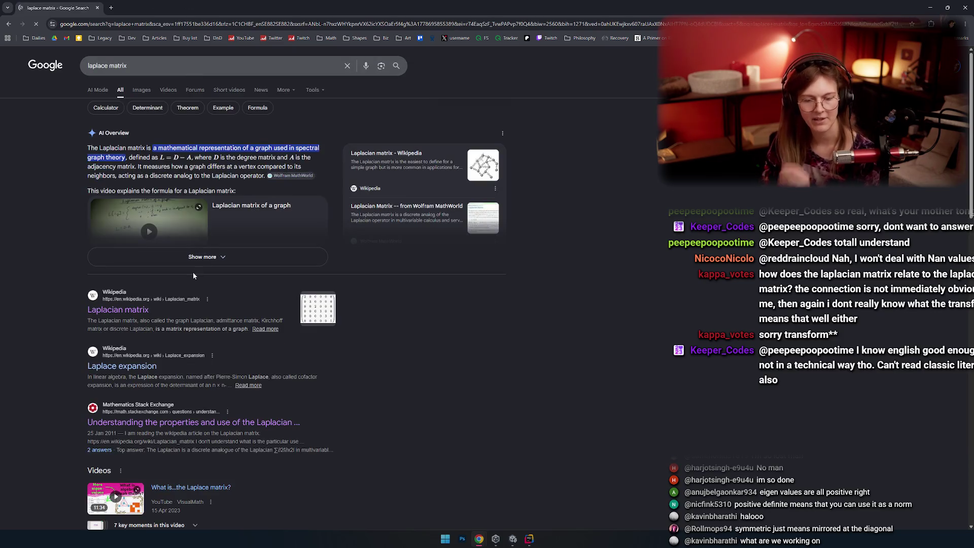
Open the Wikipedia Laplacian matrix article at its Definitions section and snap Chrome to the left half.
scroll(193, 272, "down", 2)
left_click(118, 234)
scroll(274, 232, "down", 5)
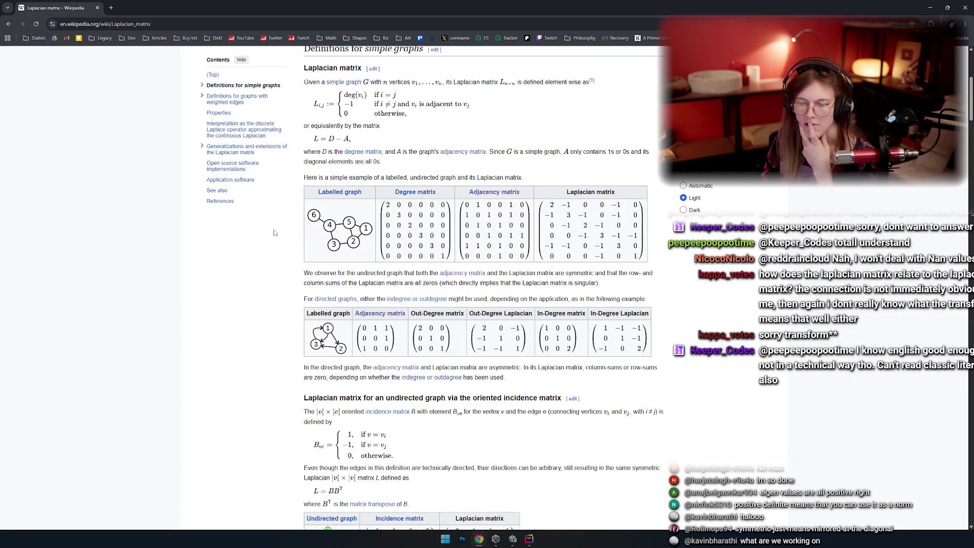
scroll(575, 181, "up", 1)
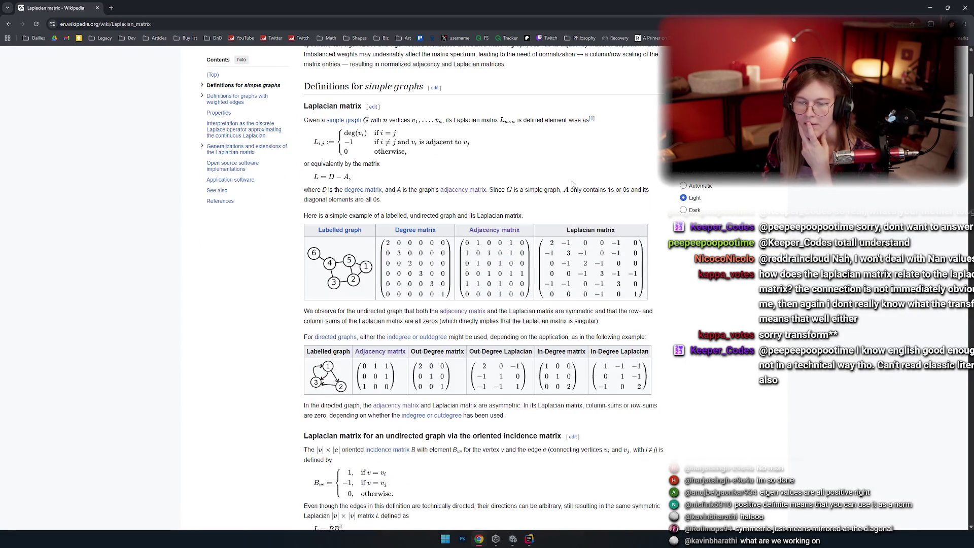
scroll(477, 158, "up", 5)
scroll(466, 234, "down", 3)
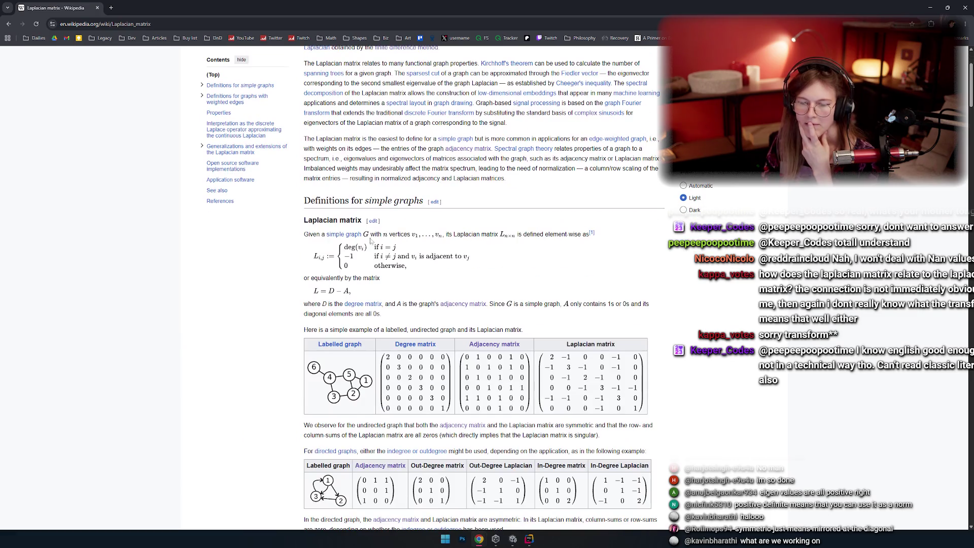
scroll(441, 233, "down", 1)
scroll(491, 221, "down", 1)
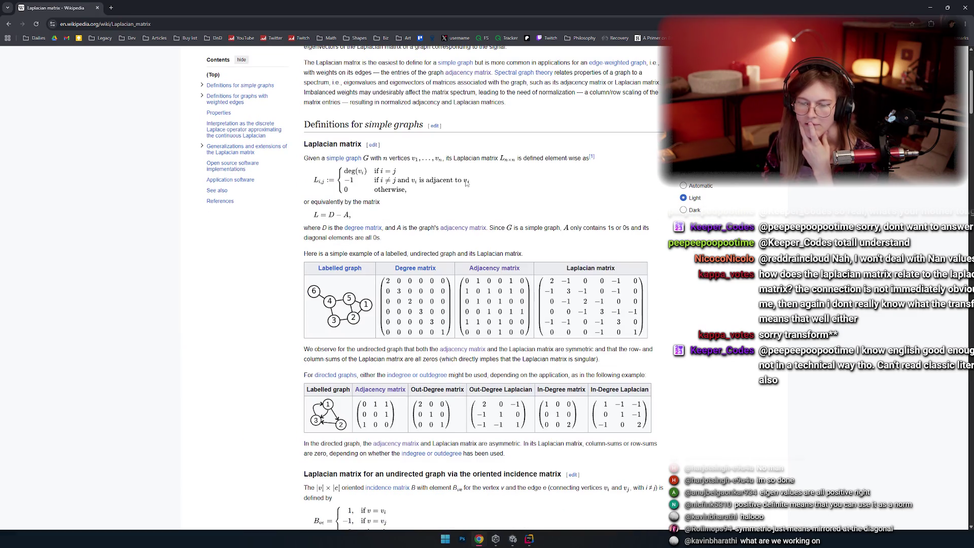
scroll(451, 187, "down", 1)
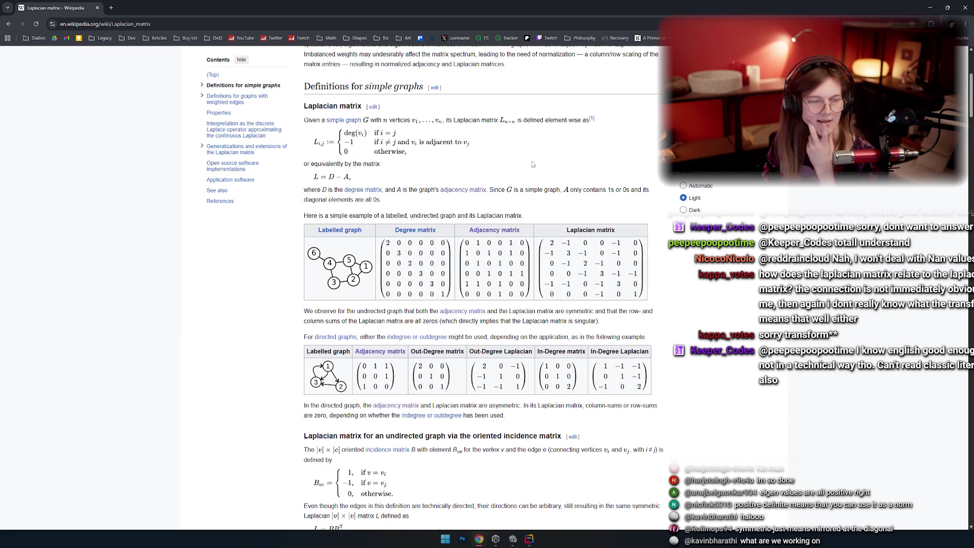
key("super+Left")
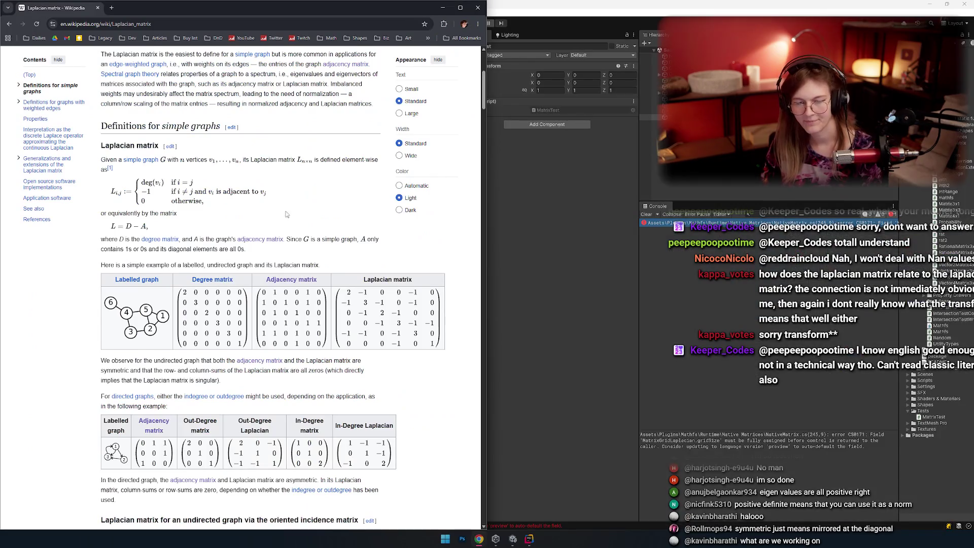
Read the Laplacian matrix article around the L = D − A formula, switching it to the dark theme.
scroll(271, 188, "down", 2)
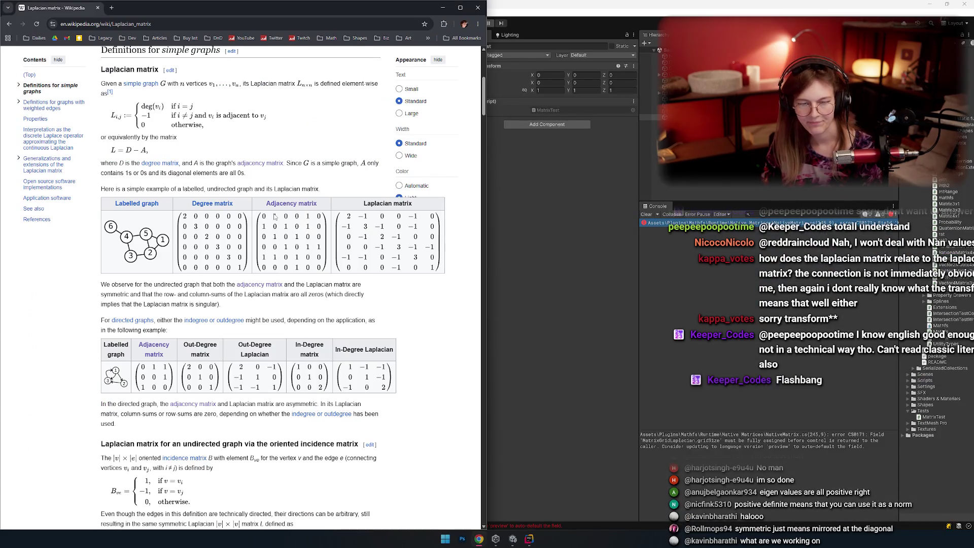
triple_click(285, 147)
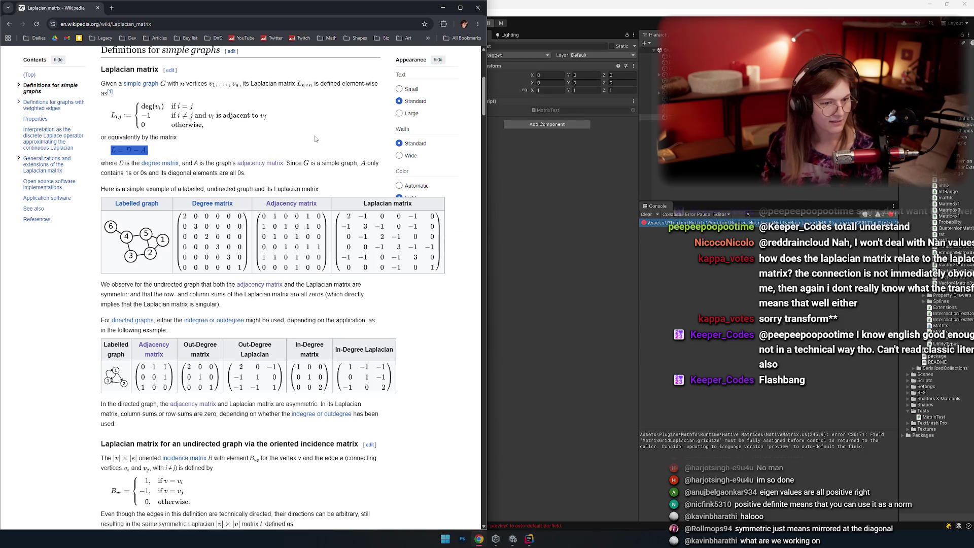
scroll(304, 159, "up", 3)
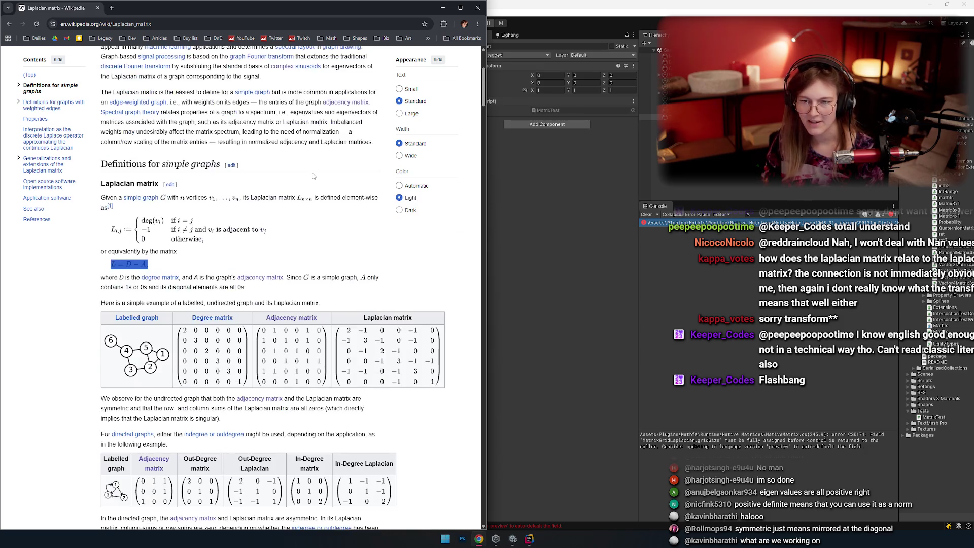
left_click(400, 209)
left_click(301, 205)
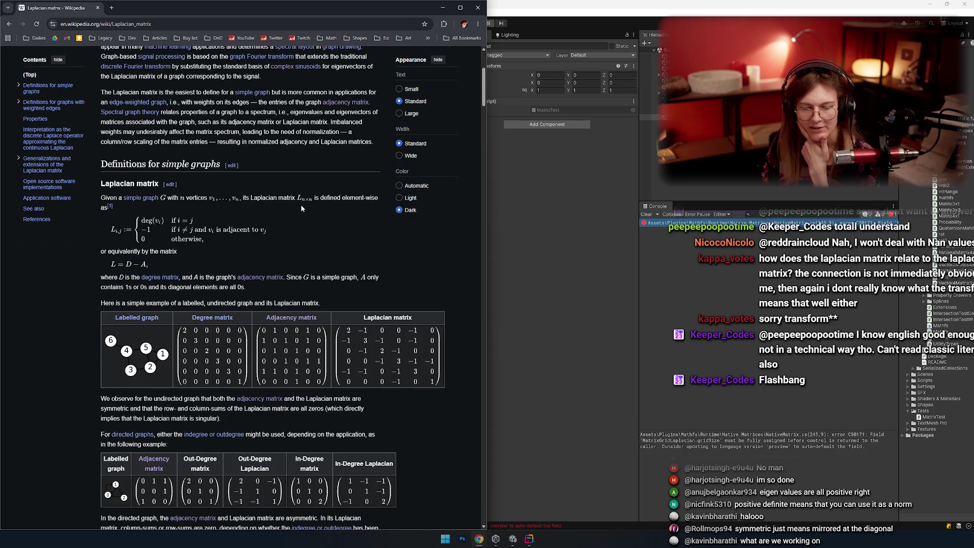
scroll(317, 202, "down", 1)
scroll(287, 187, "down", 1)
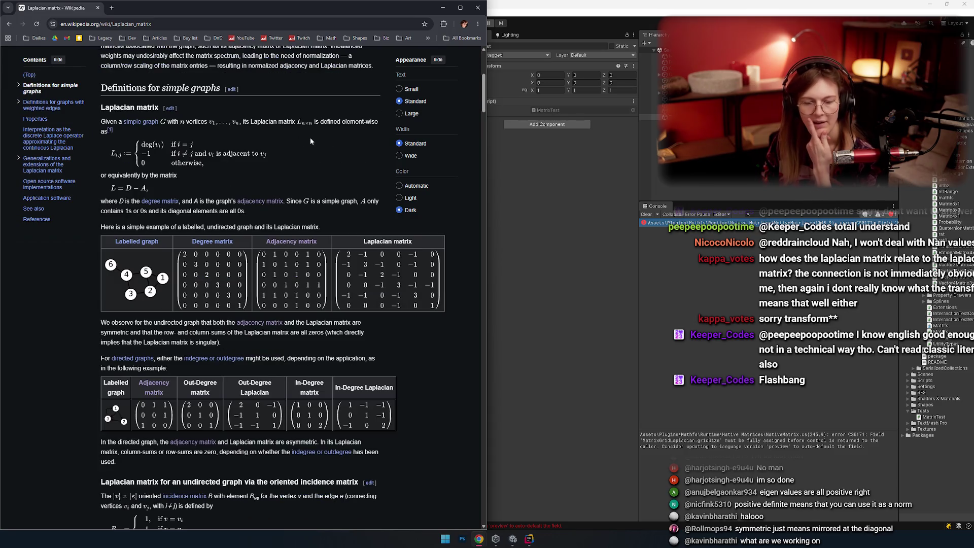
scroll(293, 149, "down", 8)
scroll(300, 162, "up", 9)
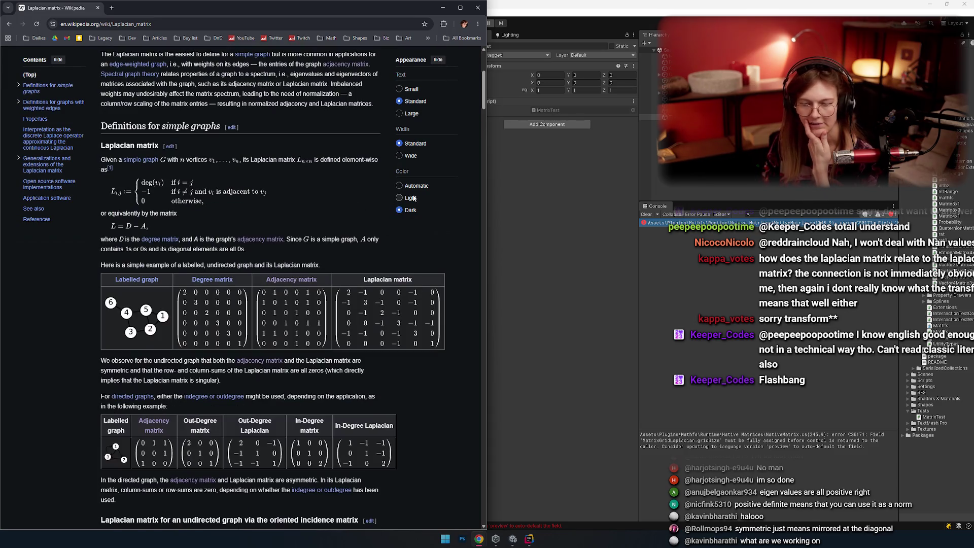
Toggle the light theme and back to dark, skim the simple-graph examples, then return to Unity.
left_click(400, 197)
left_click(400, 209)
scroll(234, 306, "down", 3)
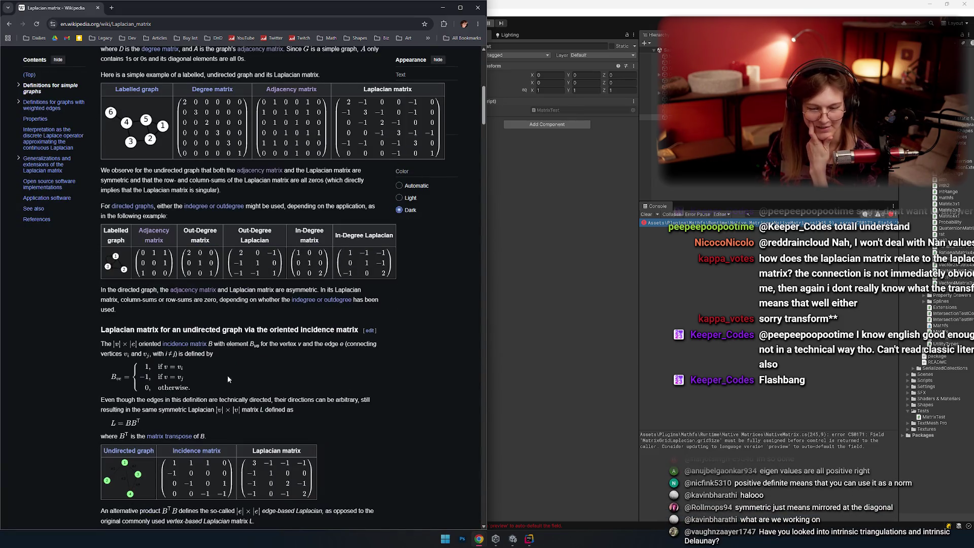
scroll(276, 334, "up", 4)
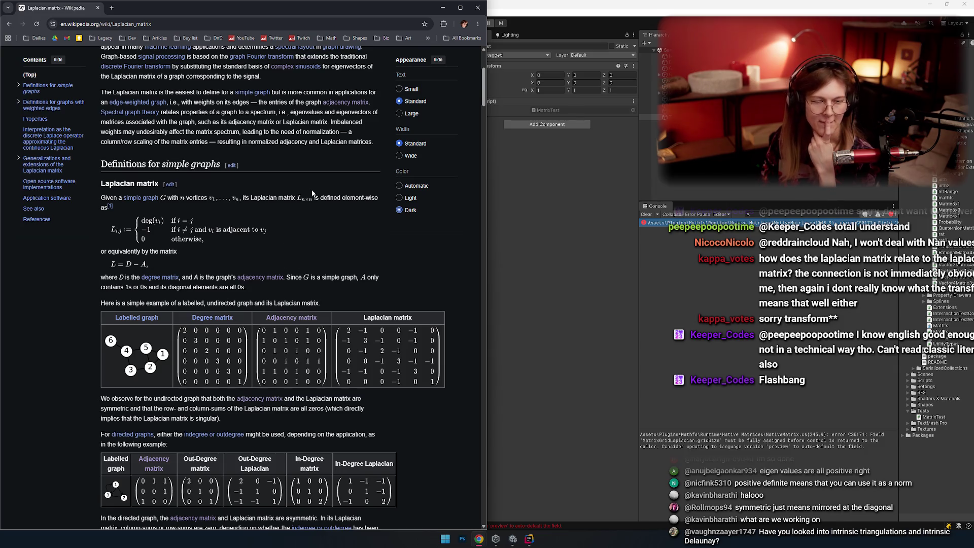
scroll(261, 194, "down", 2)
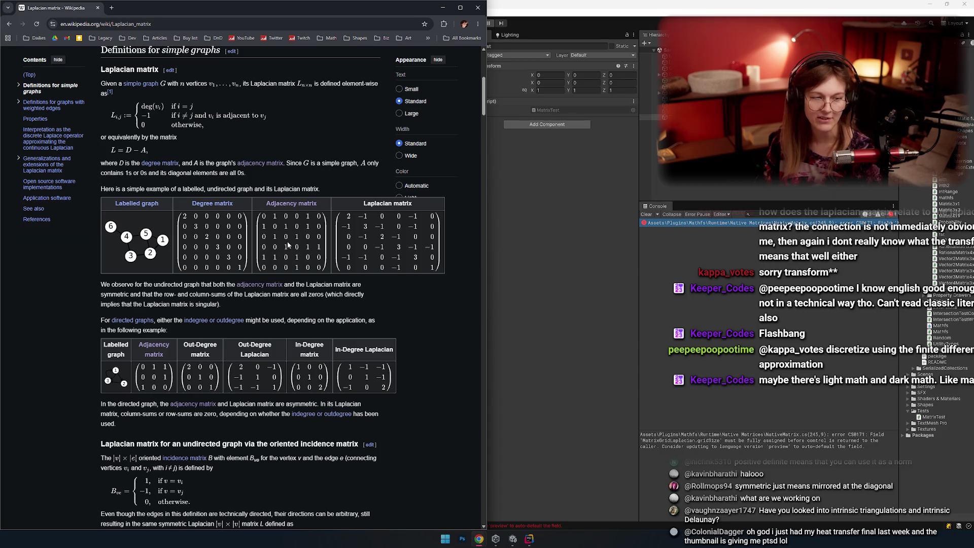
key("alt+Tab")
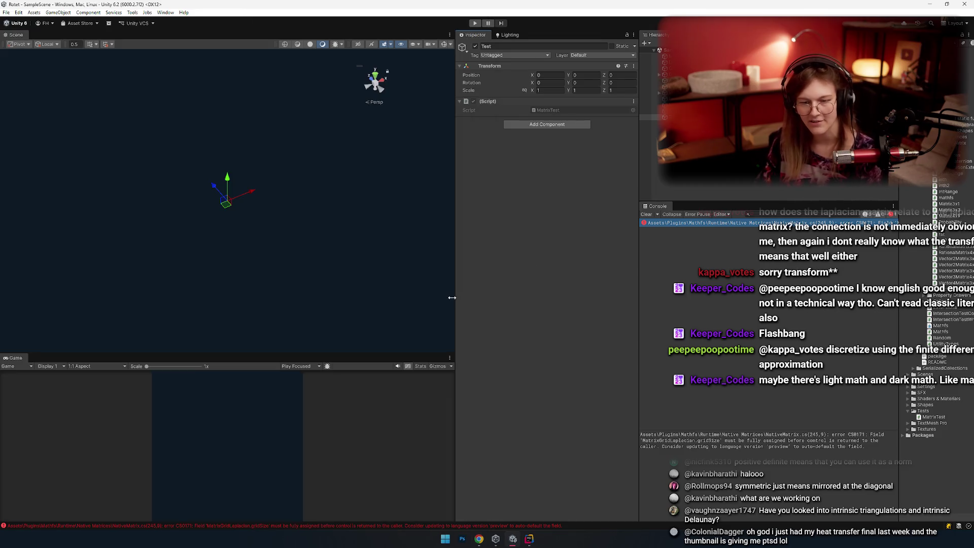
Back in Rider, step through the MatrixGridLaplacian constructor down to its closing brace.
key("alt+Tab")
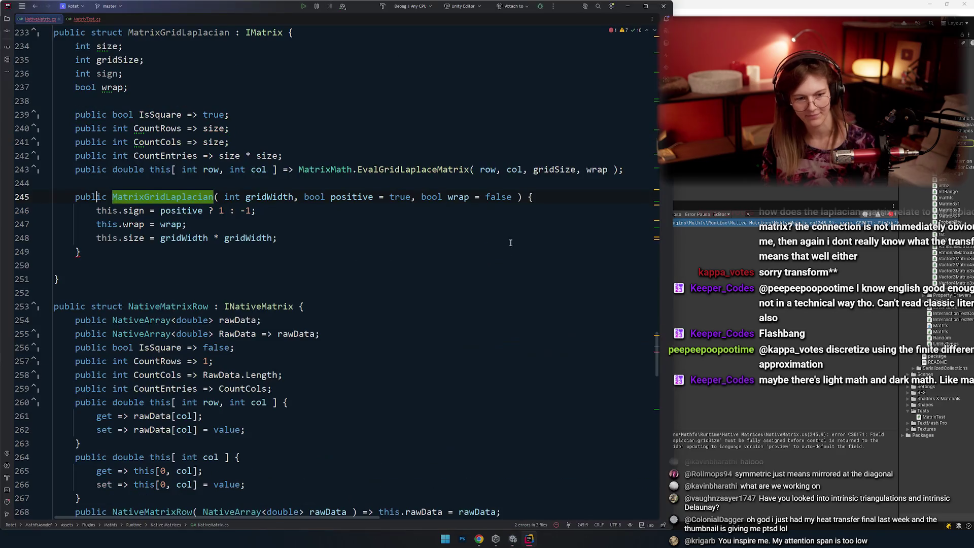
key("Down")
key("End")
key("Down")
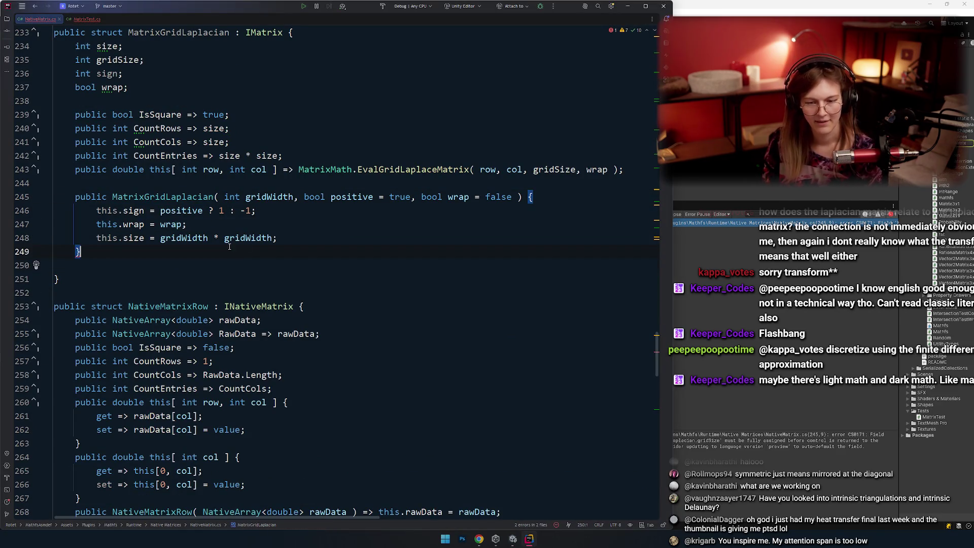
Open MatrixTest.cs at OnEnable's texture setup, then bring Unity forward.
left_click(86, 19)
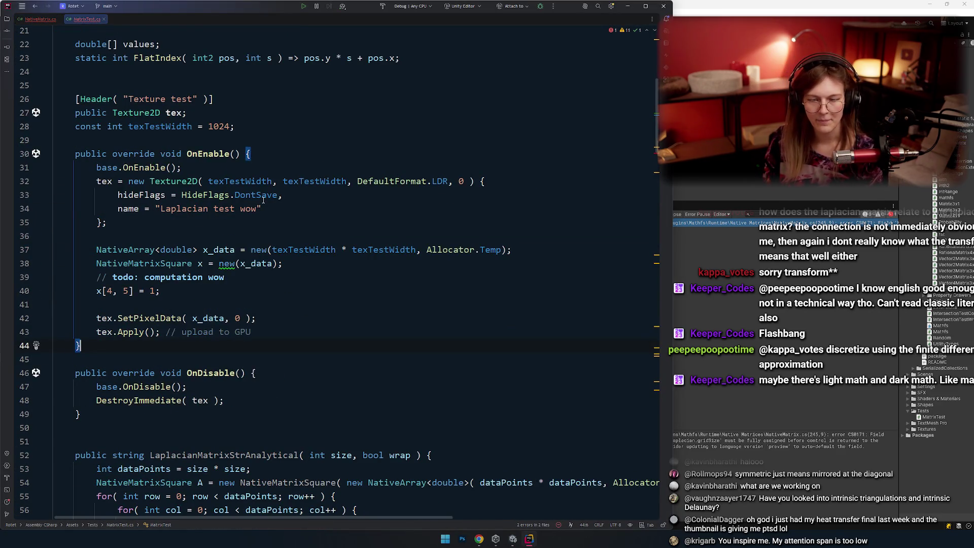
scroll(267, 219, "down", 1)
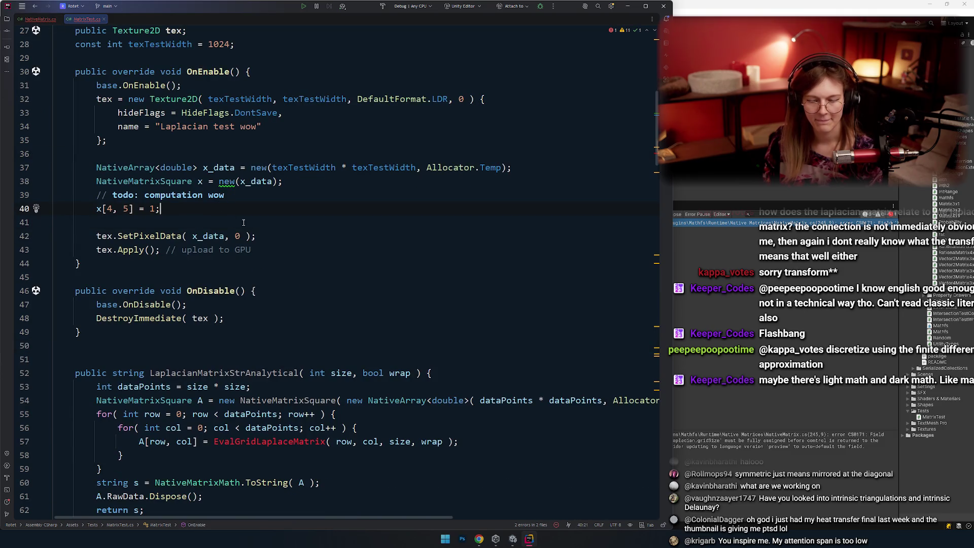
scroll(212, 286, "down", 1)
scroll(212, 285, "up", 2)
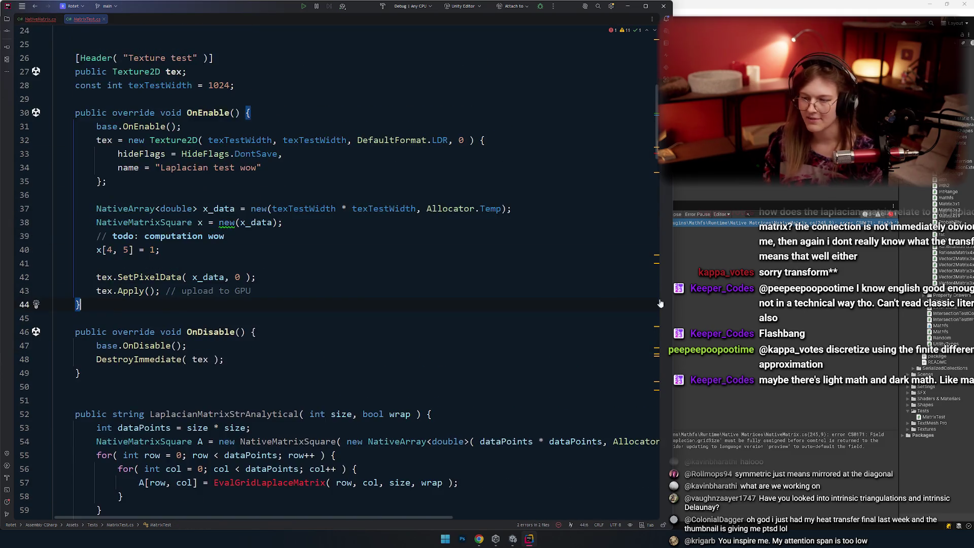
left_click(714, 187)
Add Mesh Filter (search 'mesh') and Mesh Renderer (search 'mesh r') to Test, then expand Mesh Filter.
left_click(555, 124)
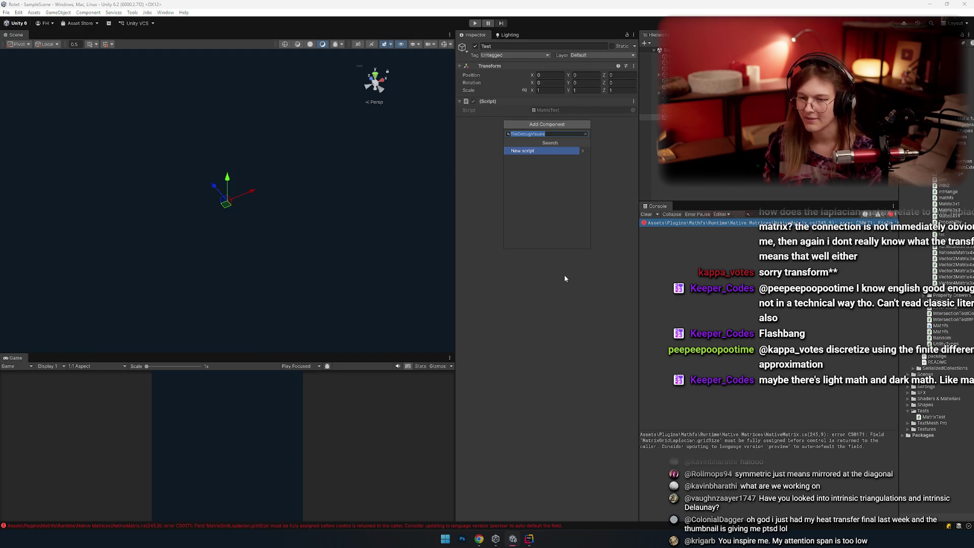
type("mesh")
key("Down")
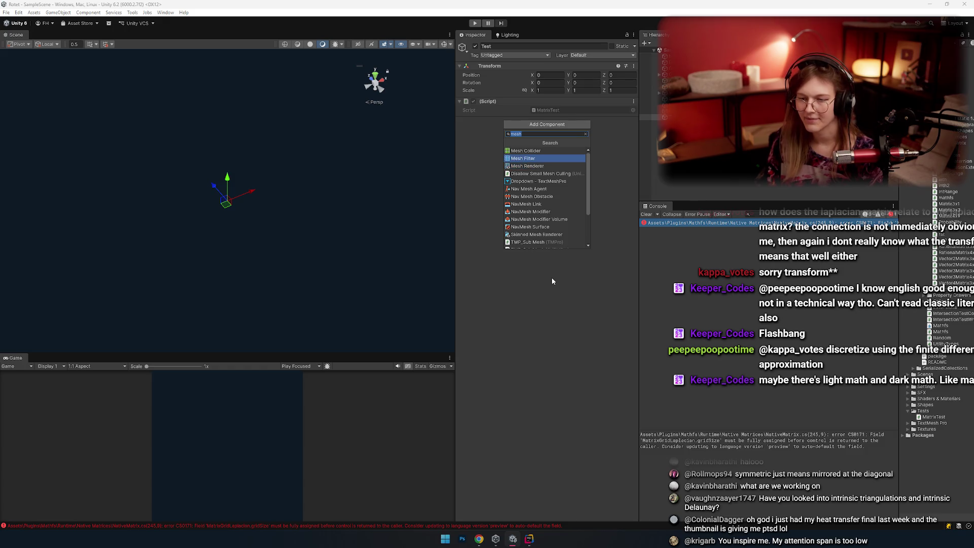
key("Return")
left_click(546, 133)
type("mesh r")
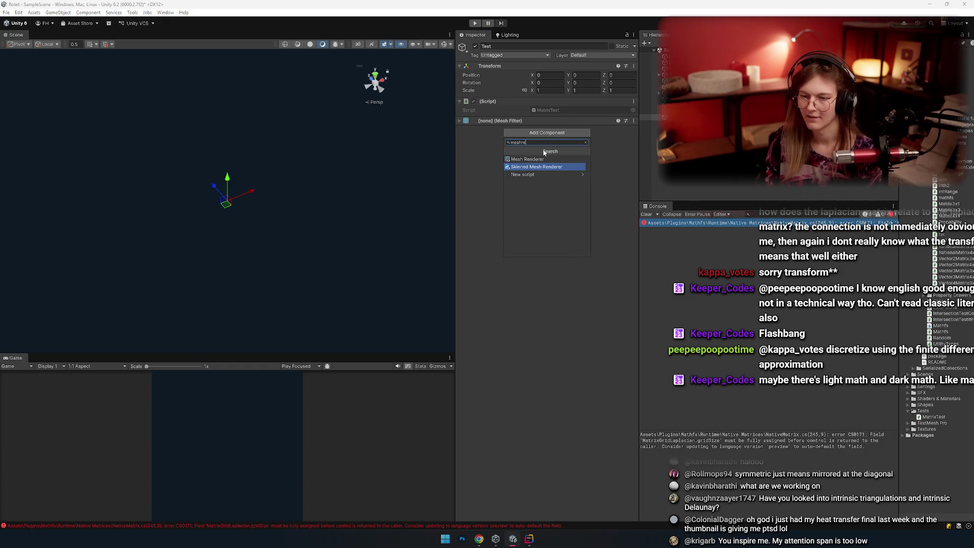
key("Return")
left_click(515, 120)
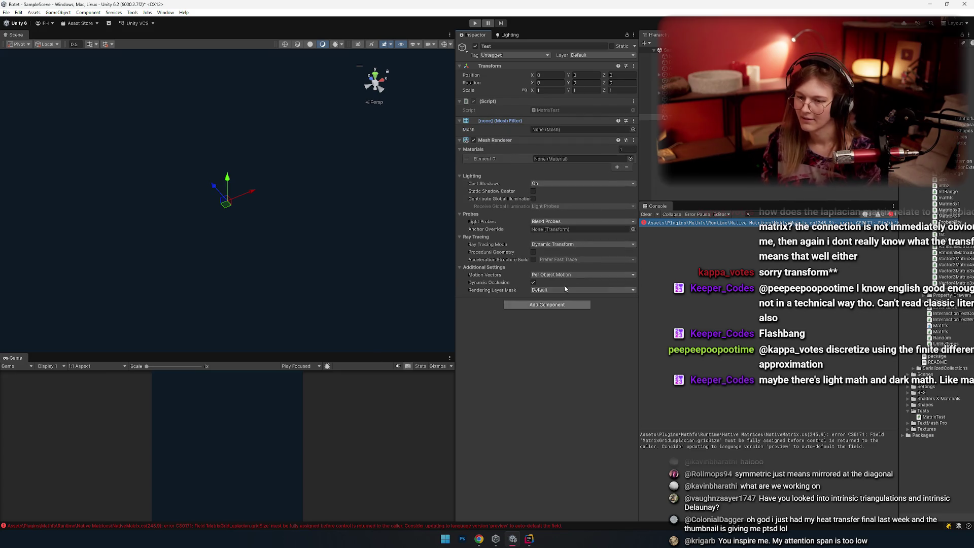
left_click_drag(899, 325, 853, 325)
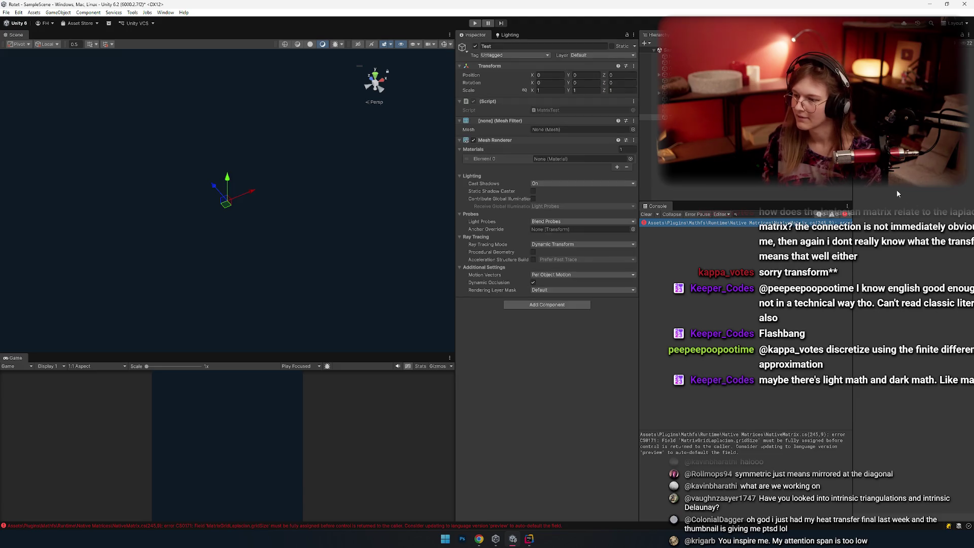
Browse the Tests folder's context menu, then dismiss it without creating anything.
right_click(893, 323)
mouse_move(873, 124)
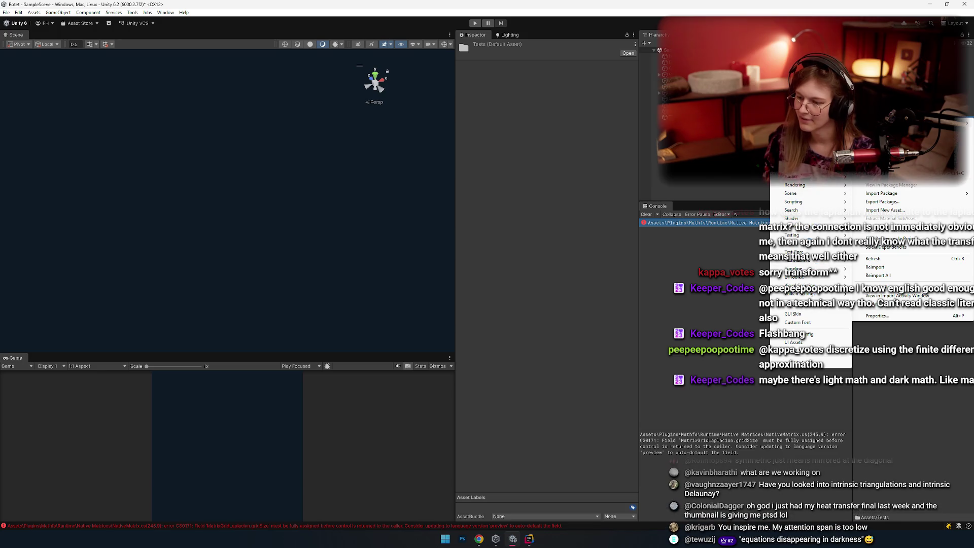
mouse_move(802, 221)
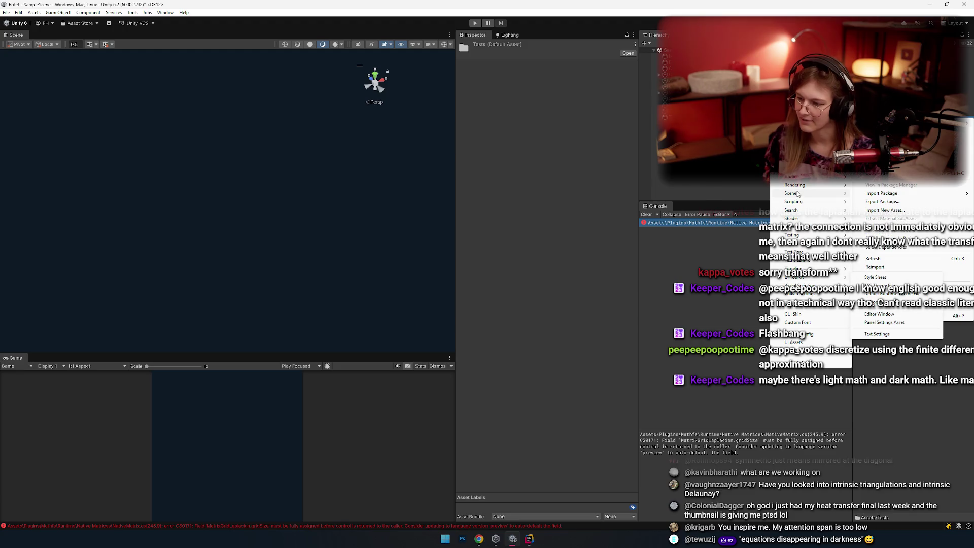
key("Escape")
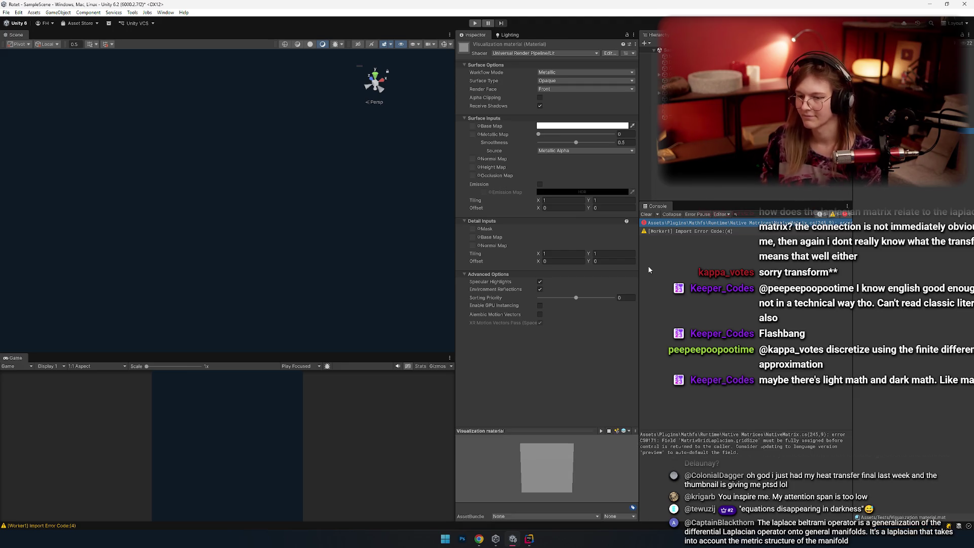
Set Visualization material's shader to Unlit/Texture and reselect the Test object.
left_click(527, 54)
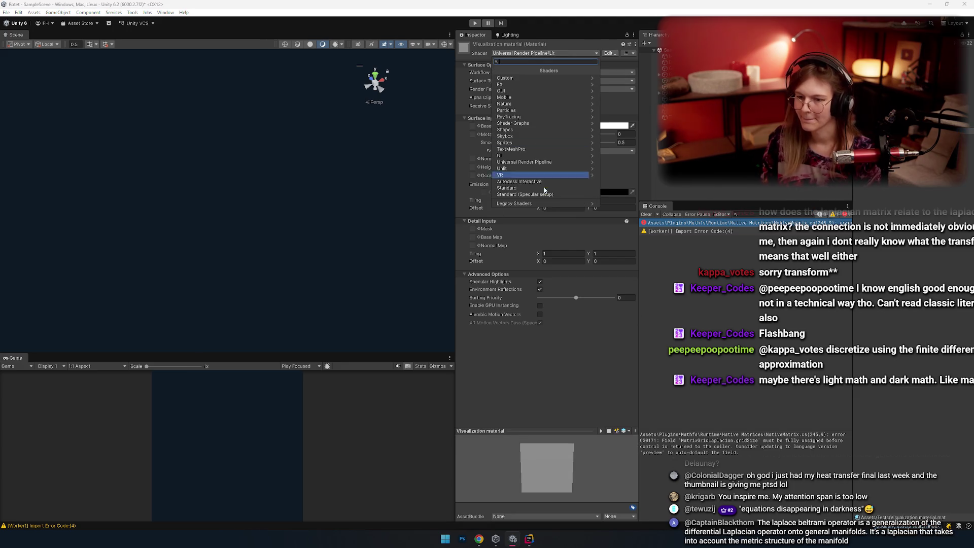
left_click(518, 167)
left_click(510, 103)
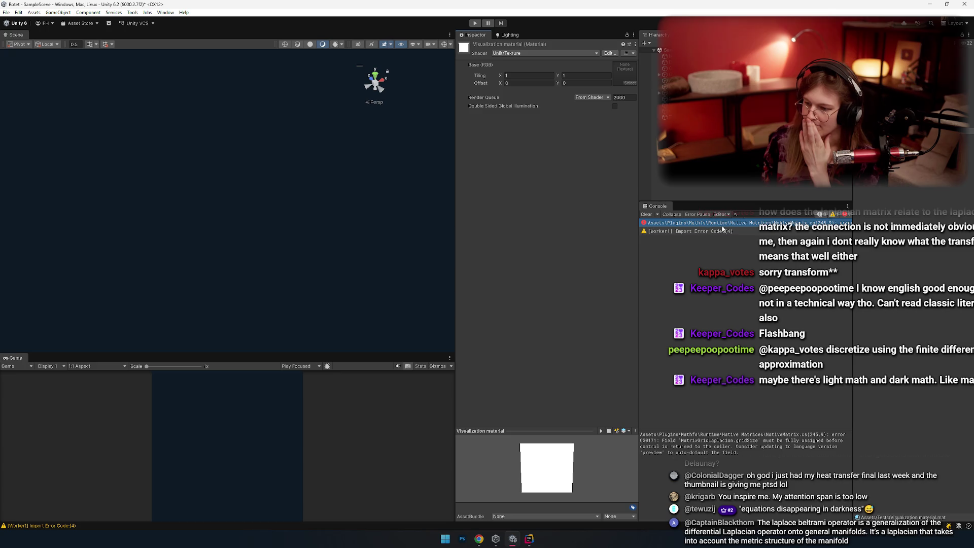
left_click(812, 487)
left_click(670, 118)
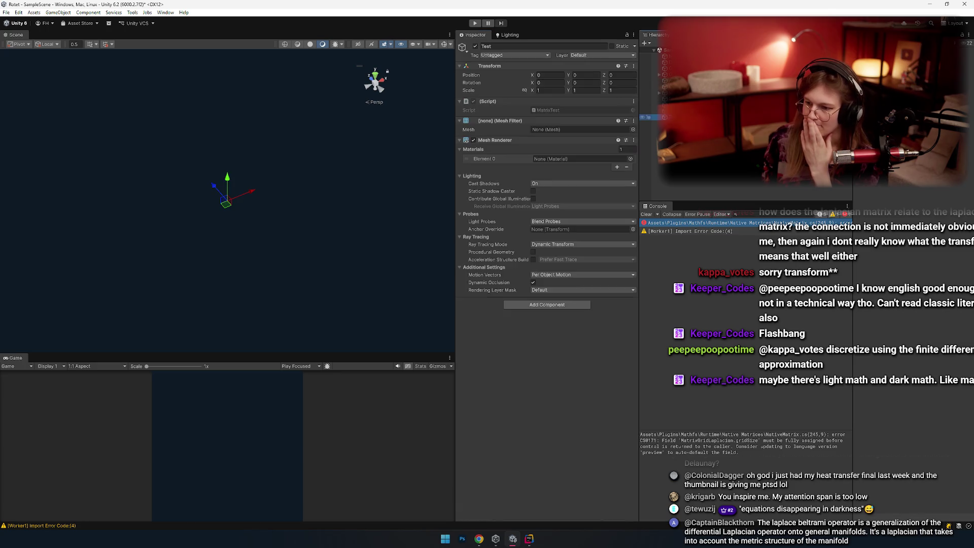
Assign Visualization material to the renderer's Element 0 and plane_tessellated as the mesh.
left_click(519, 357)
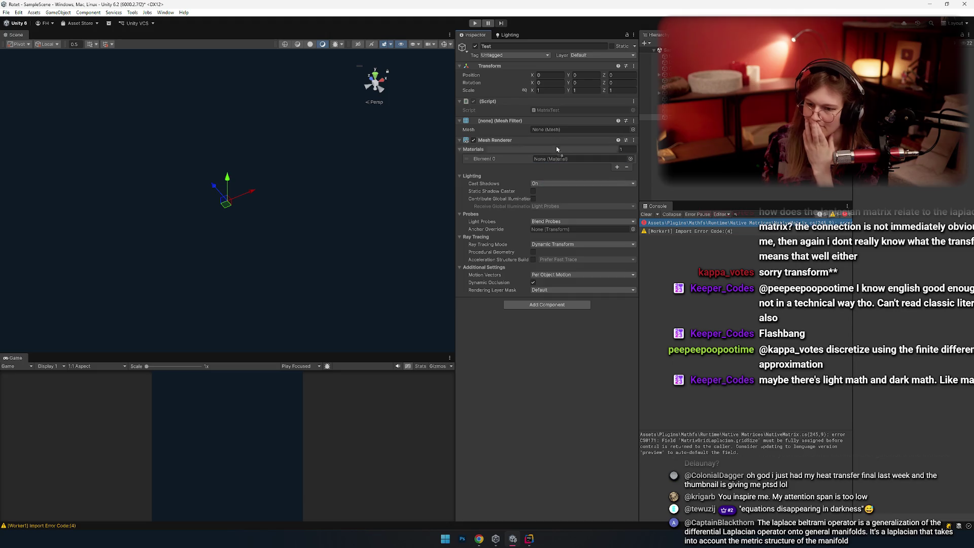
left_click_drag(557, 148, 558, 159)
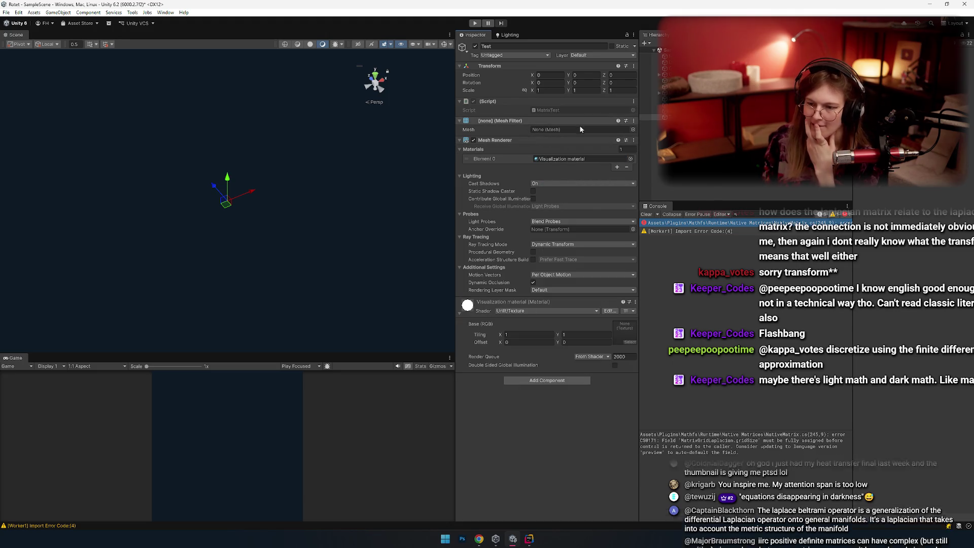
left_click(632, 130)
scroll(463, 187, "down", 5)
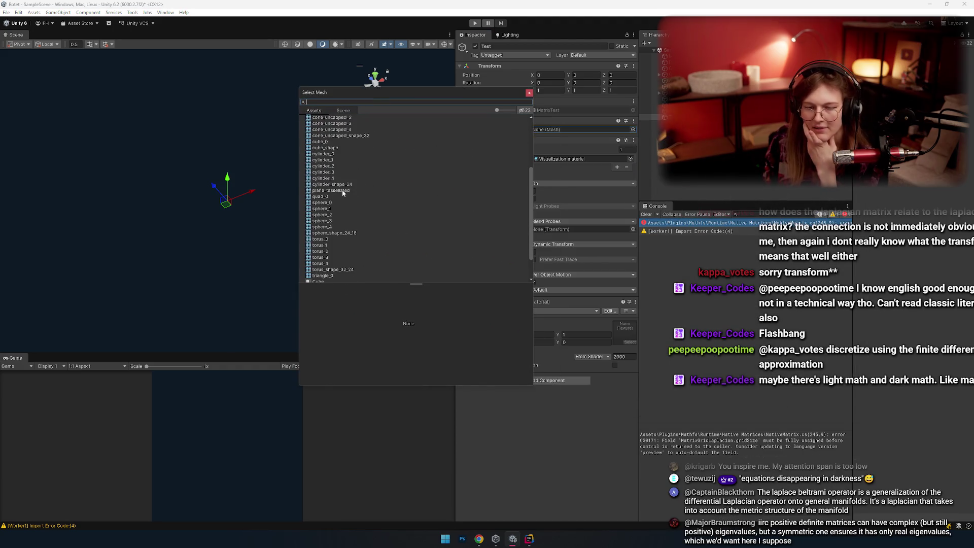
double_click(343, 191)
Orbit and pan the Scene view around the plane, check the Import Error Code warning, then return to Rider.
mouse_move(229, 279)
left_mouse_down("alt")
mouse_move(340, 263)
mouse_move(327, 214)
left_mouse_up("alt")
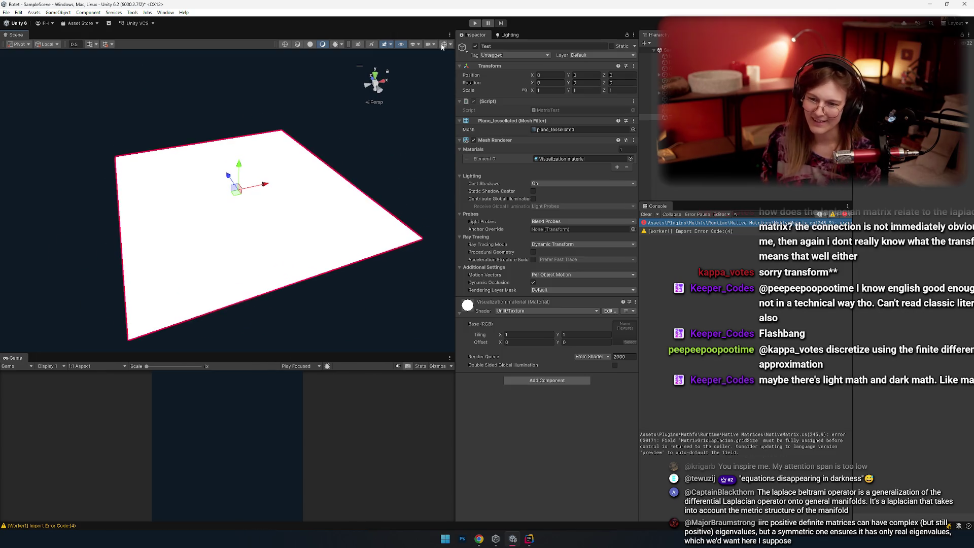
mouse_move(401, 257)
left_mouse_down("alt")
mouse_move(300, 200)
mouse_move(310, 208)
left_mouse_up("alt")
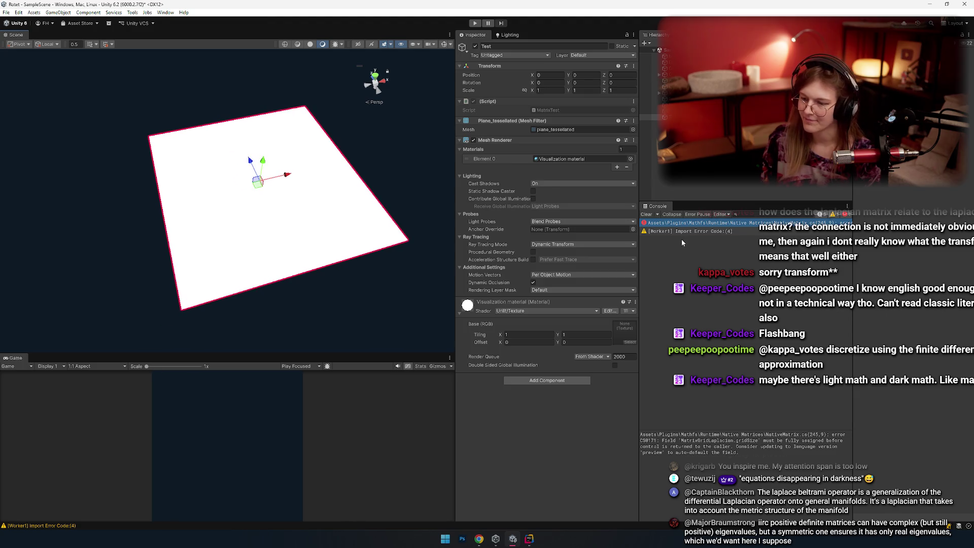
left_click(704, 232)
left_click_drag(329, 241, 353, 190)
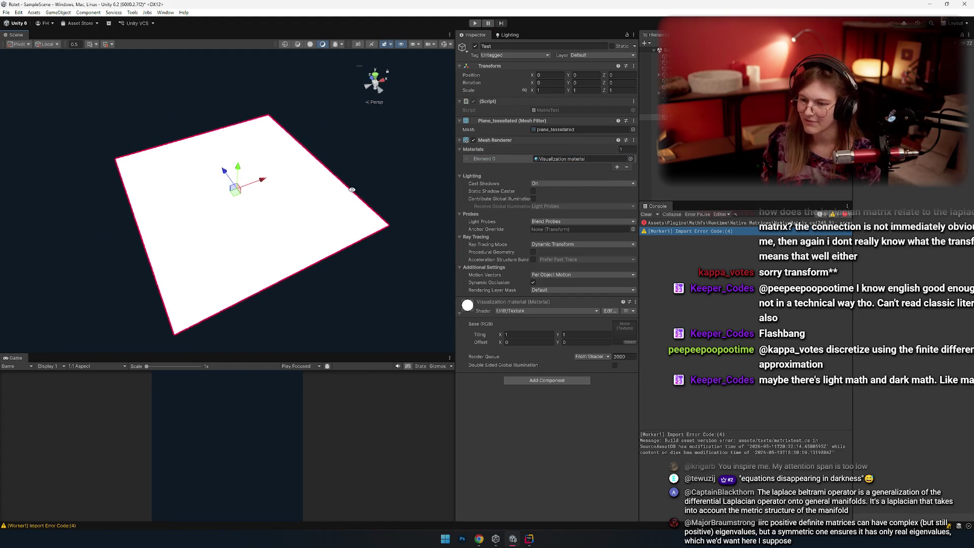
key("alt+Tab")
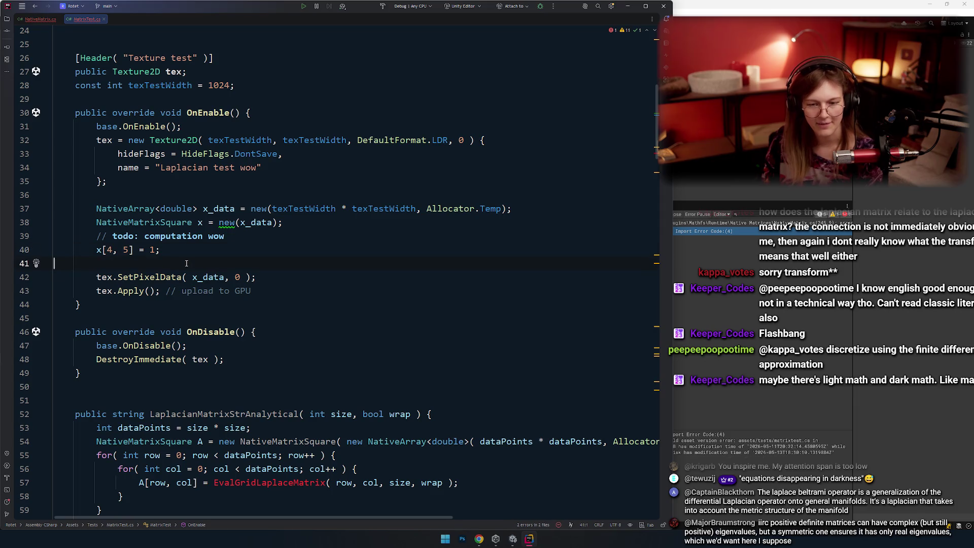
Below the SetPixelData upload, start a line GetComponent<MeshRenderer>().sharedMaterial using completion.
double_click(150, 278)
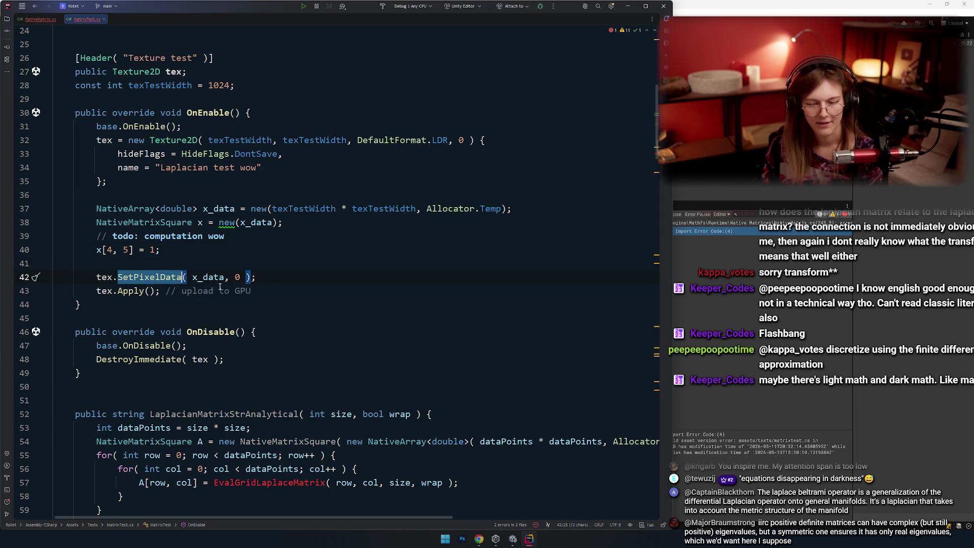
left_click(287, 295)
key("Return")
key("Return")
key("Return")
key("Up")
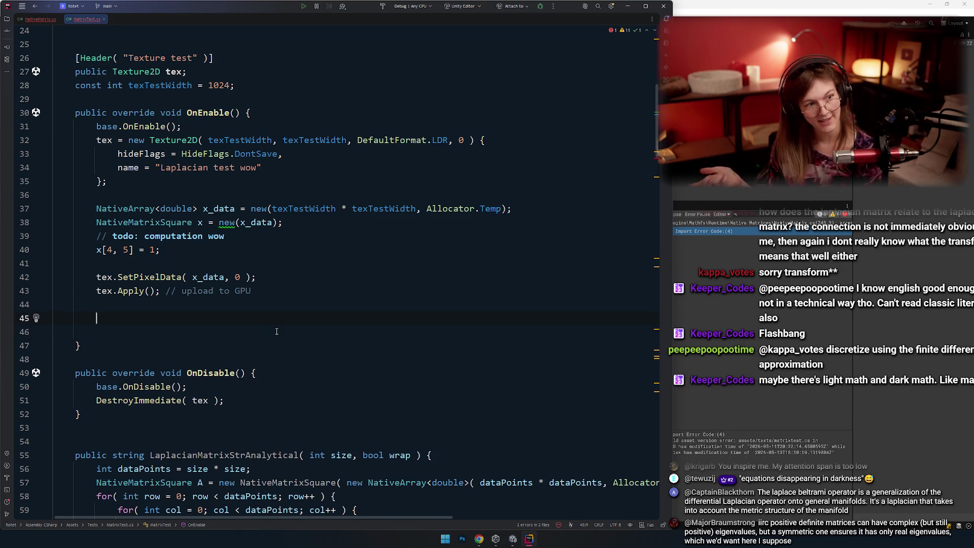
type("GetCom")
key("Return")
type("MeshR")
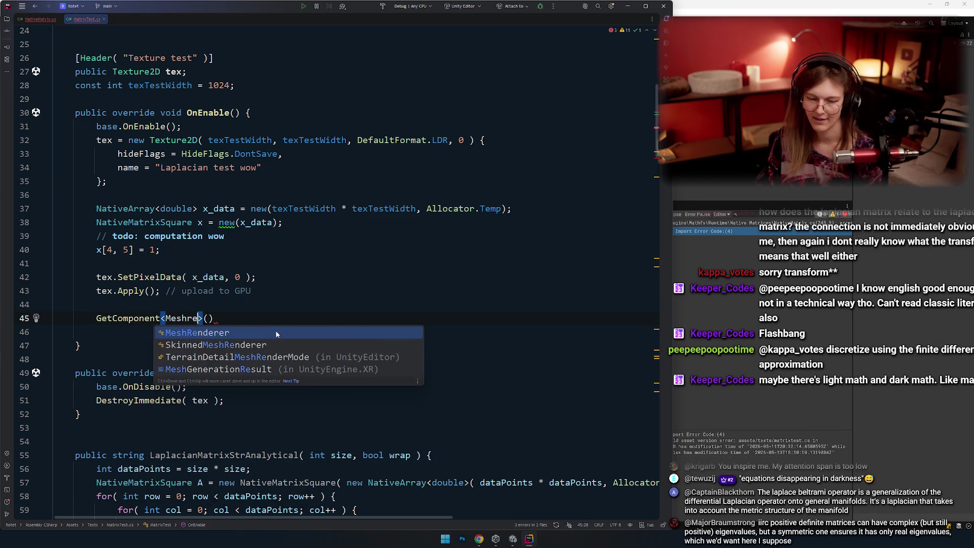
key("Return")
type(".")
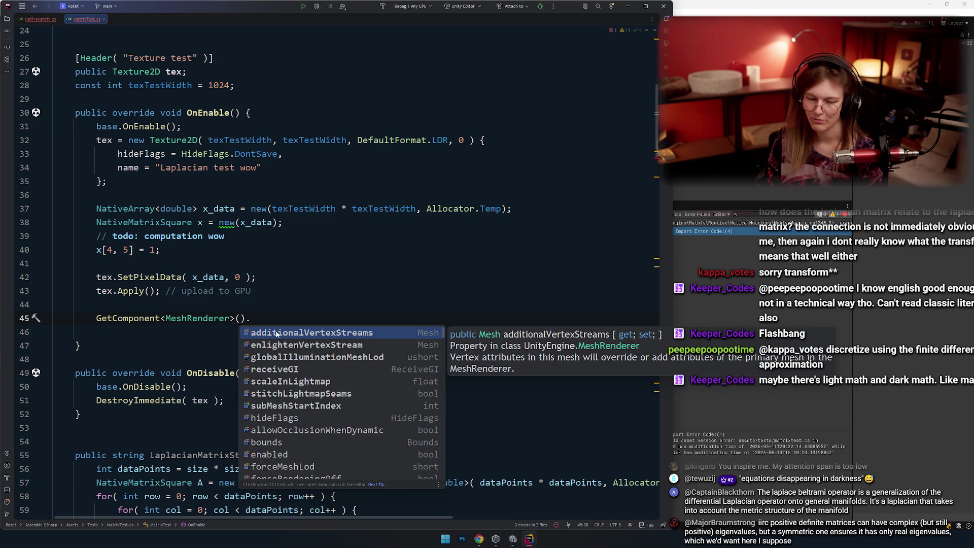
type("sha")
key("Return")
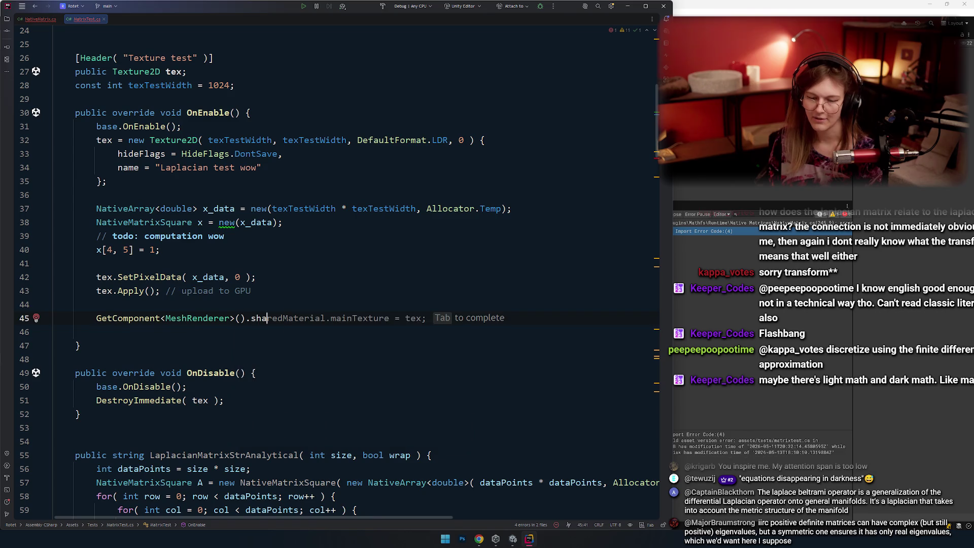
Finish it as .mainTexture = tex;, remove the empty line above, and glance at Unity.
type("=")
key("BackSpace")
key("ctrl+space")
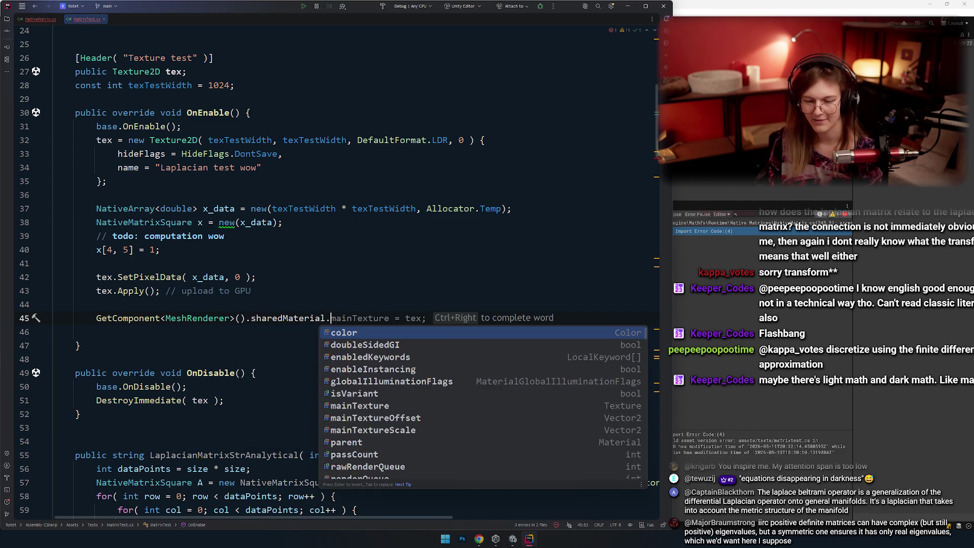
key("Tab")
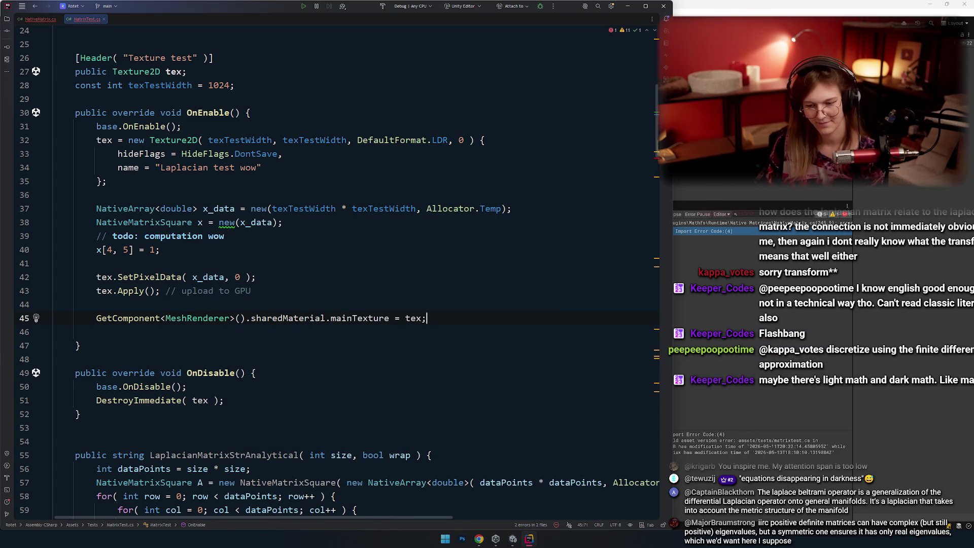
key("Home")
key("Home")
key("BackSpace")
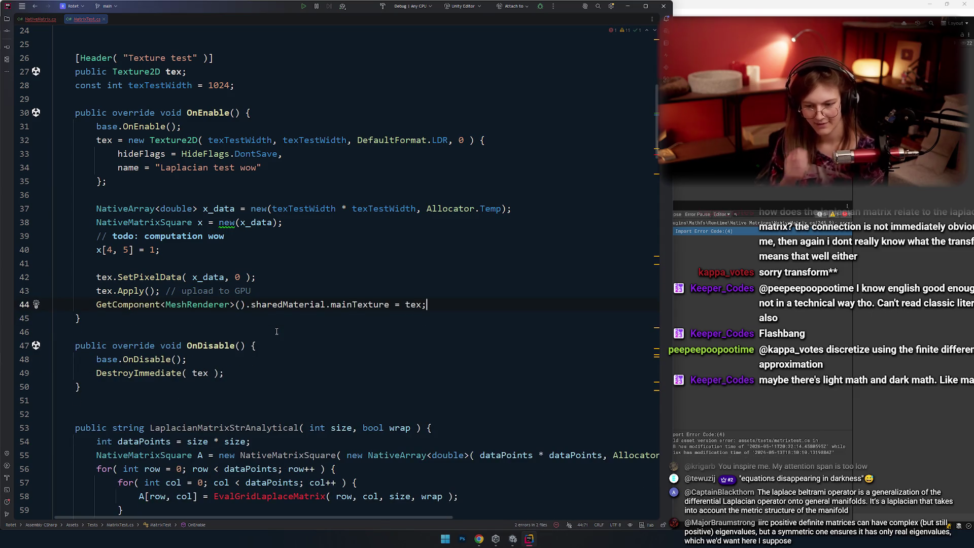
left_click(342, 278)
key("Down")
key("Down")
key("Down")
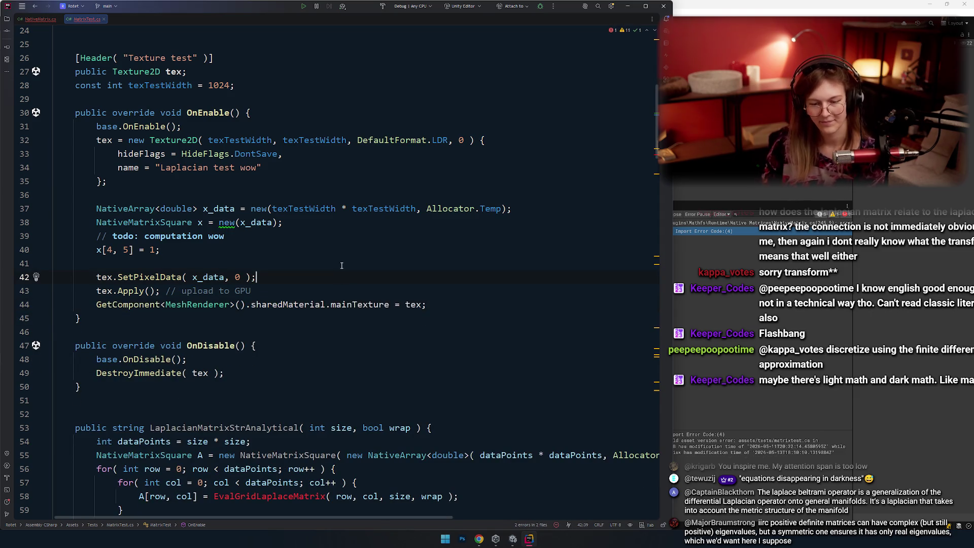
key("Up")
key("Up")
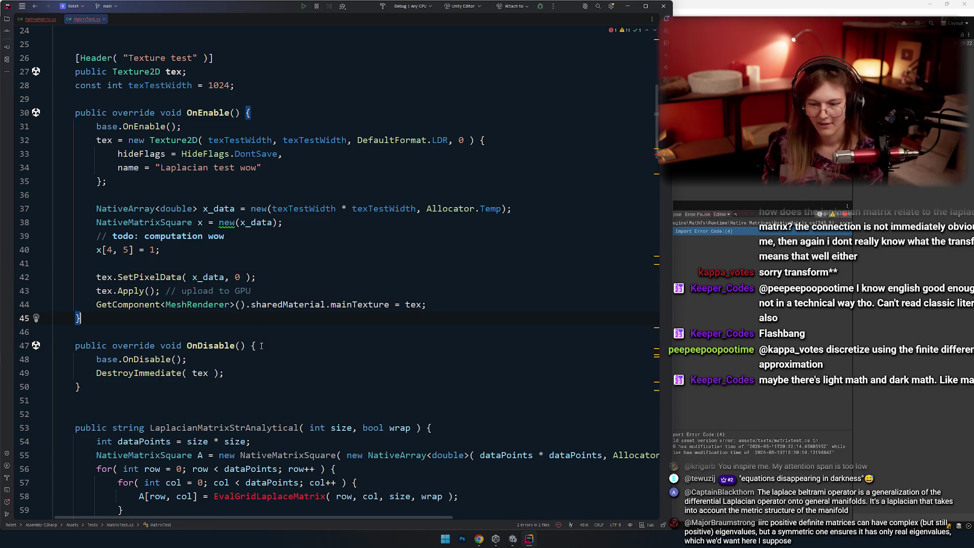
key("alt+Tab")
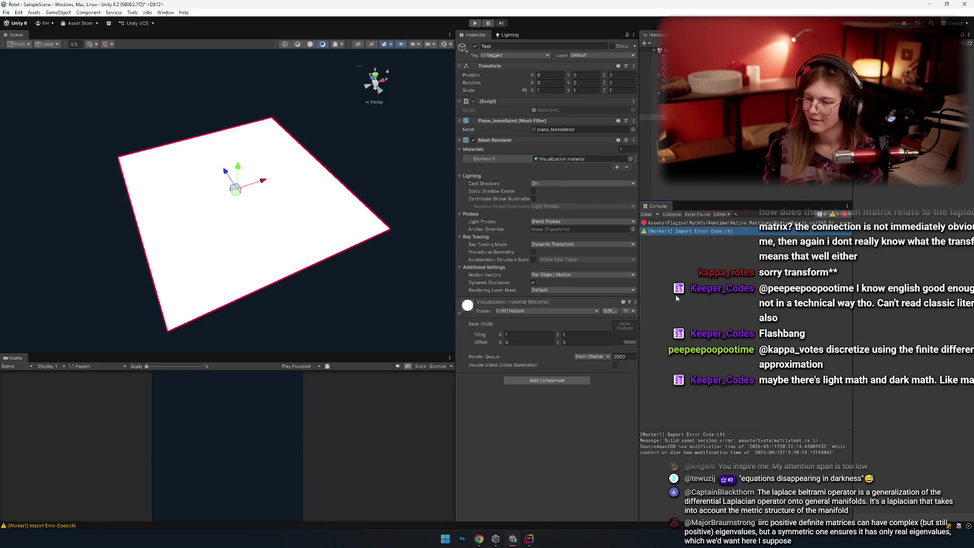
key("alt+Tab")
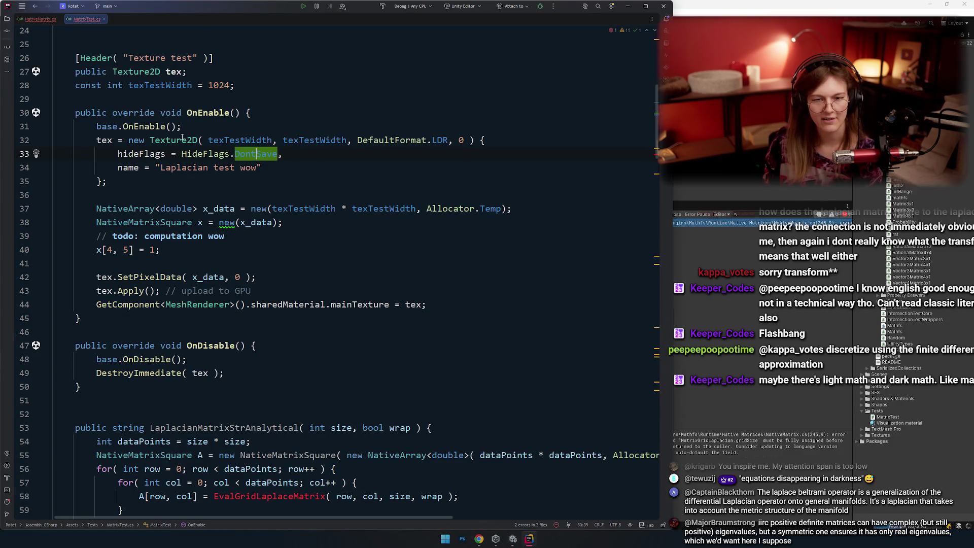
scroll(181, 138, "down", 7)
left_click(178, 120)
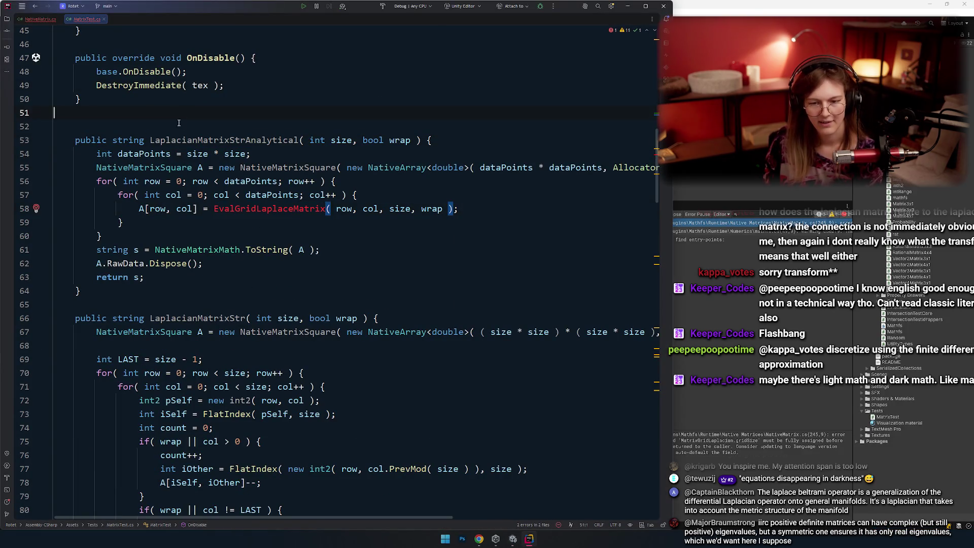
left_click_drag(98, 291, 128, 140)
key("ctrl+slash")
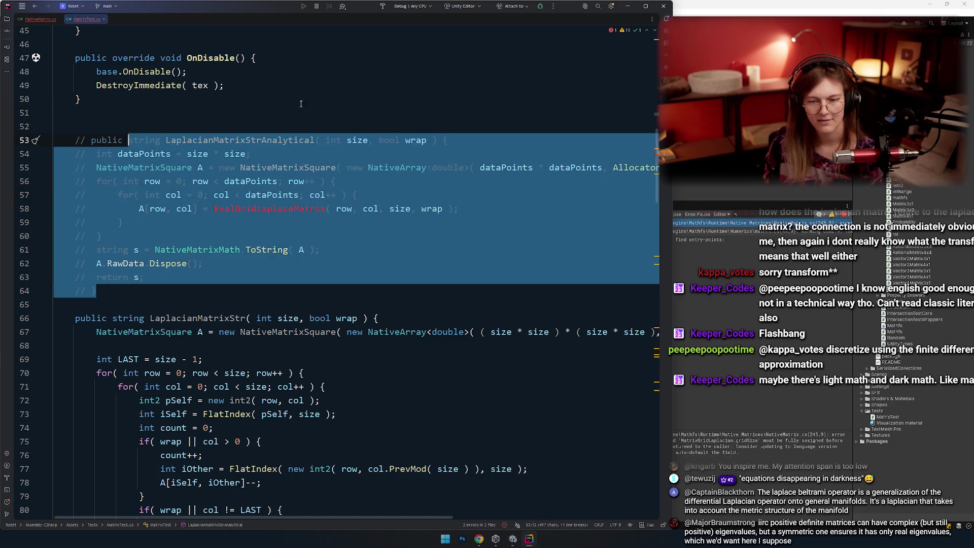
left_click(301, 104)
scroll(301, 104, "up", 1)
key("Up")
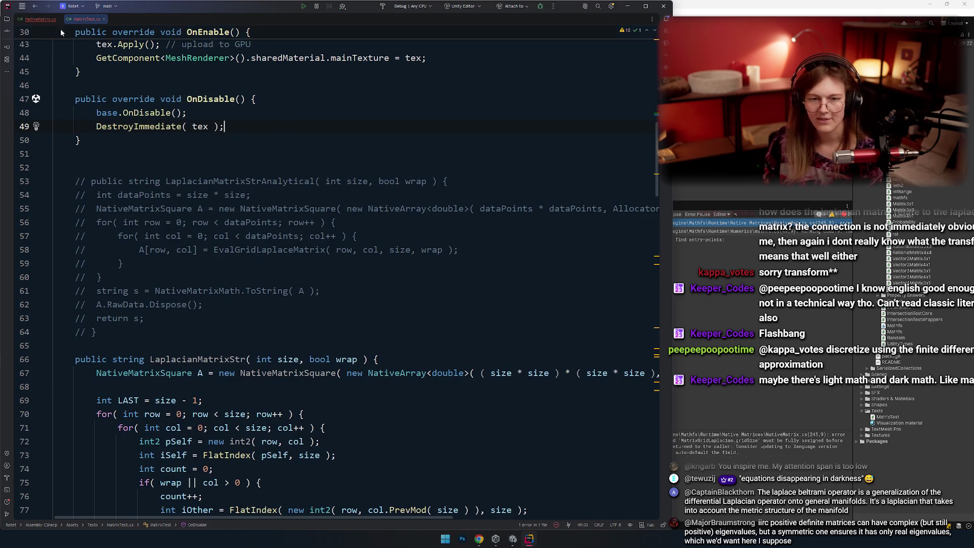
left_click(40, 19)
scroll(363, 209, "down", 6)
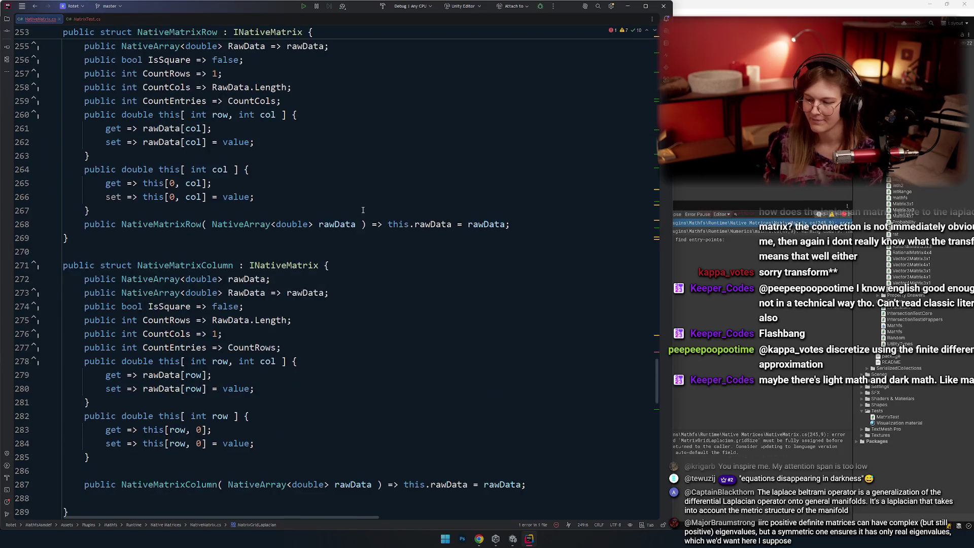
scroll(363, 209, "up", 8)
double_click(177, 252)
double_click(177, 237)
scroll(189, 103, "up", 1)
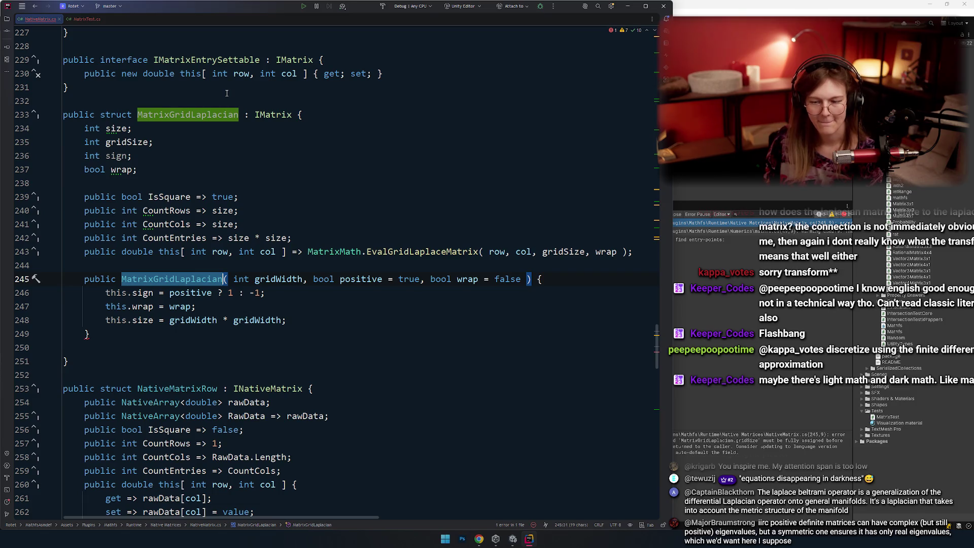
double_click(203, 115)
scroll(169, 152, "down", 2)
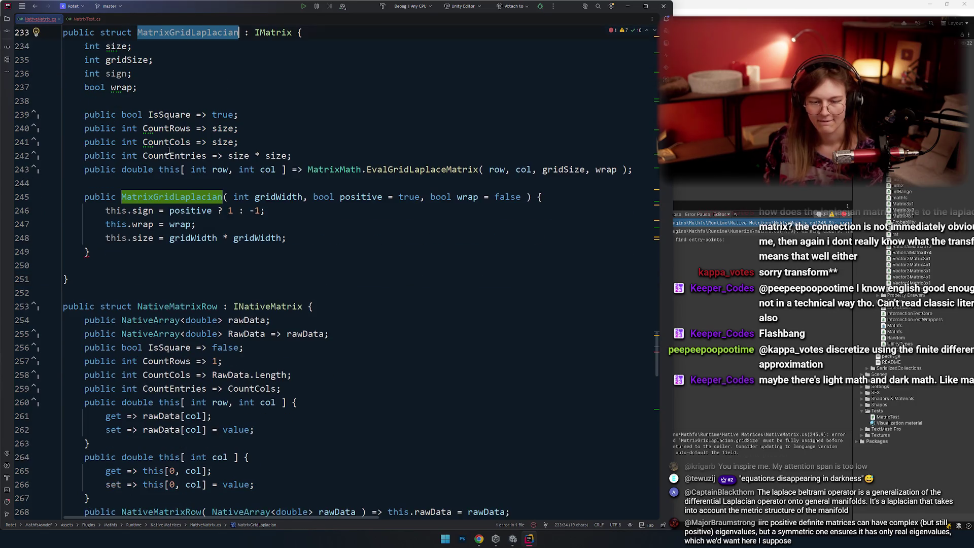
scroll(338, 235, "up", 1)
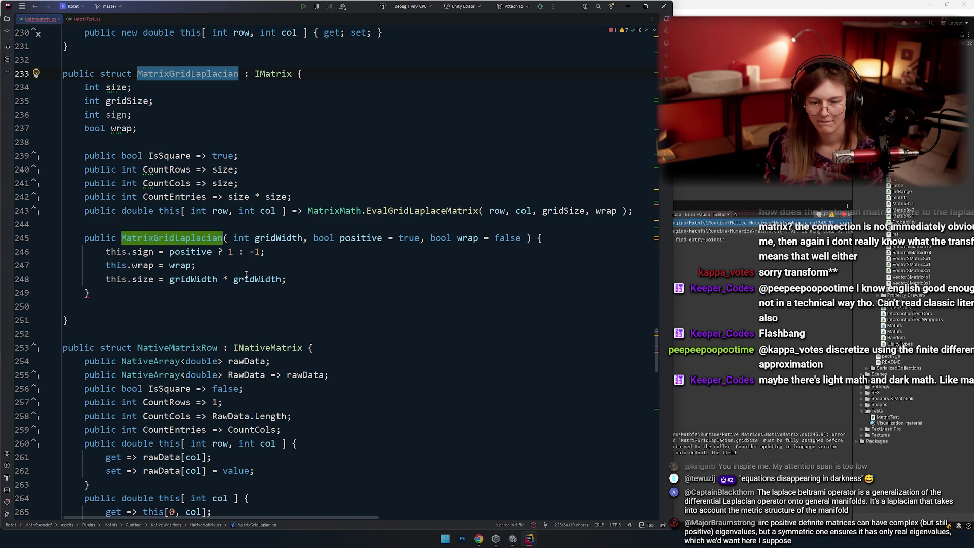
left_click(150, 281)
key("Up")
key("Up")
key("Up")
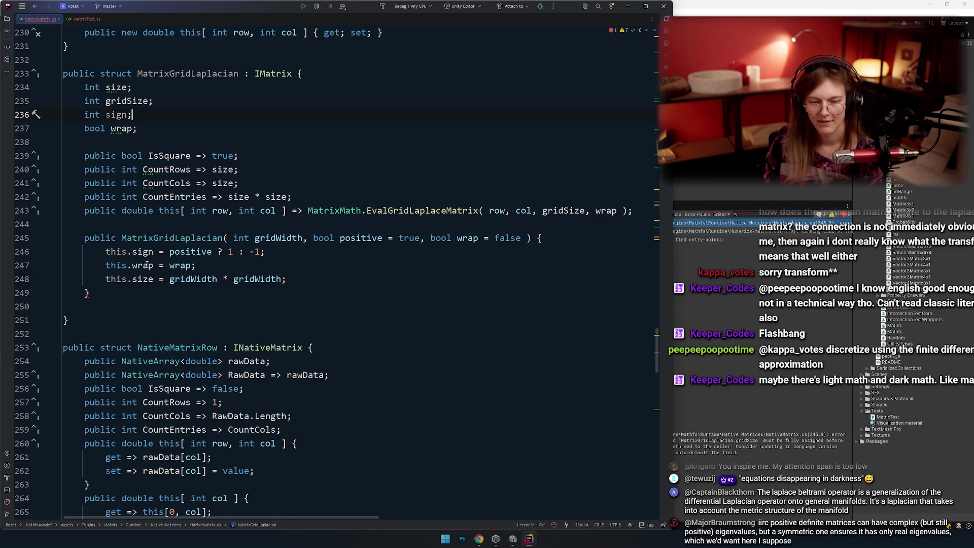
left_click(144, 256)
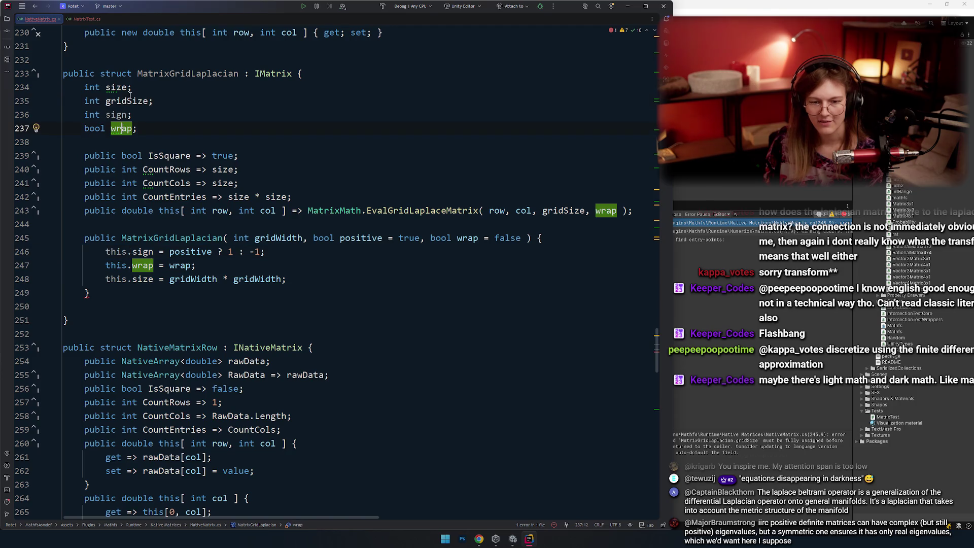
key("Up")
key("Up")
key("ctrl+w")
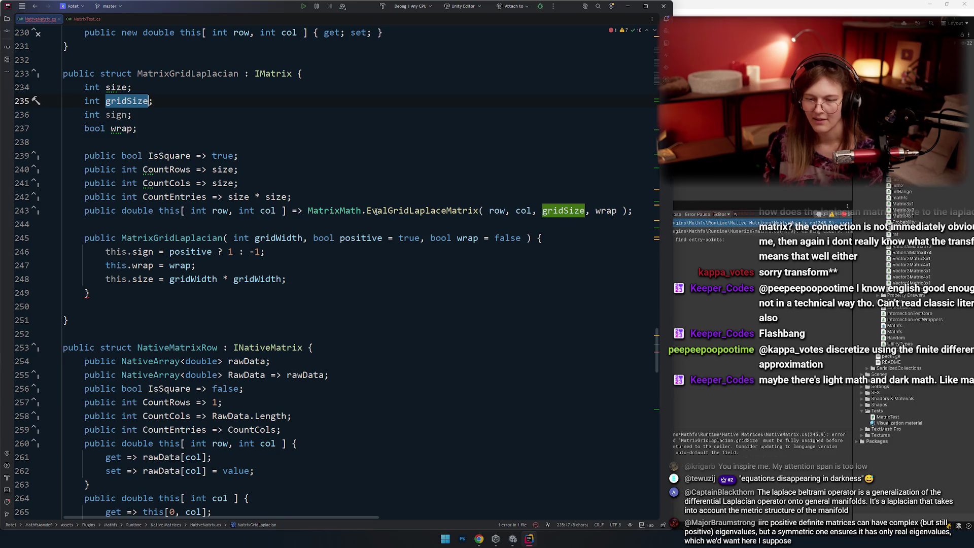
key("ctrl+F3")
double_click(280, 240)
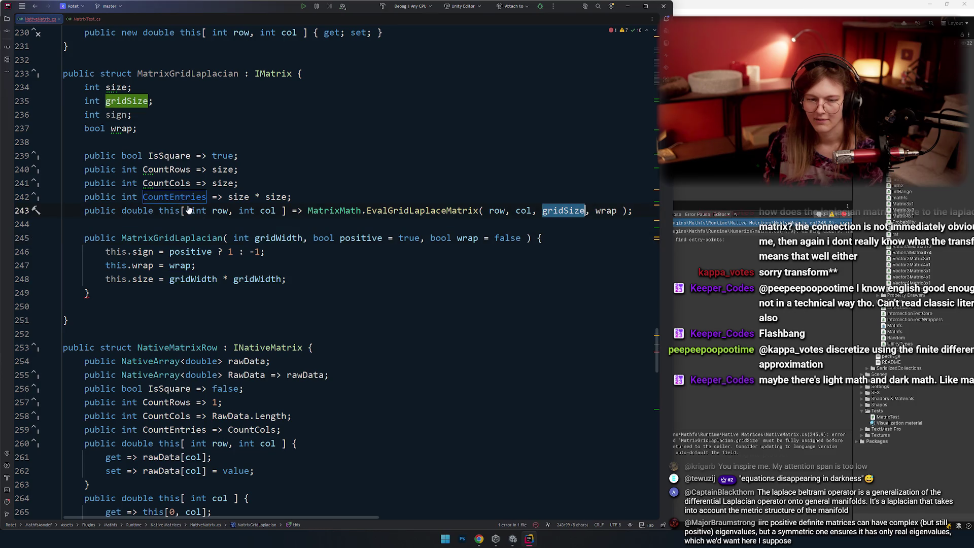
left_click(131, 306)
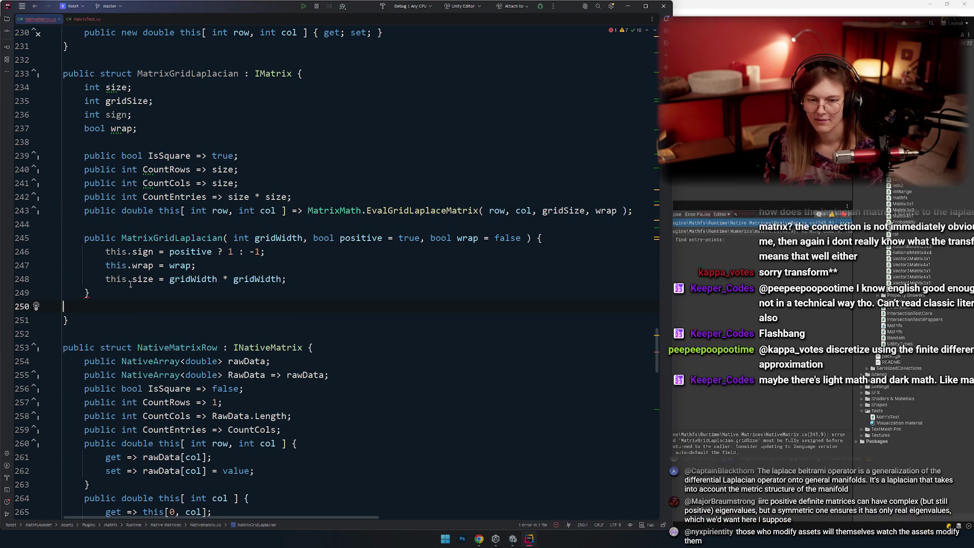
double_click(118, 101)
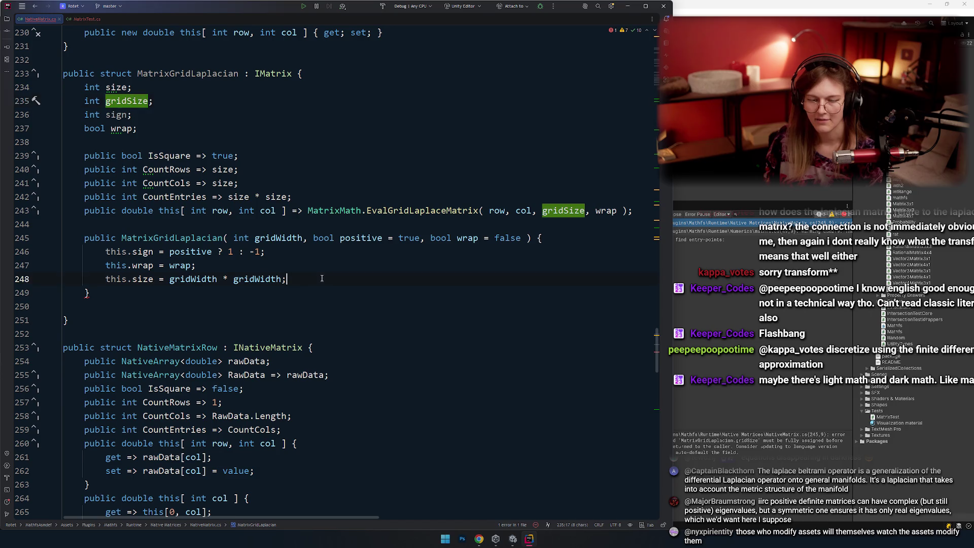
key("alt+Return")
key("Return")
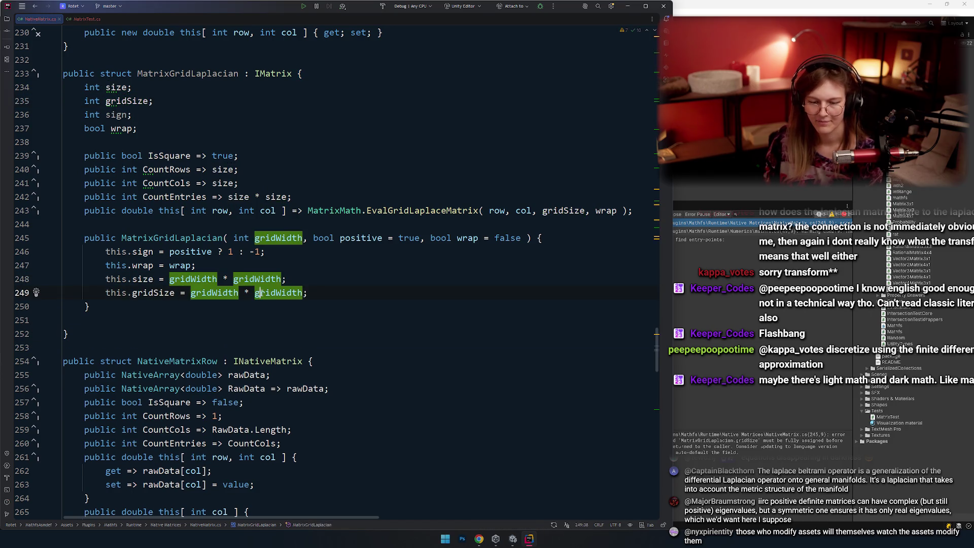
key("ctrl+shift+Left")
key("ctrl+shift+Left")
key("BackSpace")
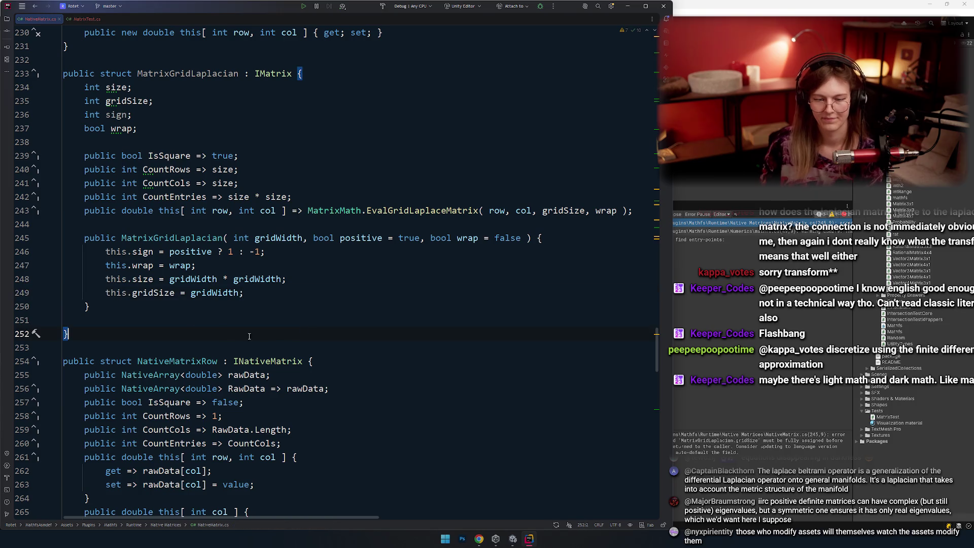
double_click(143, 279)
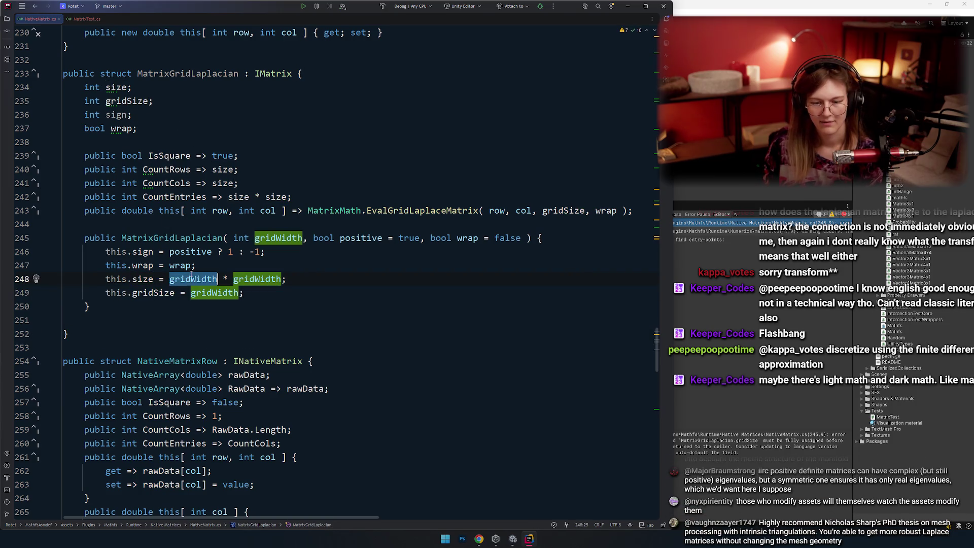
left_click(214, 351)
left_click(177, 319)
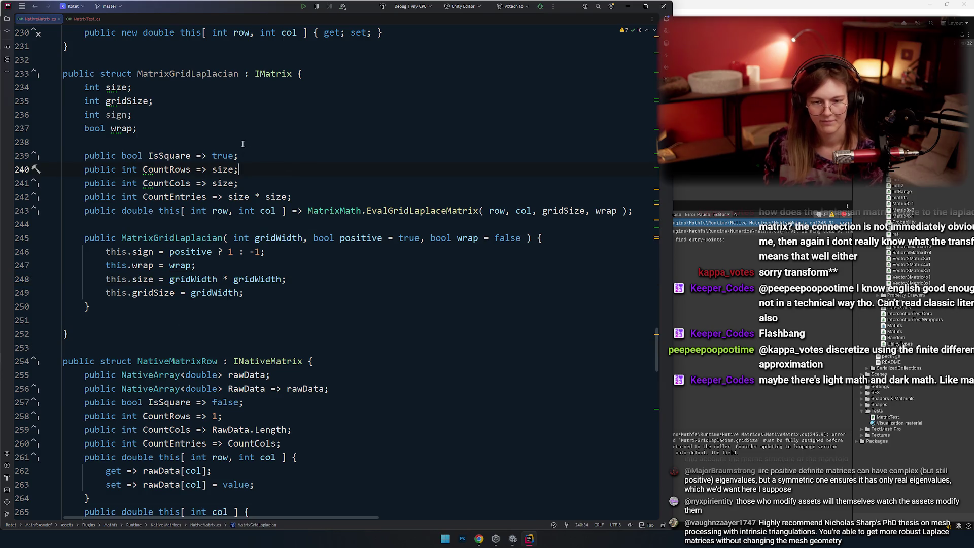
double_click(118, 114)
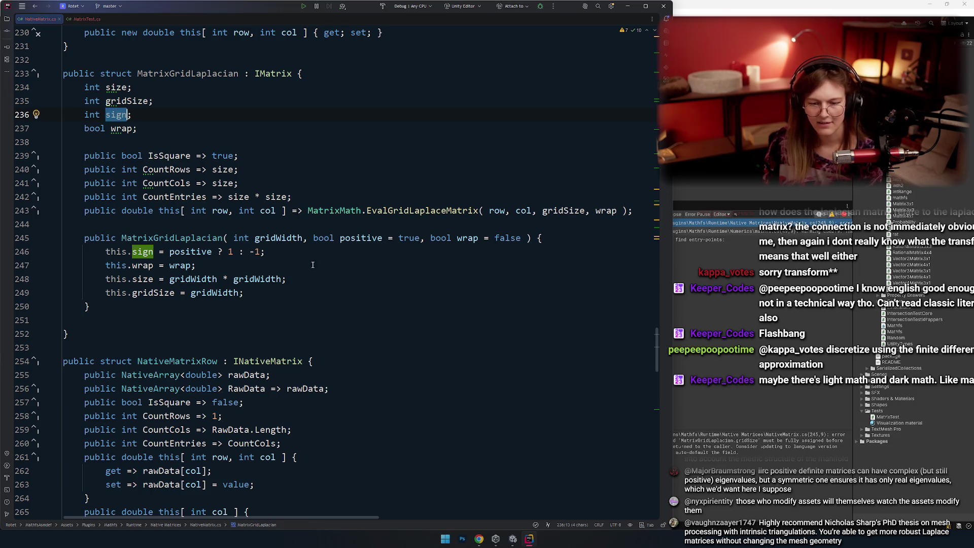
left_click(307, 211)
type("sign *")
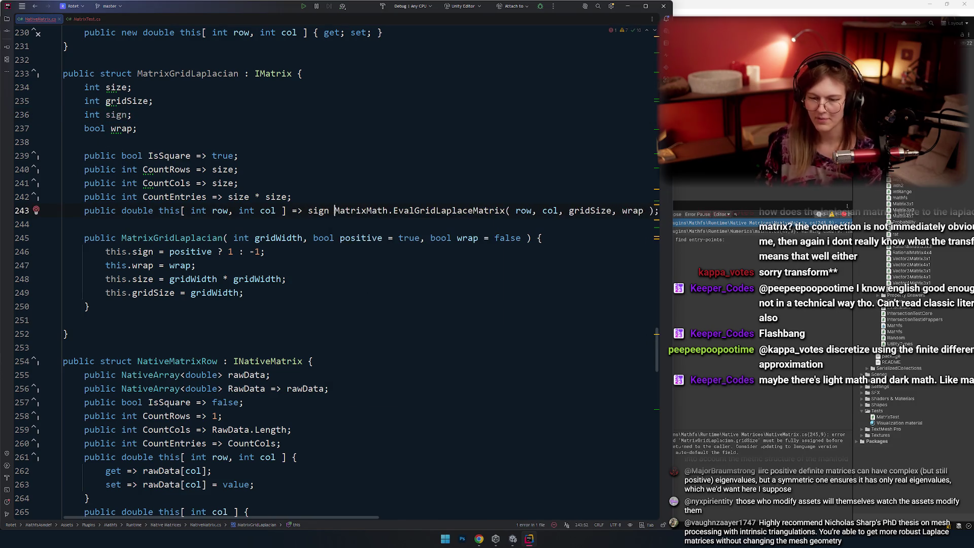
key("Down")
key("Down")
key("Down")
scroll(239, 145, "up", 1)
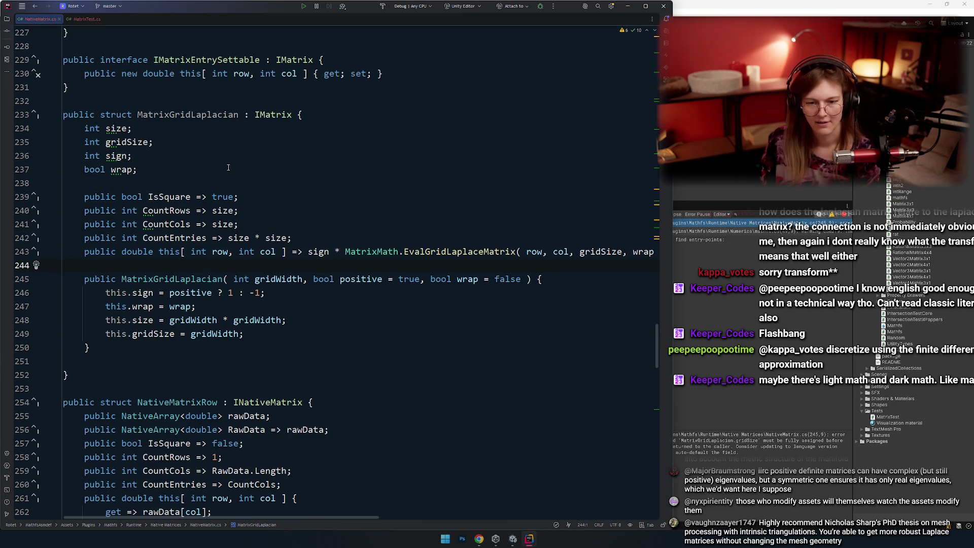
scroll(194, 180, "down", 1, "ctrl")
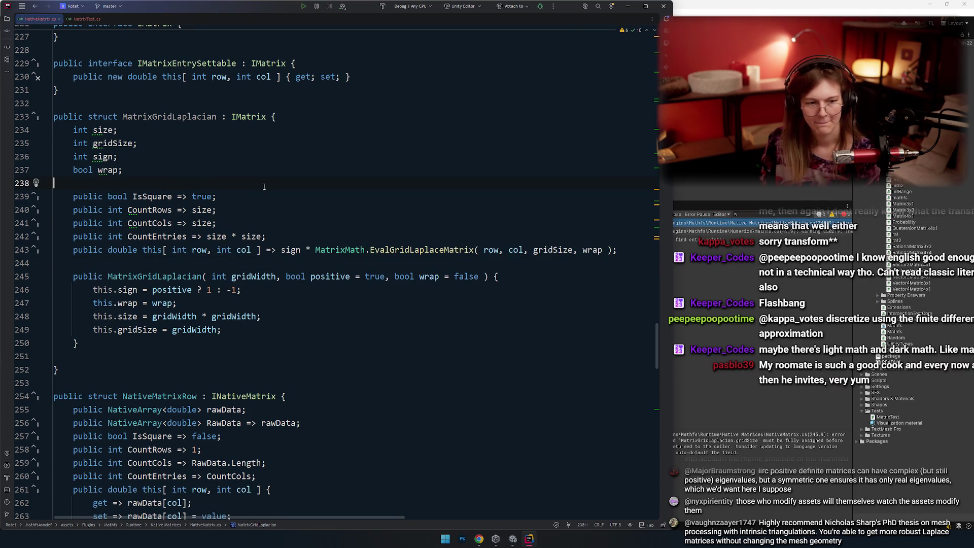
left_click_drag(81, 116, 293, 372)
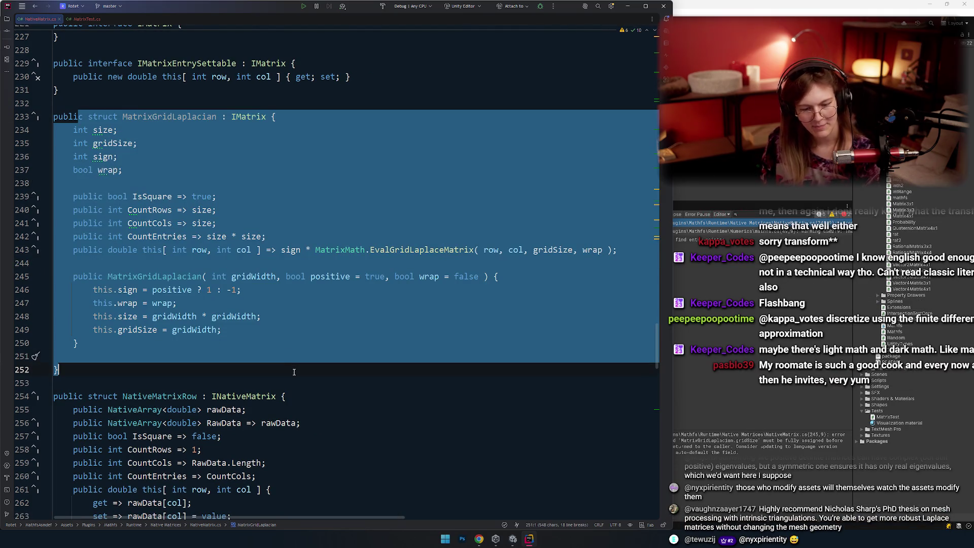
double_click(168, 117)
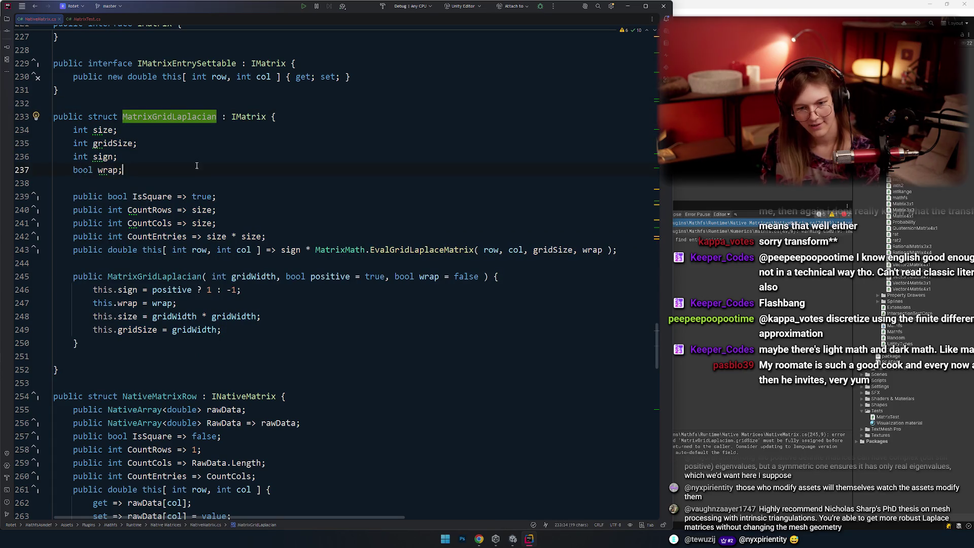
left_click(172, 117)
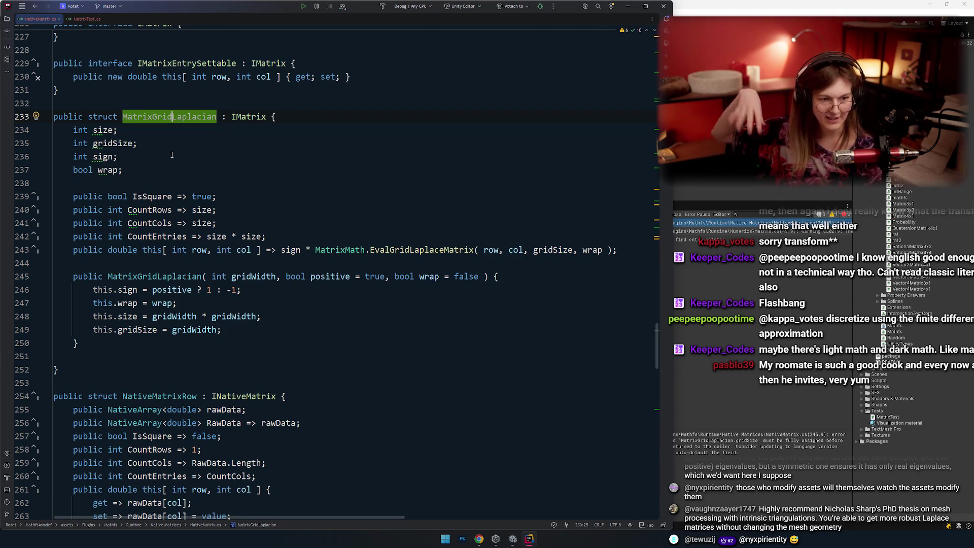
key("Down")
key("Down")
key("Down")
key("Down")
scroll(228, 190, "down", 1)
key("Down")
key("End")
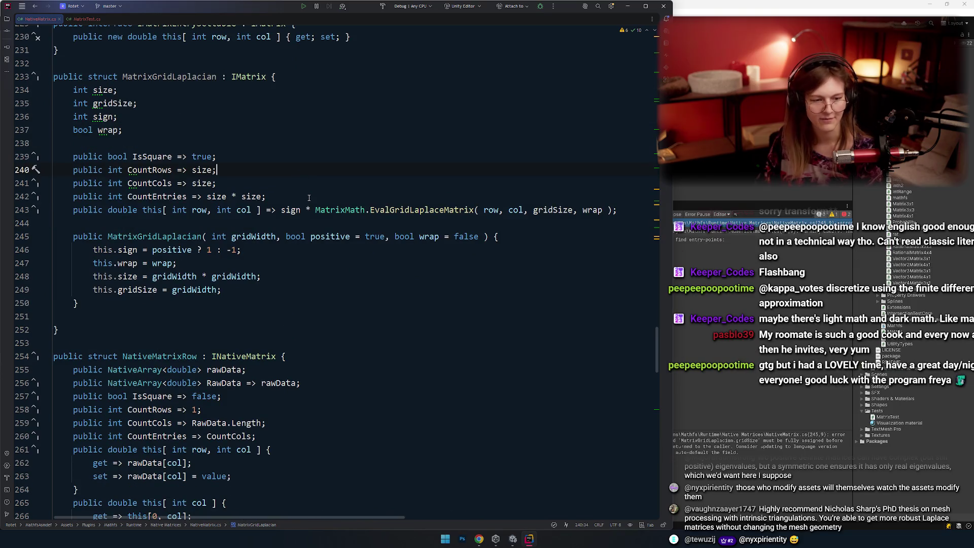
left_click(732, 299)
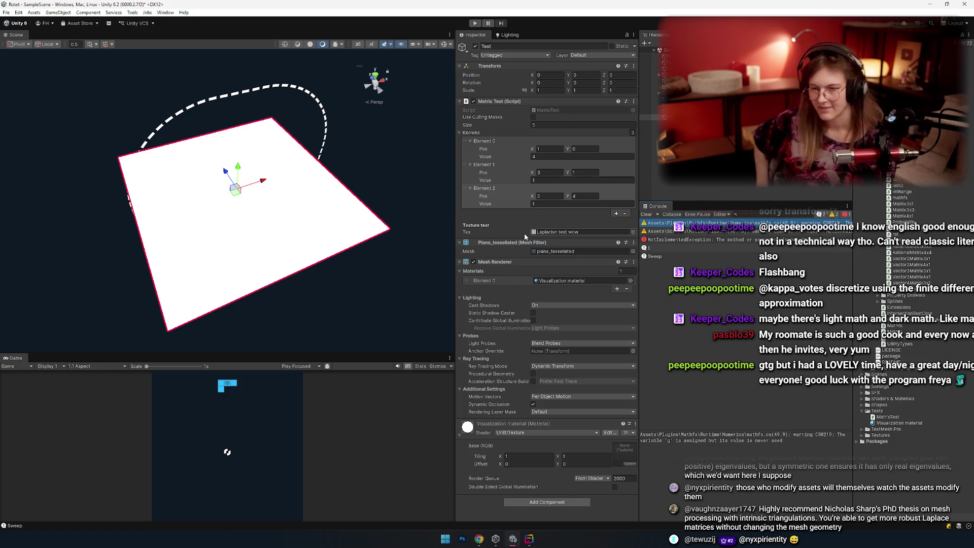
left_click_drag(218, 254, 335, 257)
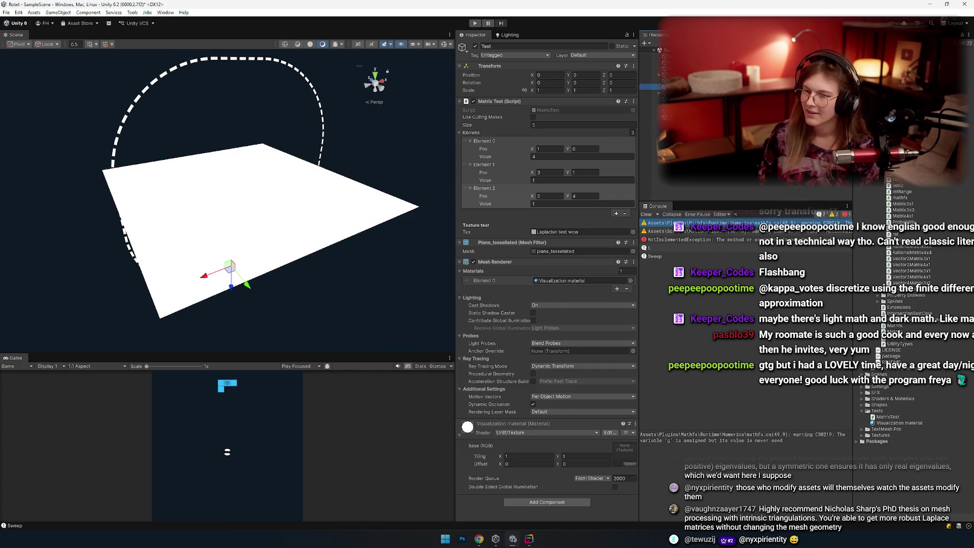
left_click(230, 267)
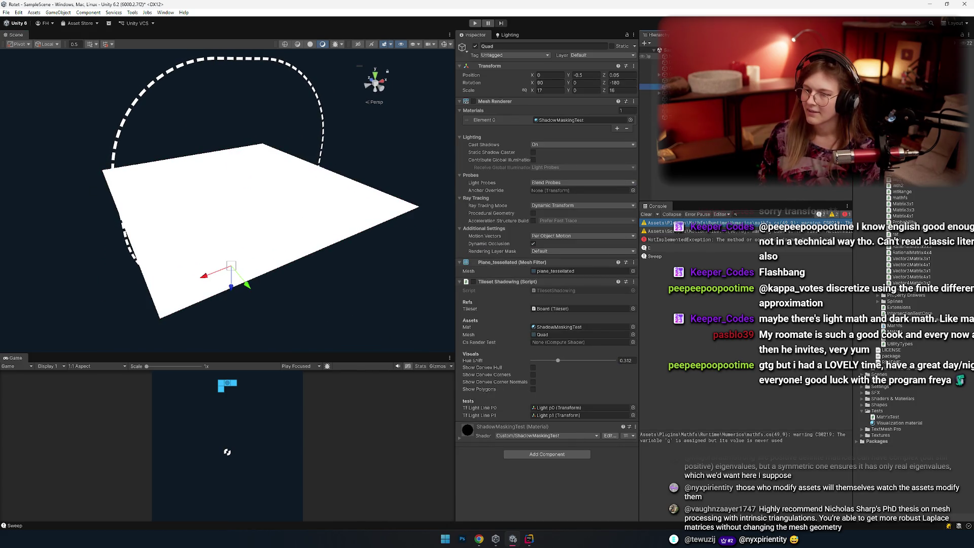
left_click_drag(335, 152, 374, 142)
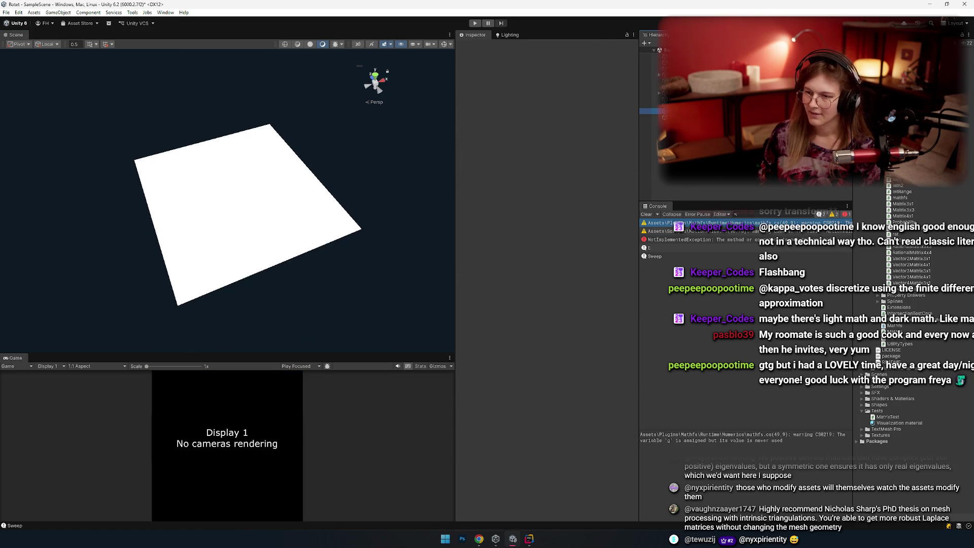
left_click(301, 233)
left_click_drag(274, 231, 301, 232)
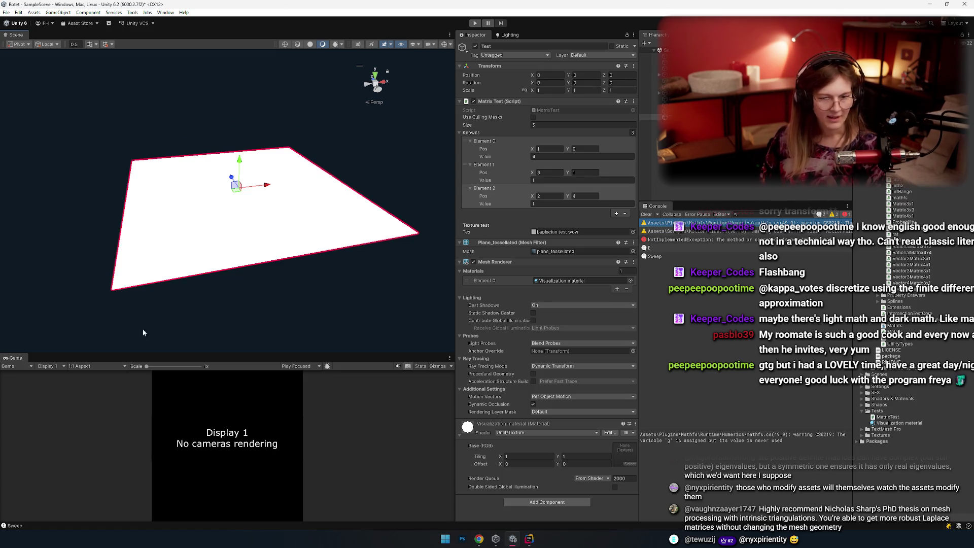
left_click_drag(206, 206, 274, 273)
key("alt+Tab")
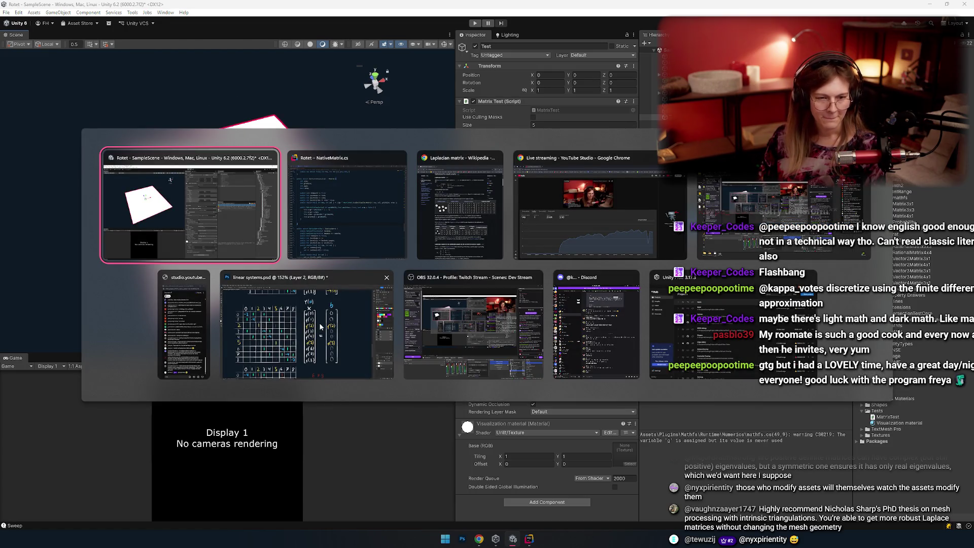
key("Escape")
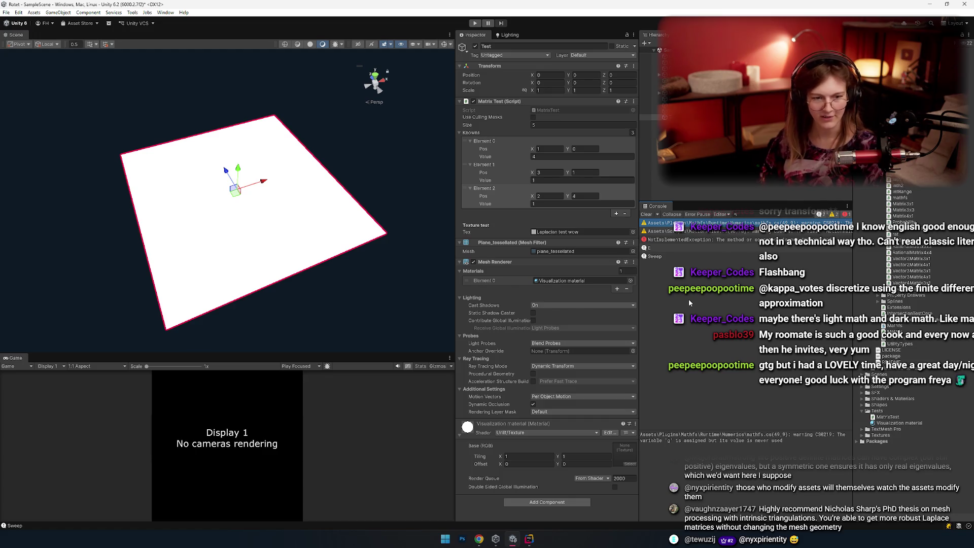
key("alt+Tab")
key("alt+Tab")
key("alt+shift+Tab")
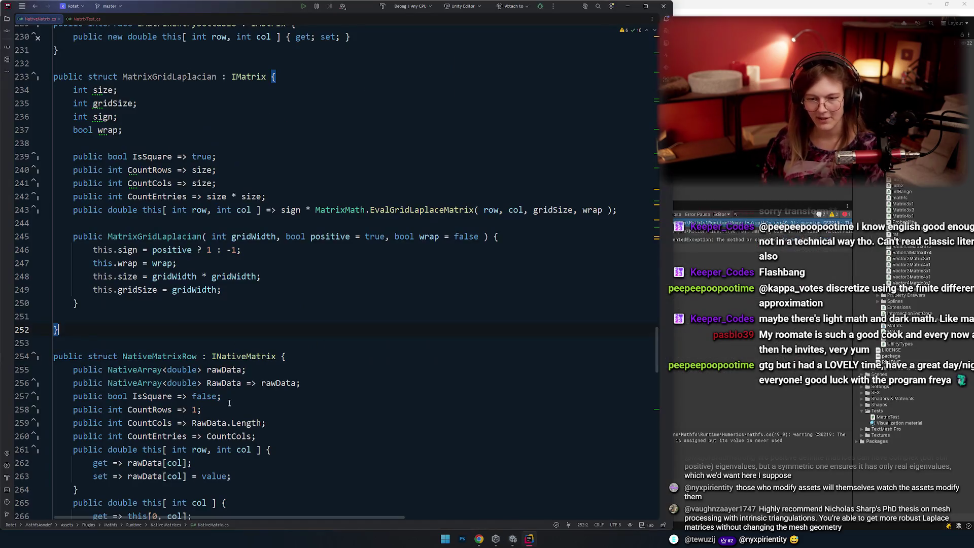
Open MatrixTest.cs and scroll OnEnable to the x[4, 5] = 1 line.
left_click(173, 300)
key("alt+Tab")
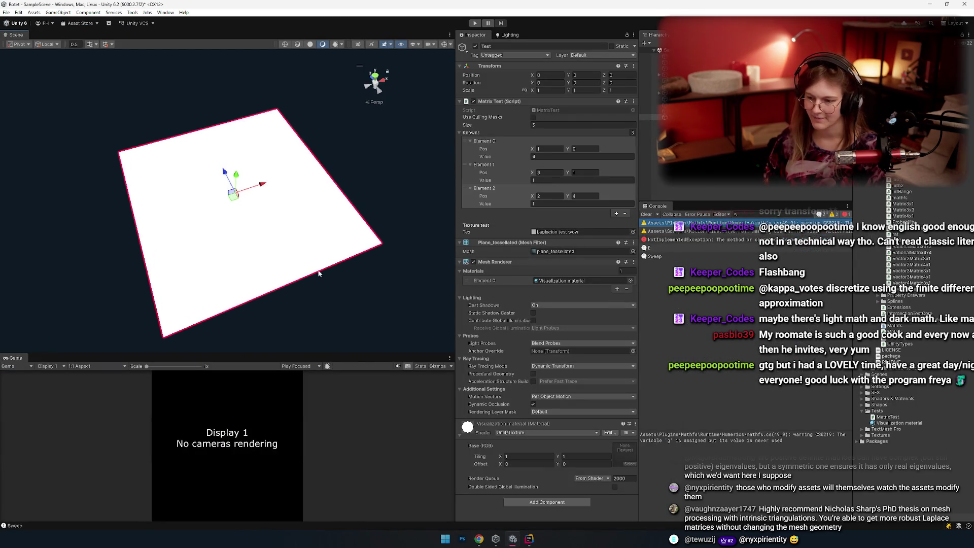
key("alt+Tab")
left_click(272, 146)
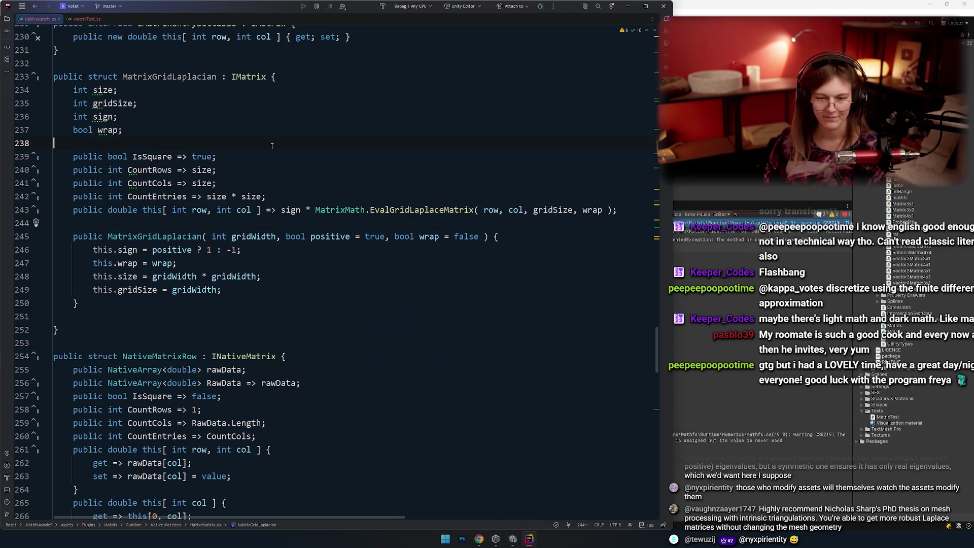
left_click(73, 20)
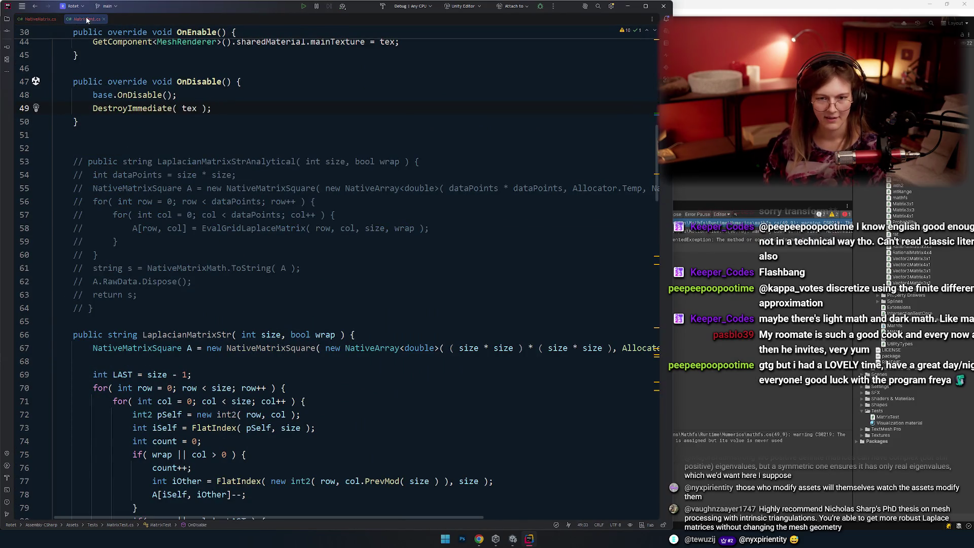
left_click_drag(87, 19, 30, 20)
left_click(246, 215)
scroll(228, 260, "up", 5)
scroll(228, 259, "down", 6)
scroll(263, 248, "up", 12)
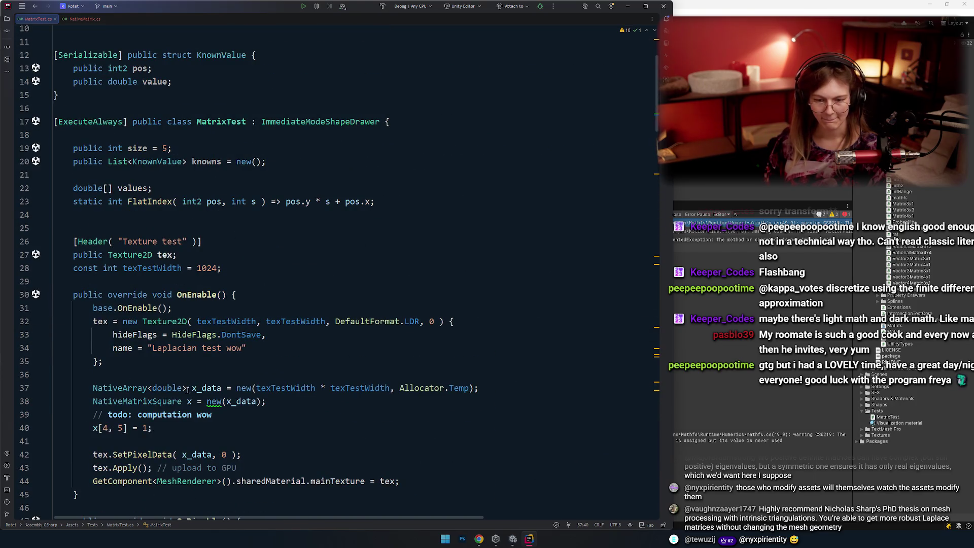
scroll(165, 214, "down", 1)
scroll(300, 221, "down", 2)
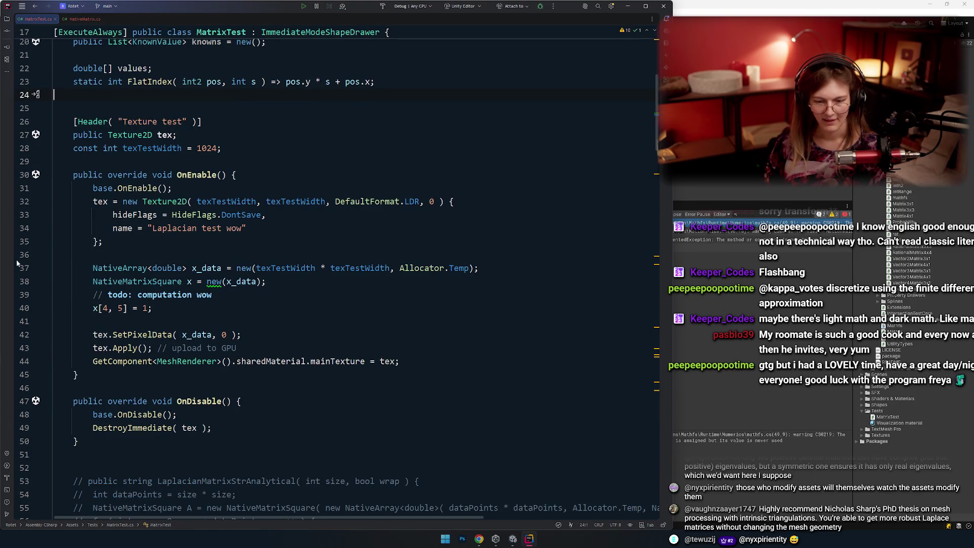
left_click(232, 303)
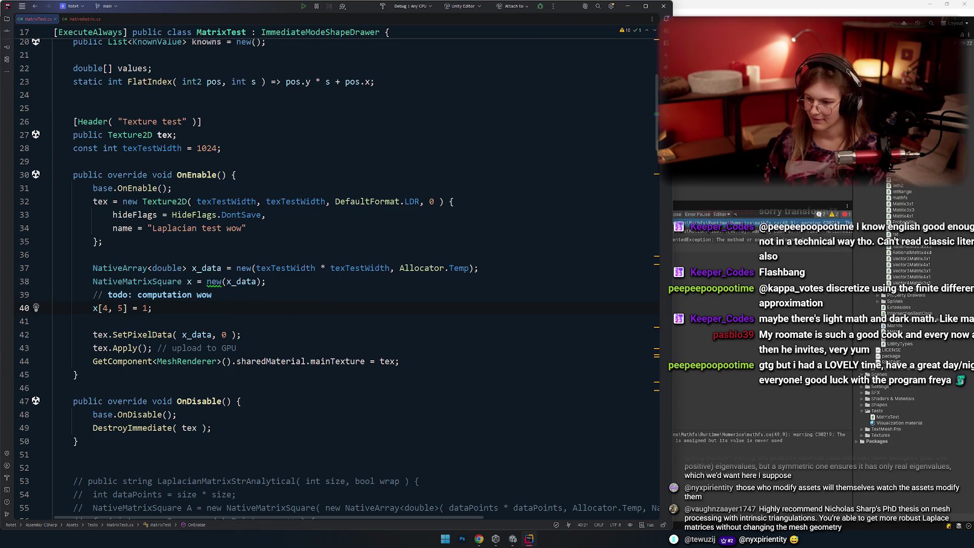
In Unity, clear the Console, rerun Matrix Test, and jump to the NotImplementedException's throwing line.
key("alt+Tab")
left_click(734, 240)
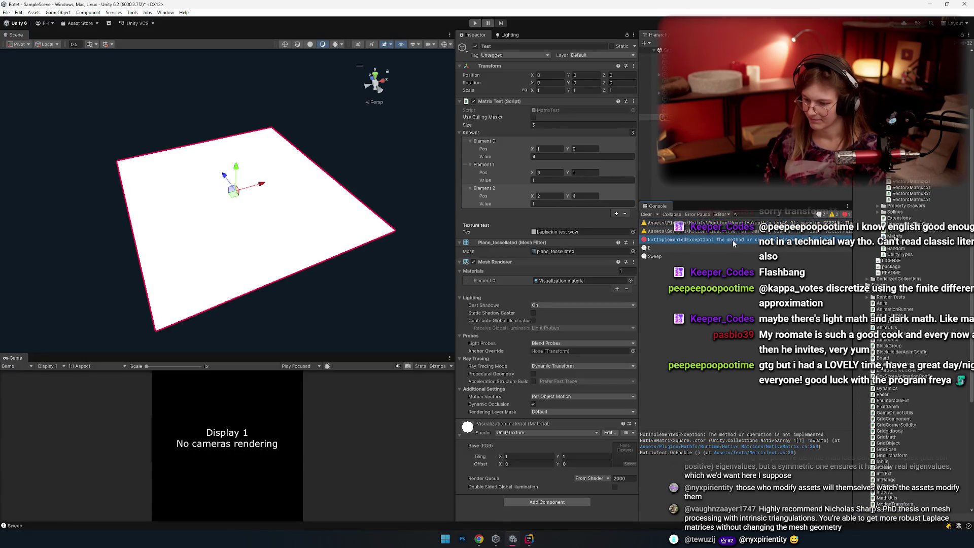
left_click(646, 214)
key("alt+Tab")
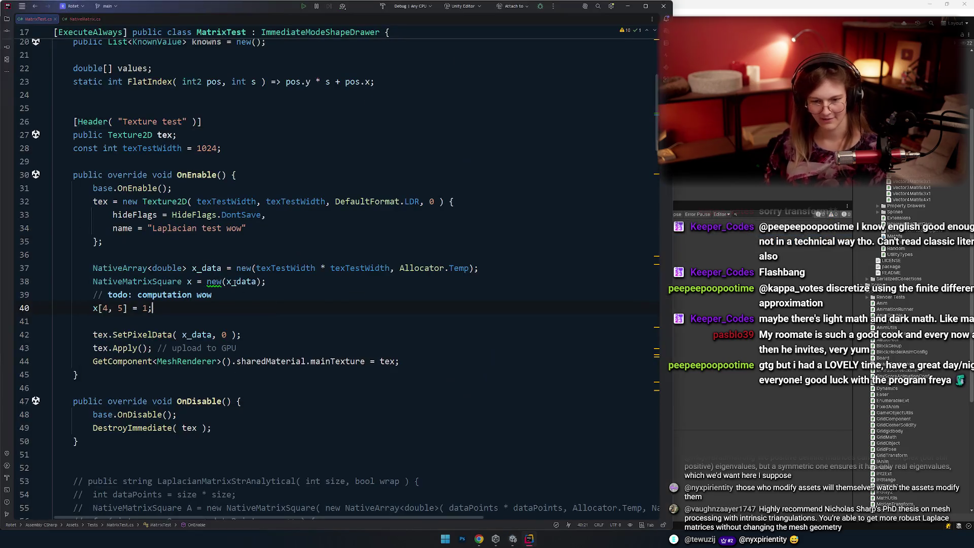
key("alt+Tab")
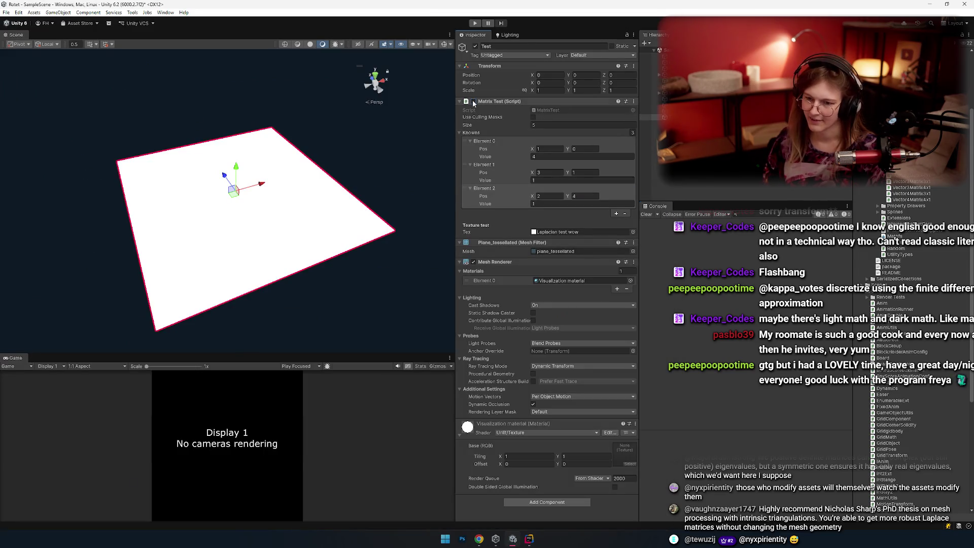
left_click(724, 227)
double_click(723, 227)
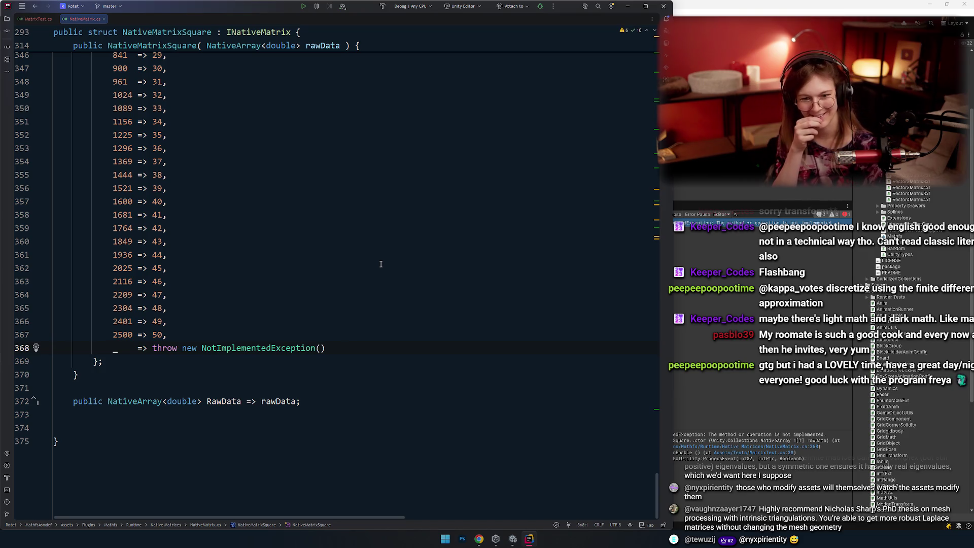
scroll(471, 261, "up", 20)
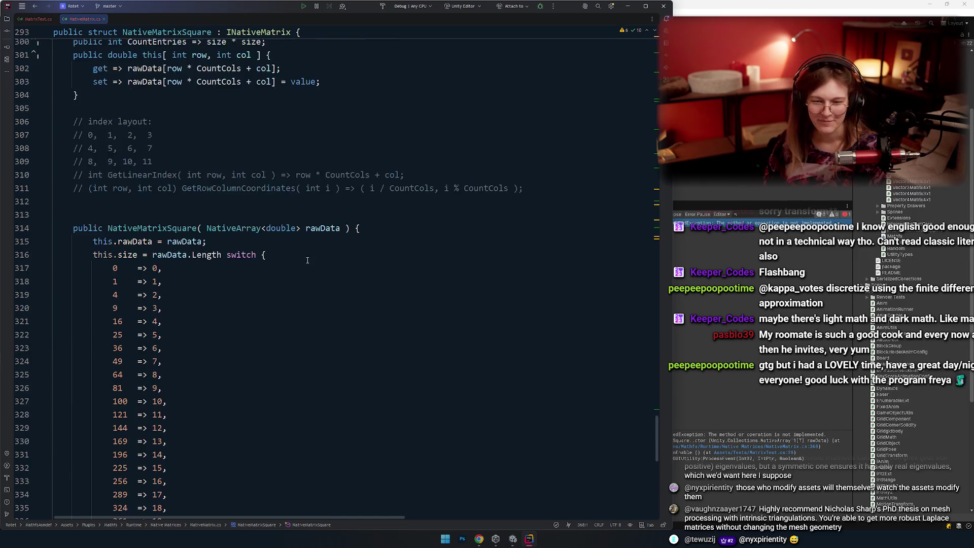
scroll(215, 242, "down", 12)
left_click_drag(215, 61, 215, 406)
left_click(147, 295)
scroll(283, 261, "up", 6)
scroll(239, 254, "down", 2)
scroll(239, 254, "down", 10)
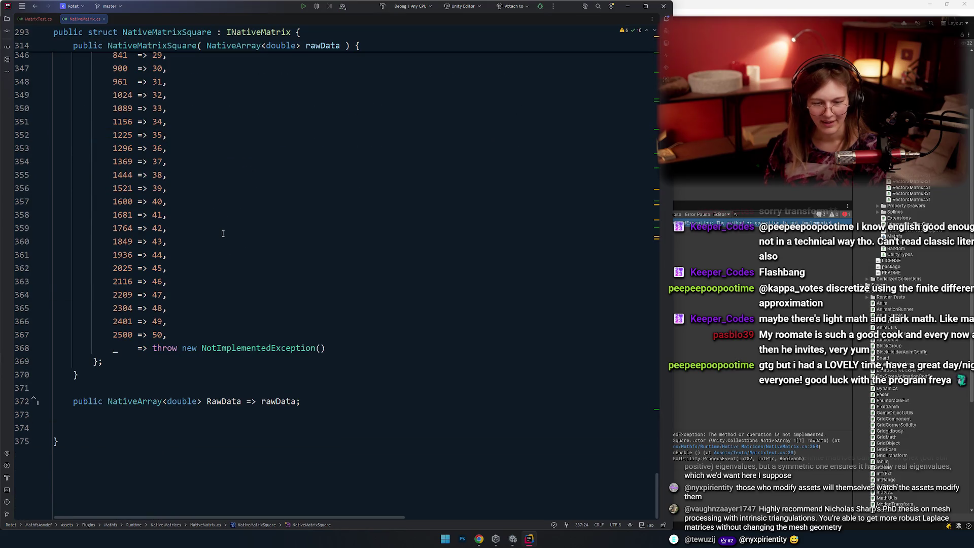
left_click_drag(348, 345, 57, 345)
left_click_drag(268, 350, 244, 185)
scroll(244, 271, "up", 12)
left_click(54, 241)
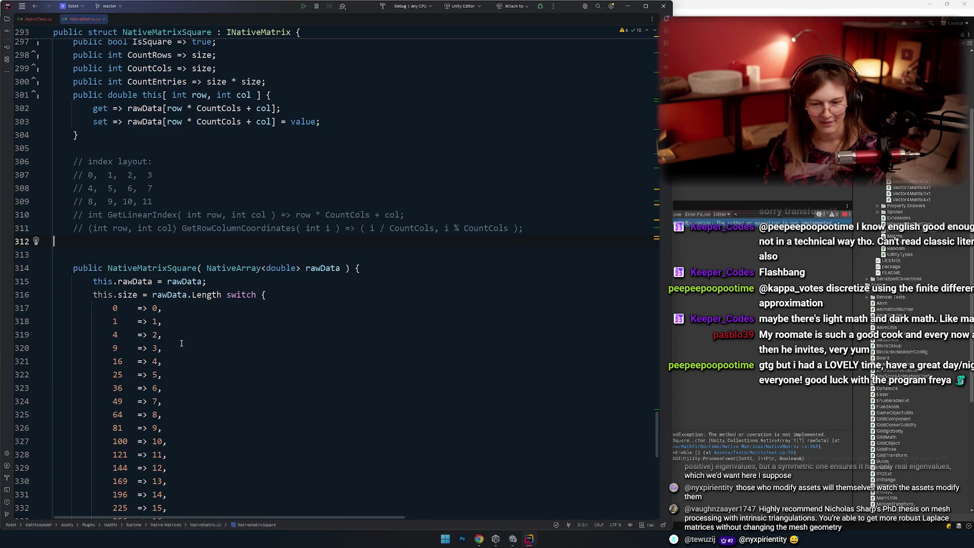
scroll(277, 348, "down", 3)
left_click(183, 110)
key("Down")
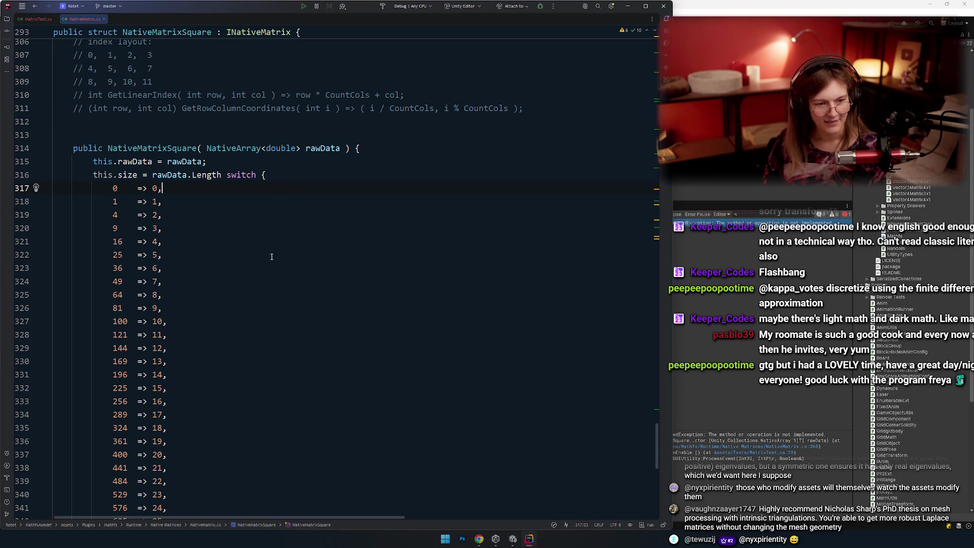
key("Down")
key("Down")
key("Down")
scroll(228, 256, "up", 5)
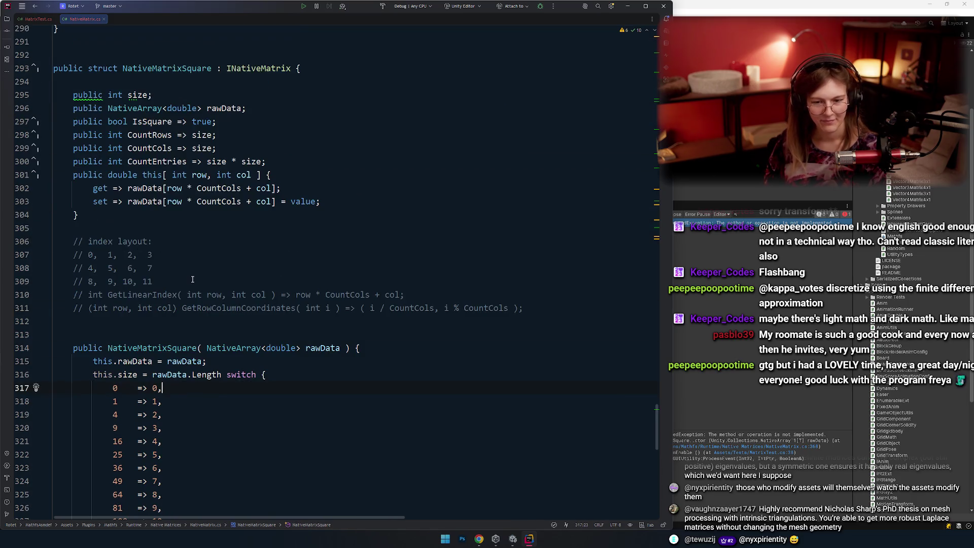
key("Up")
key("Up")
key("Up")
scroll(305, 320, "up", 1)
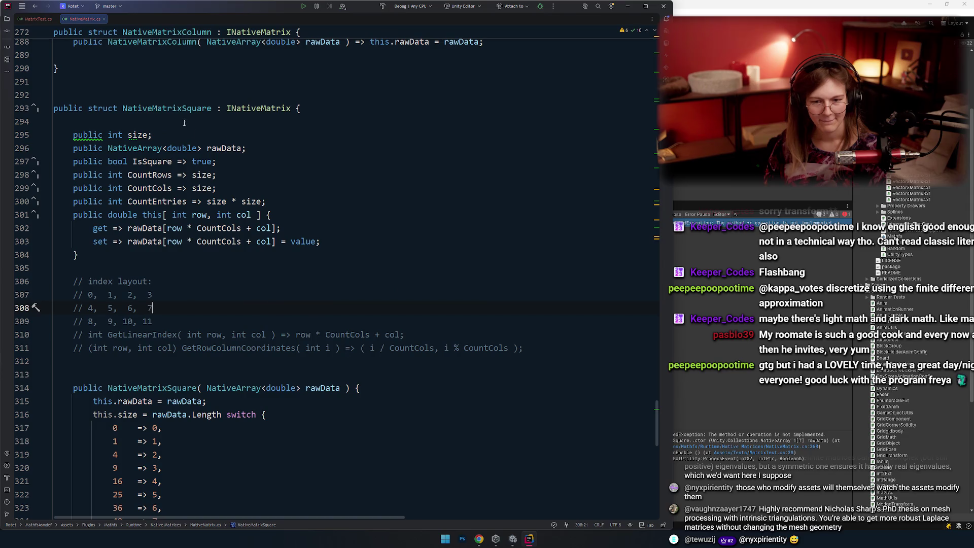
left_click(178, 109)
double_click(138, 134)
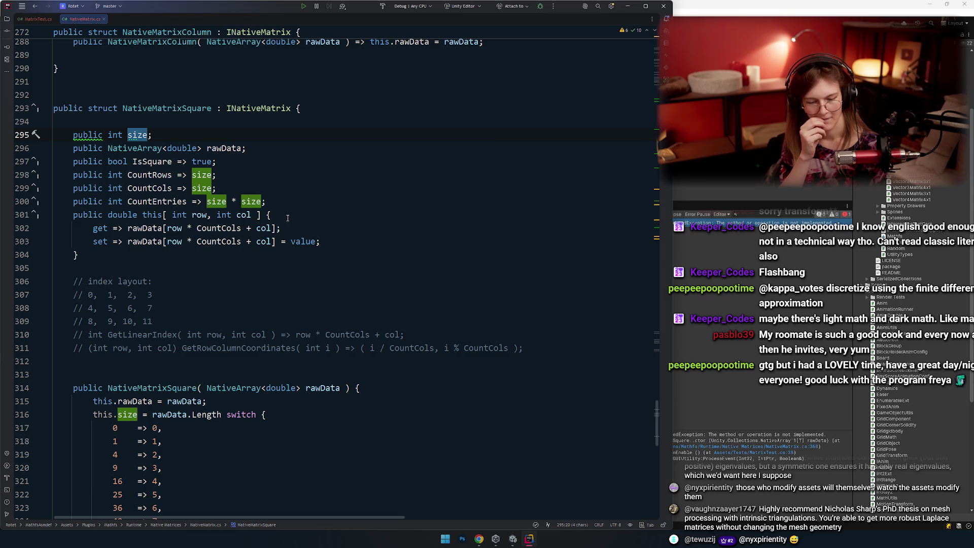
left_click(293, 289)
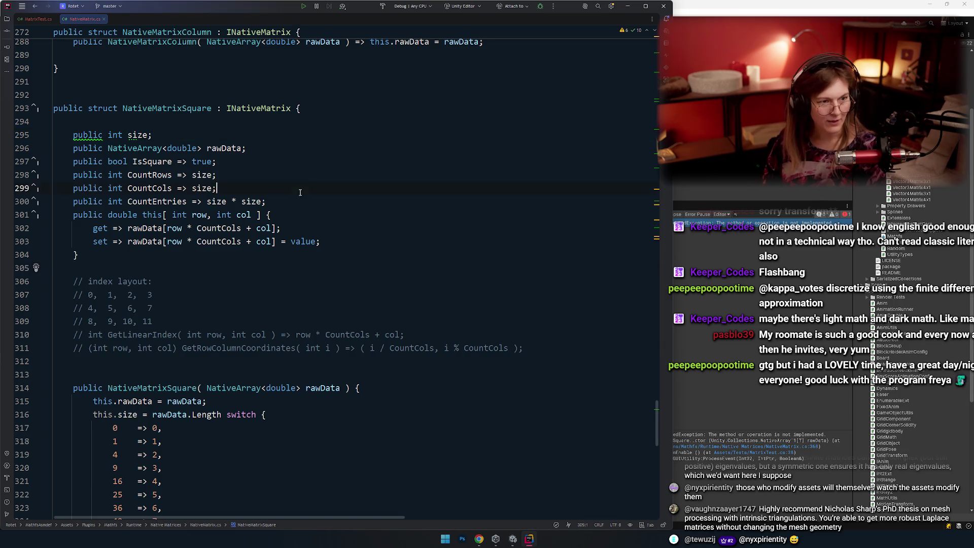
key("alt+Tab")
key("alt+Tab")
key("alt+shift+Tab")
key("alt+shift+Tab")
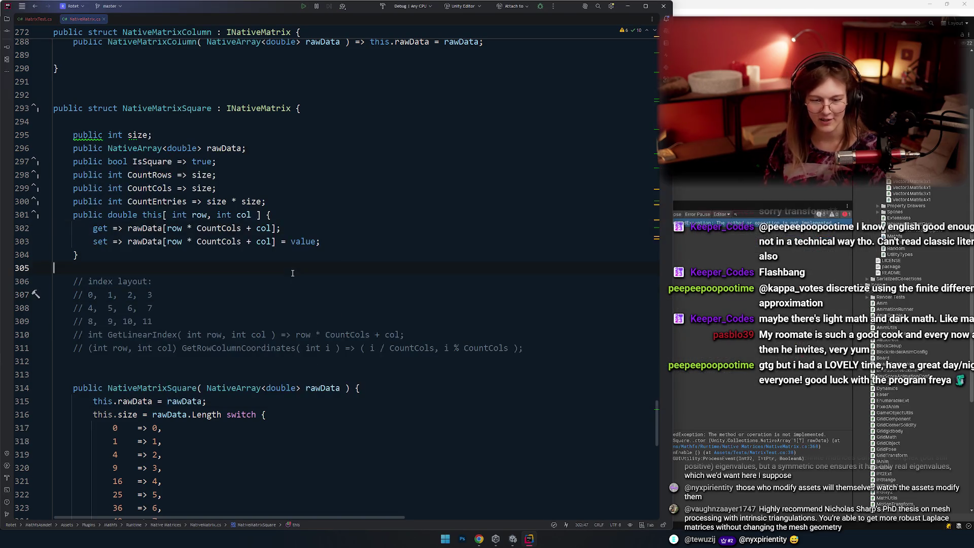
scroll(315, 188, "down", 4)
scroll(292, 284, "down", 4)
left_click_drag(133, 135, 335, 401)
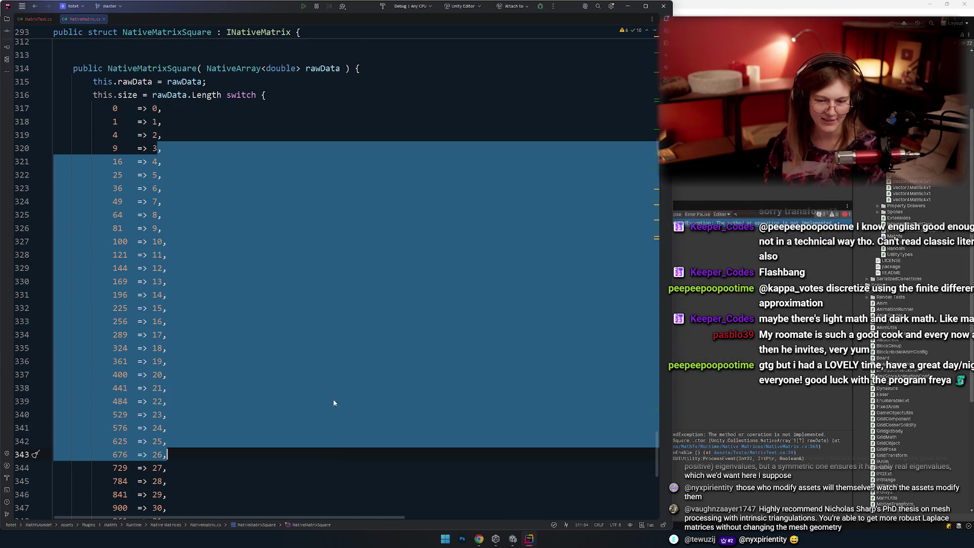
left_click_drag(133, 135, 113, 108)
left_click(238, 268)
scroll(238, 267, "up", 4)
left_click(194, 215)
scroll(218, 279, "down", 1)
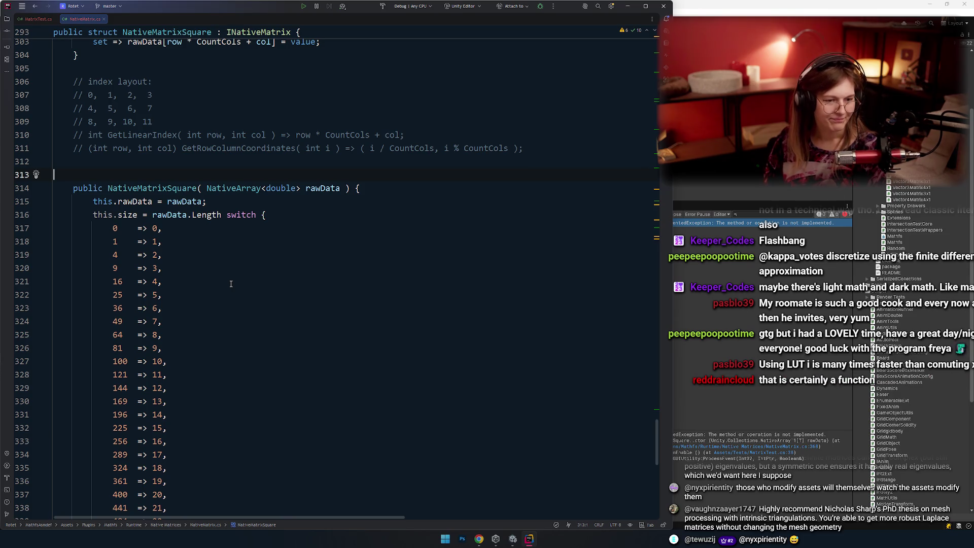
scroll(231, 283, "up", 6)
left_click(283, 316)
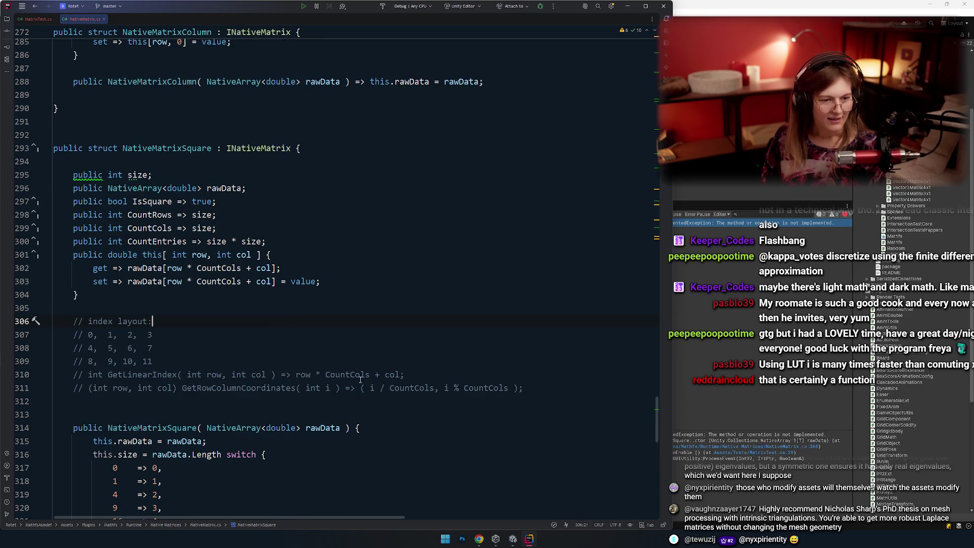
key("alt+Tab")
key("alt+shift+Tab")
key("alt+Tab")
key("alt+Tab")
key("alt+shift+Tab")
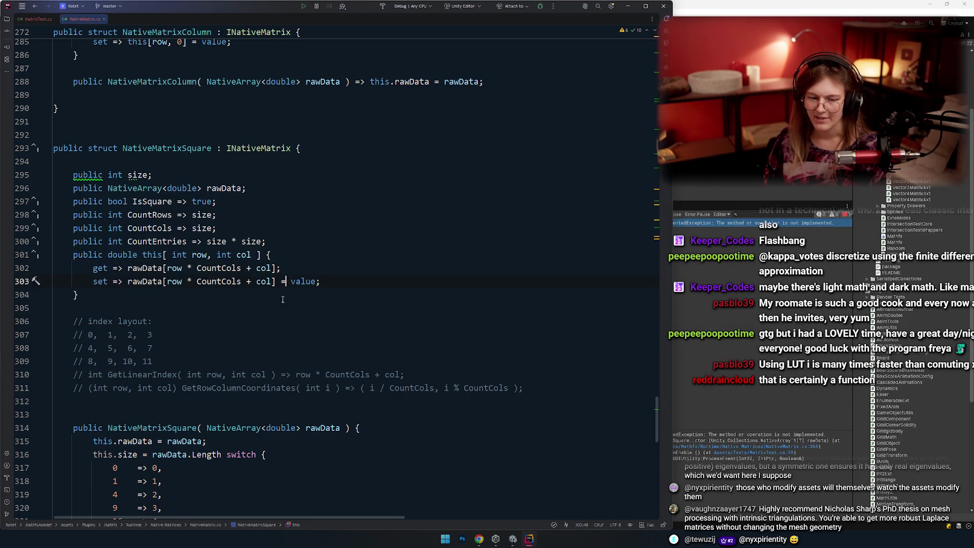
scroll(283, 299, "down", 3)
left_click(375, 308)
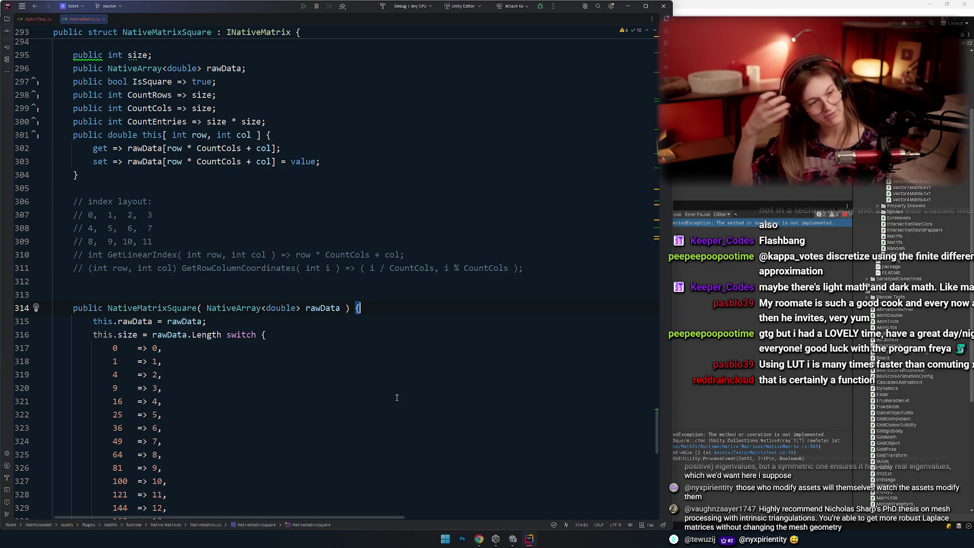
key("Down")
key("Down")
key("Down")
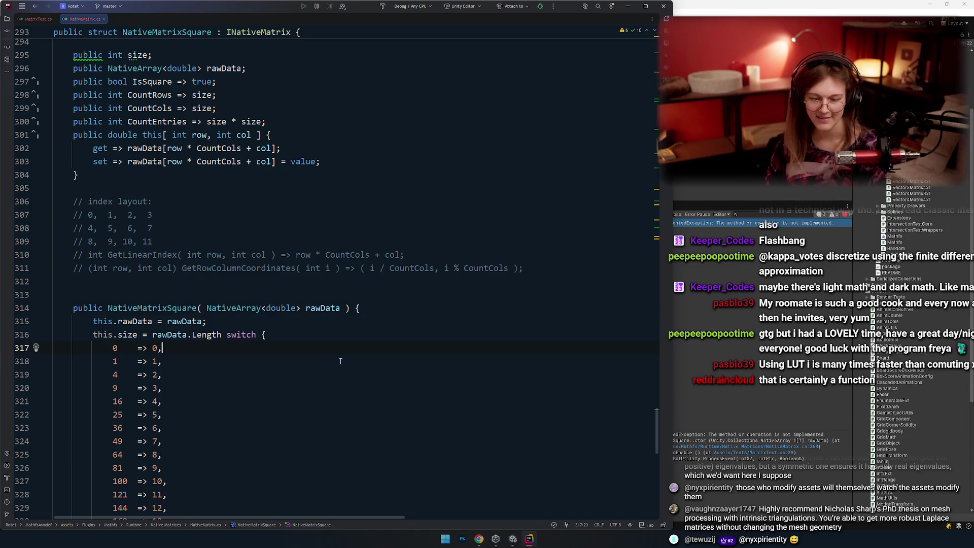
Above the switch, write return Math.Sqrt( rawData.Length ); using completion for Sqrt, rawData and Length.
key("Up")
scroll(335, 305, "down", 10)
scroll(330, 243, "up", 8)
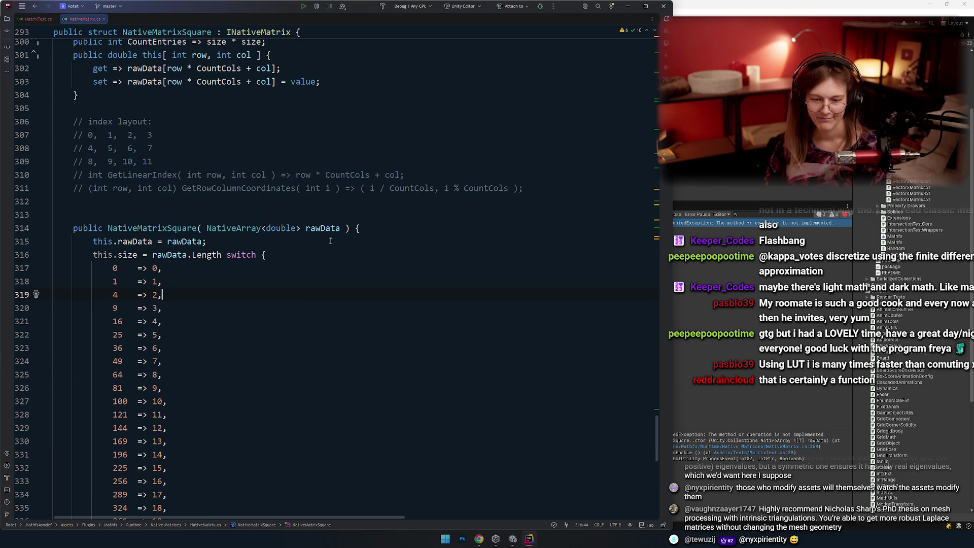
key("Return")
key("Return")
key("Return")
key("Up")
type("return ")
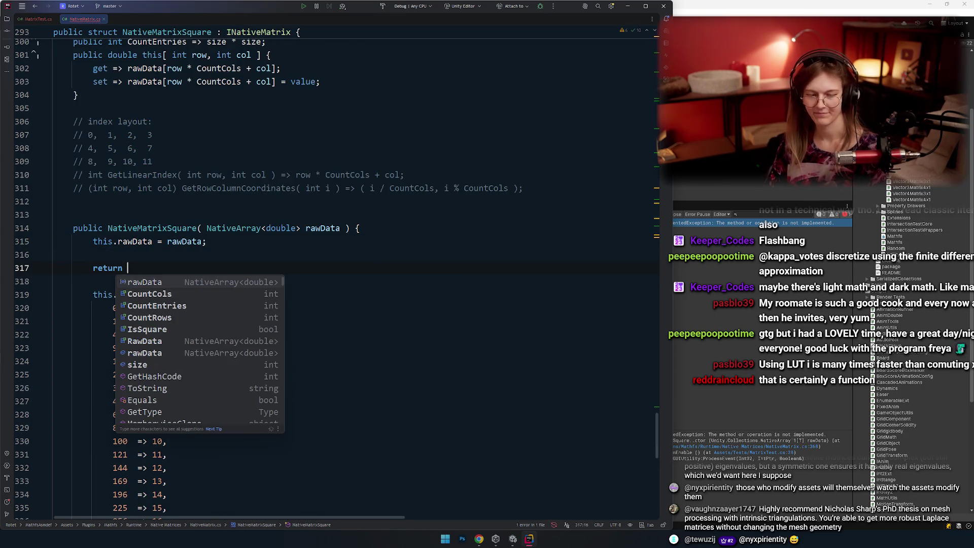
type("math.")
key("BackSpace")
key("BackSpace")
key("BackSpace")
type("ath.sq")
key("Return")
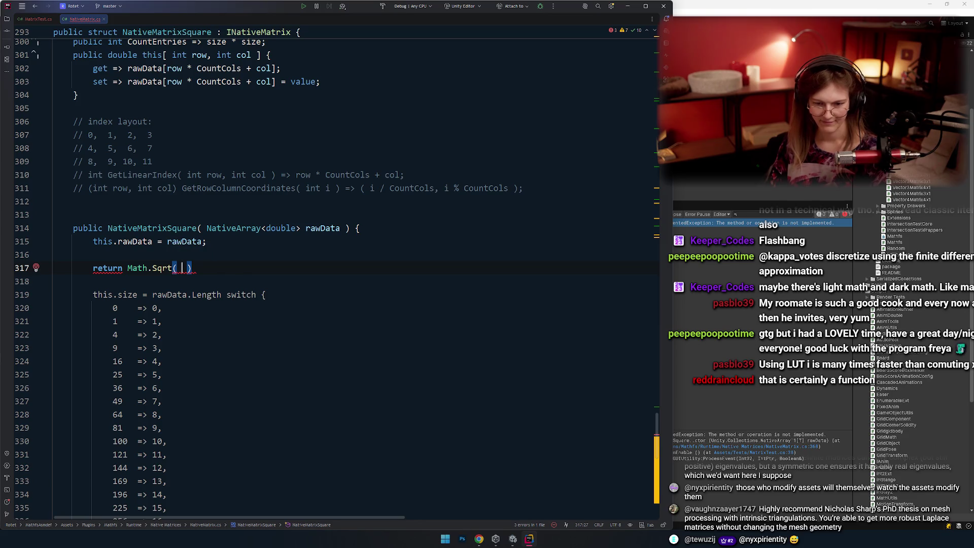
type("raw")
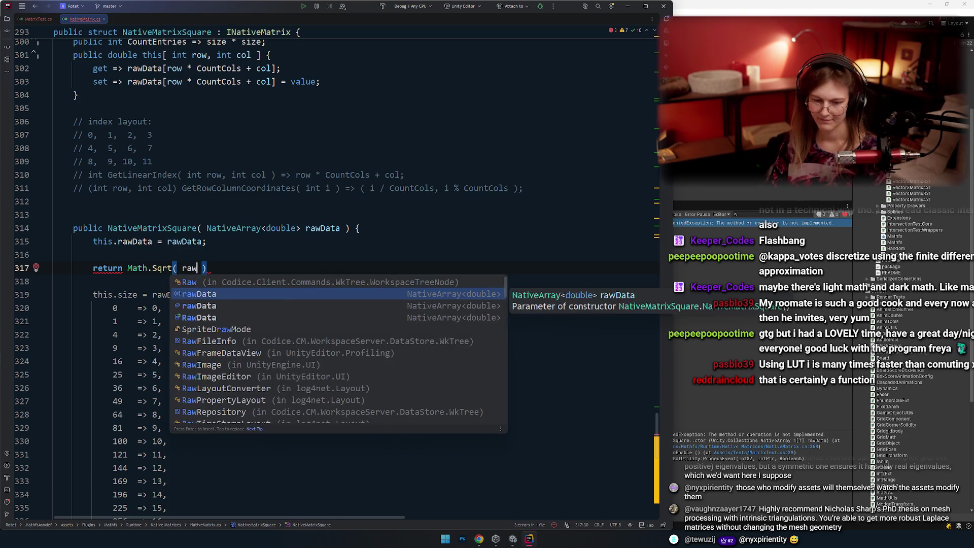
key("Tab")
type(".lw")
key("Tab")
key("End")
type(";")
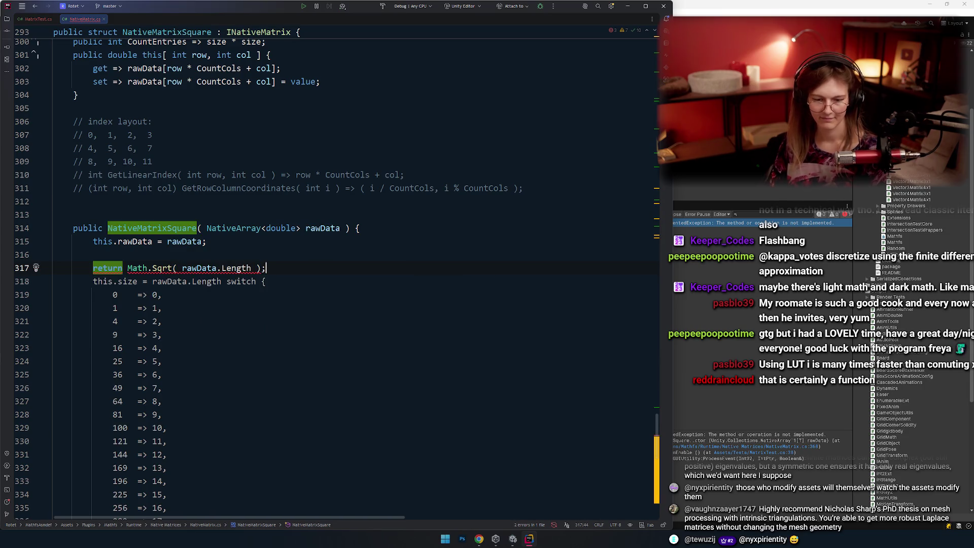
Add an (int) cast before Math.Sqrt and close up the empty line above.
left_click(148, 268)
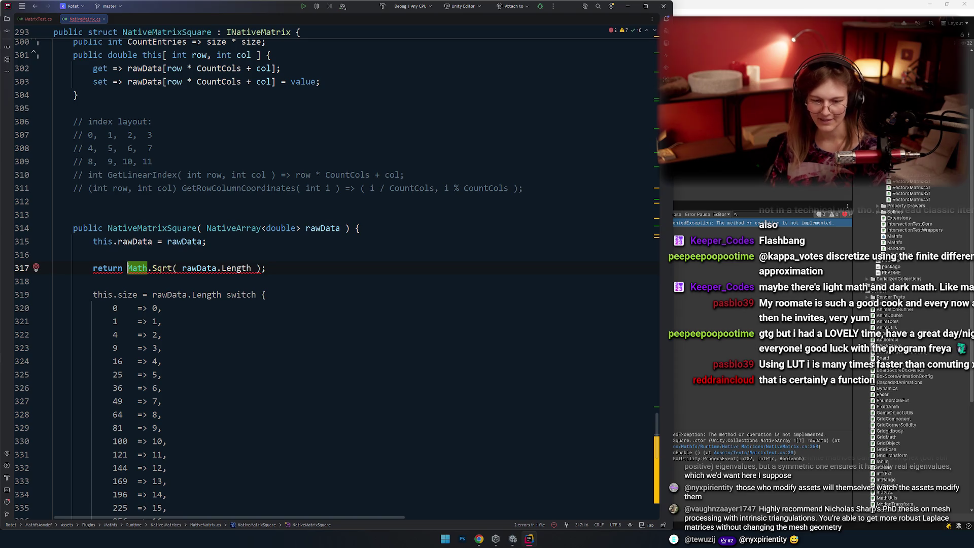
left_click(260, 268)
key("ctrl+space")
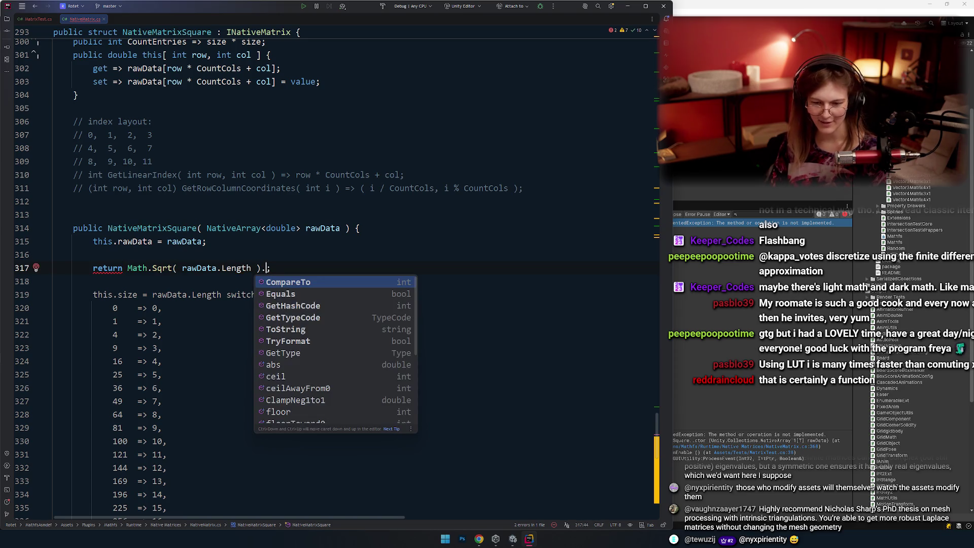
left_click(148, 268)
left_click(137, 268)
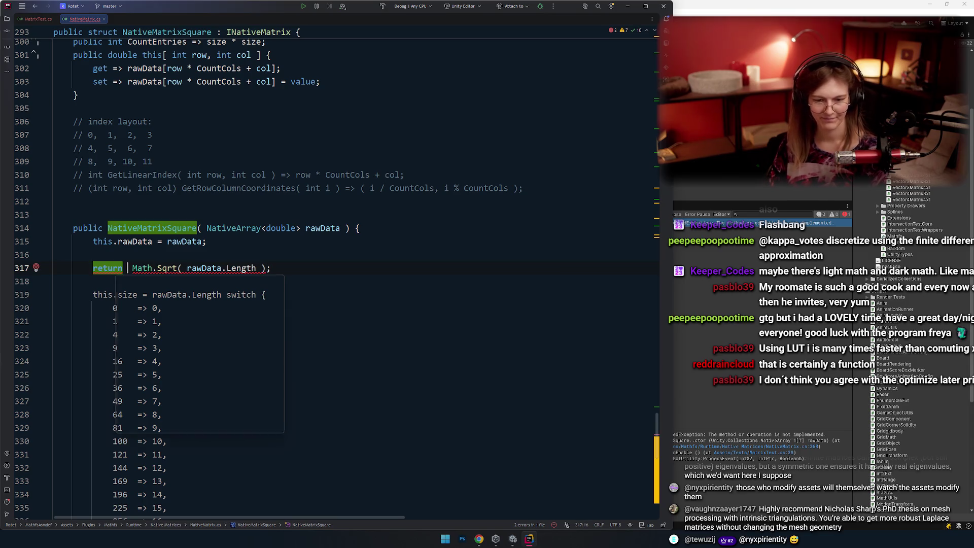
key("ctrl+space")
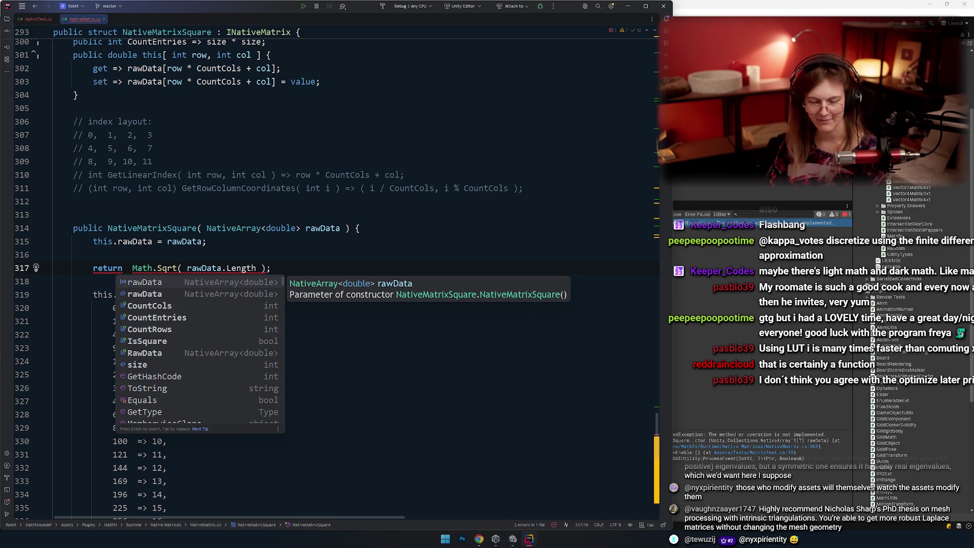
key("Escape")
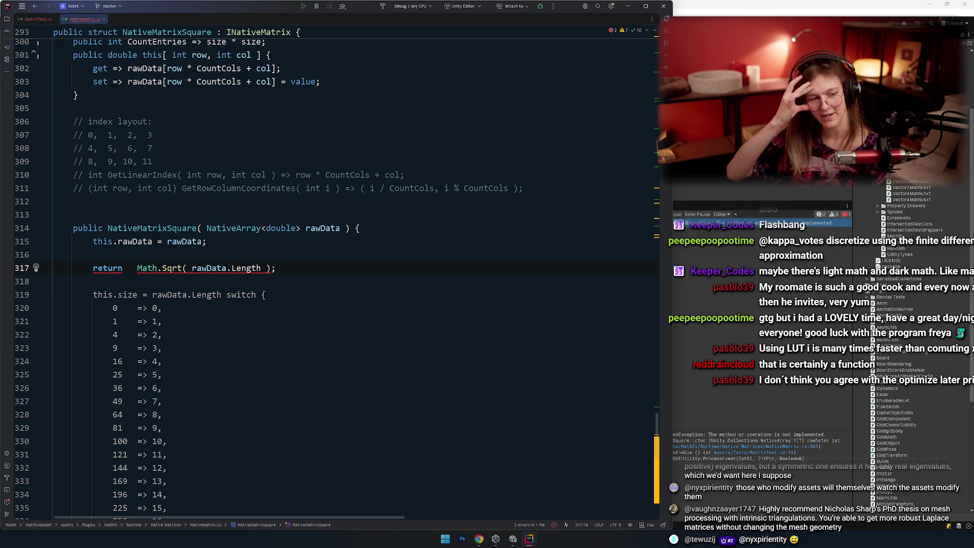
key("Delete")
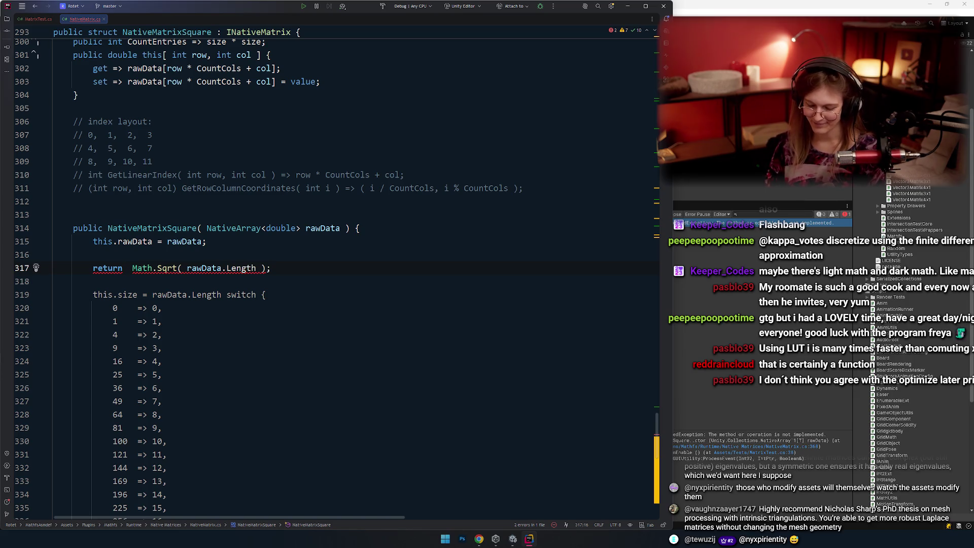
type("(int)")
key("Up")
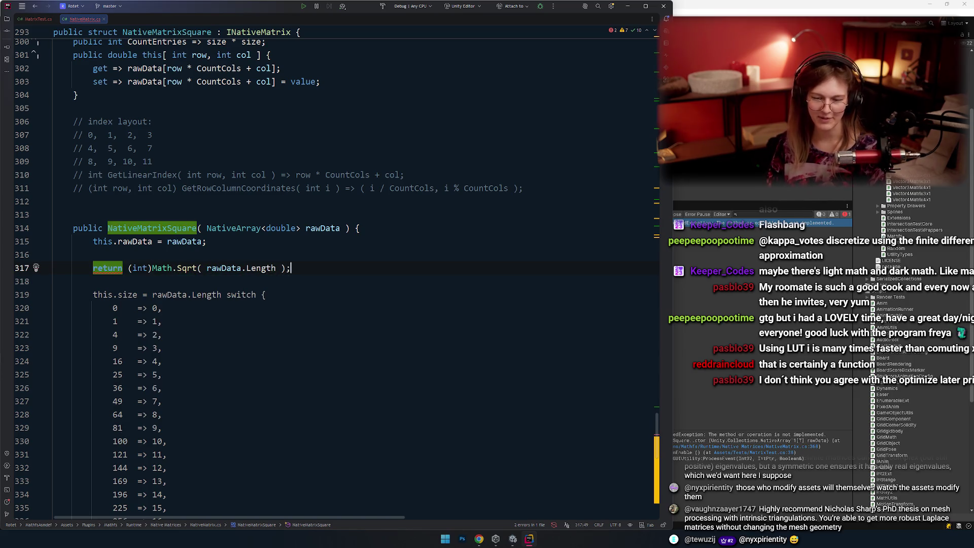
key("Delete")
Replace return with this.size =, giving this.size = (int)Math.Sqrt( rawData.Length );.
left_click(265, 281)
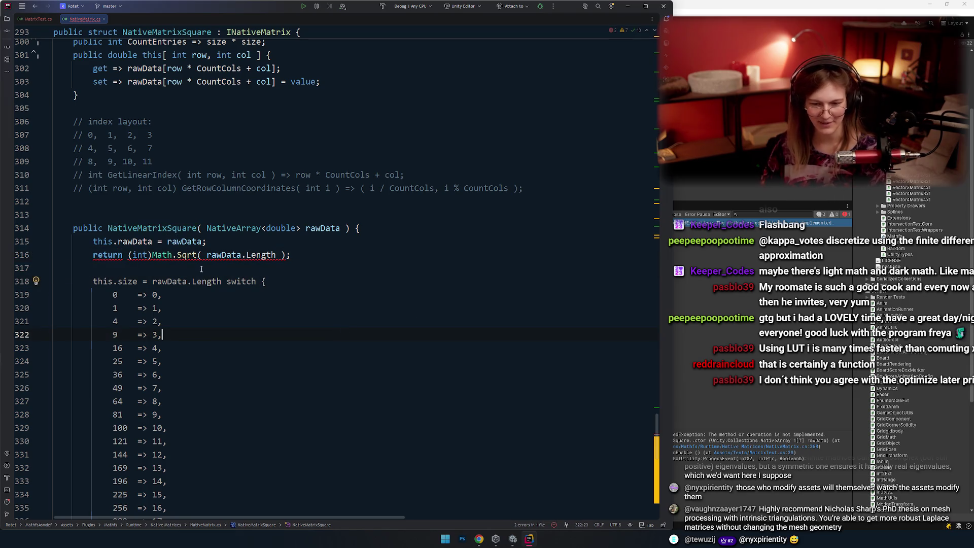
key("Up")
key("Up")
key("Up")
key("Up")
key("Up")
key("Up")
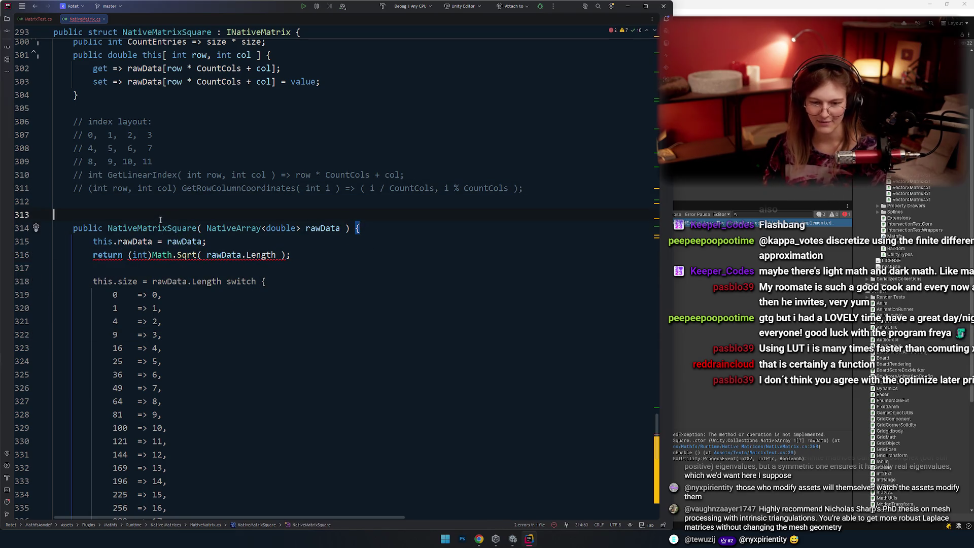
left_click(126, 254)
key("ctrl+BackSpace")
type("this.size =")
key("End")
left_click(151, 268)
scroll(151, 197, "down", 2)
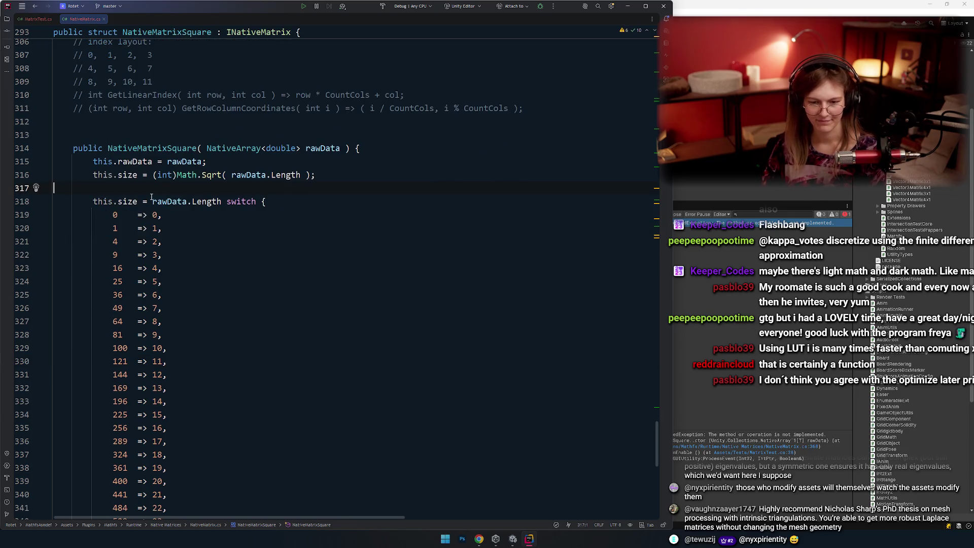
Comment out the entire old size switch block, delete the leftover blank line, and bring Unity forward.
left_click_drag(193, 196, 309, 356)
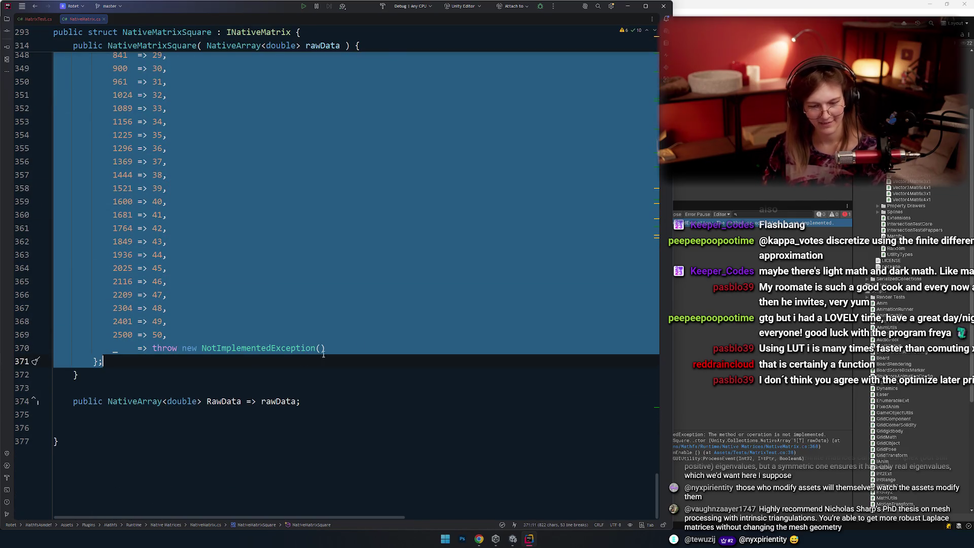
scroll(309, 326, "up", 10)
scroll(309, 325, "down", 7)
left_click(358, 387)
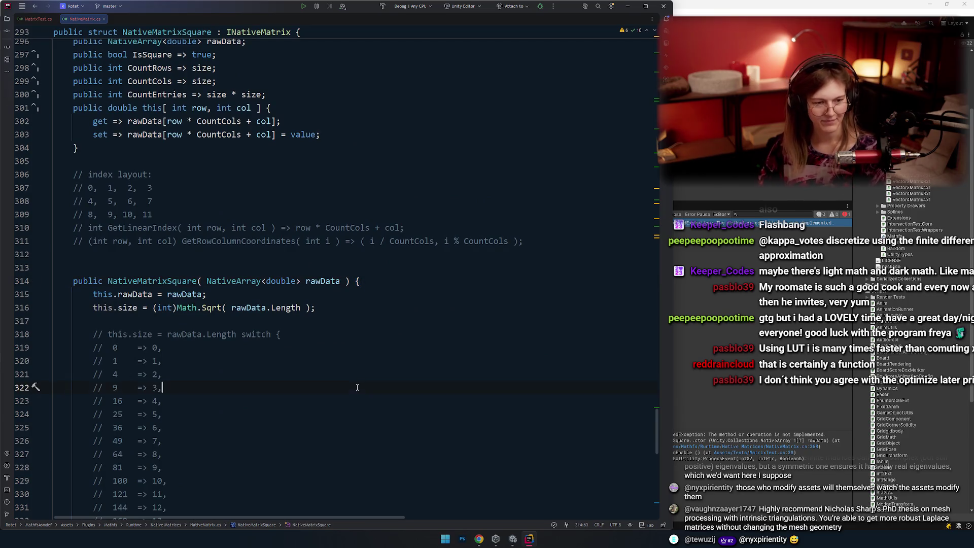
key("BackSpace")
key("shift+Up")
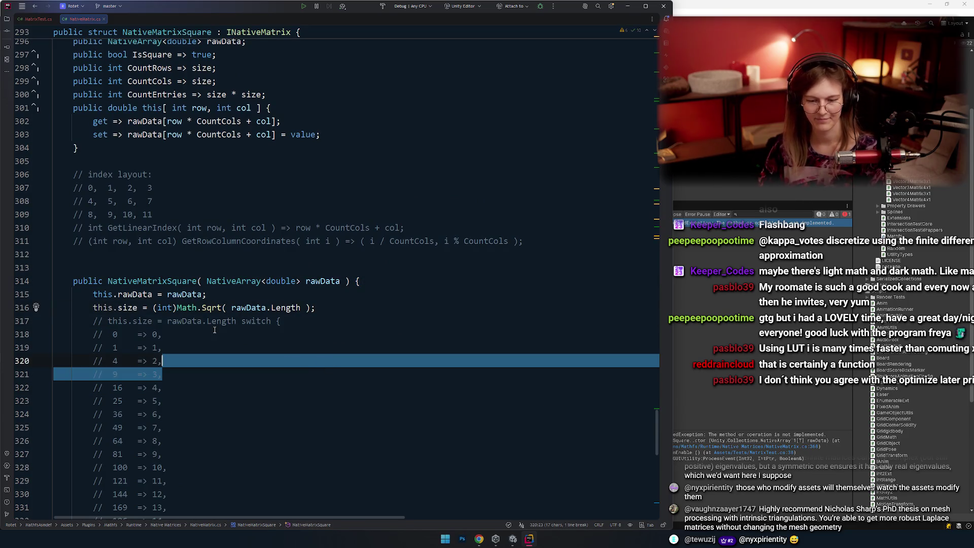
left_click(125, 261)
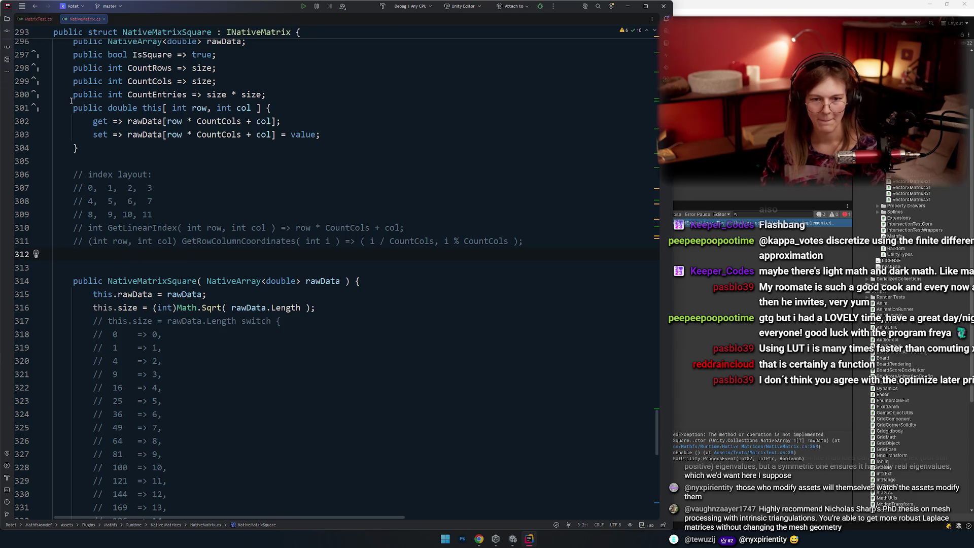
key("ctrl+Tab")
key("alt+Tab")
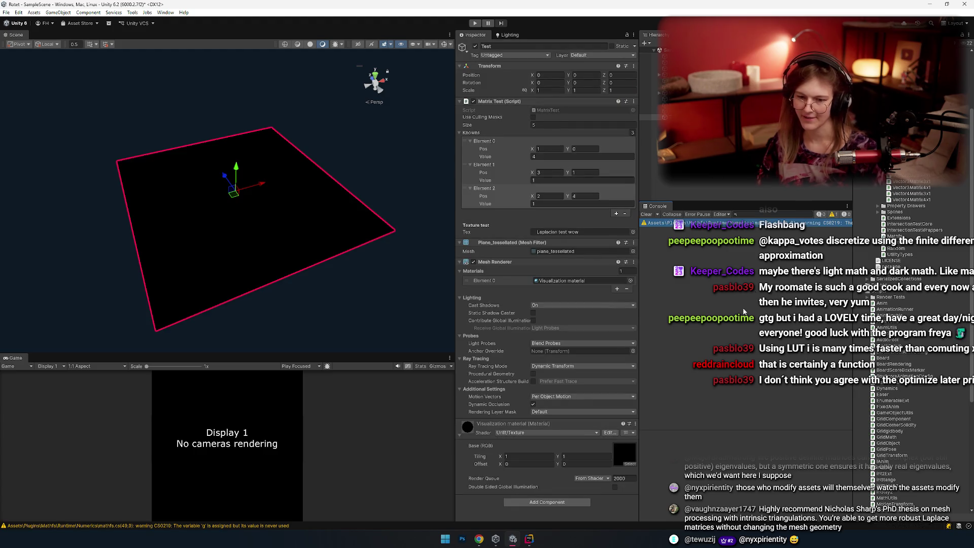
Orbit and zoom the Scene view around the test plane, glancing briefly at the MatrixTest code.
left_click(326, 278)
left_click_drag(326, 278, 231, 321)
mouse_move(247, 298)
left_mouse_down()
mouse_move(239, 218)
mouse_move(255, 261)
mouse_move(281, 215)
left_mouse_up()
key("alt+Tab")
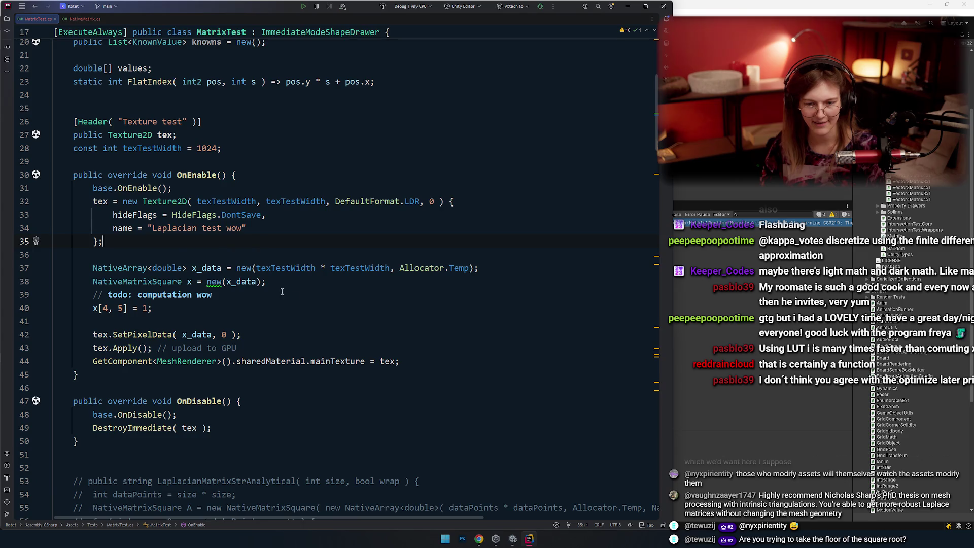
scroll(282, 291, "up", 5)
key("alt+Tab")
Select the plane and enlarge the 'Laplacian test wow' texture preview, which is entirely black.
mouse_move(239, 211)
left_mouse_down()
mouse_move(214, 168)
mouse_move(243, 251)
left_mouse_up()
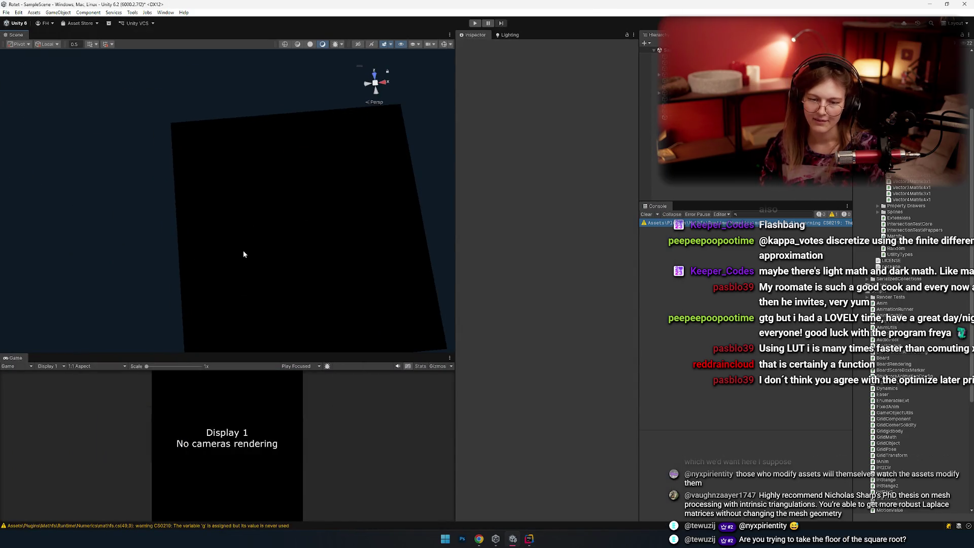
left_click(244, 254)
mouse_move(279, 179)
left_mouse_down()
mouse_move(238, 241)
mouse_move(297, 254)
left_mouse_up()
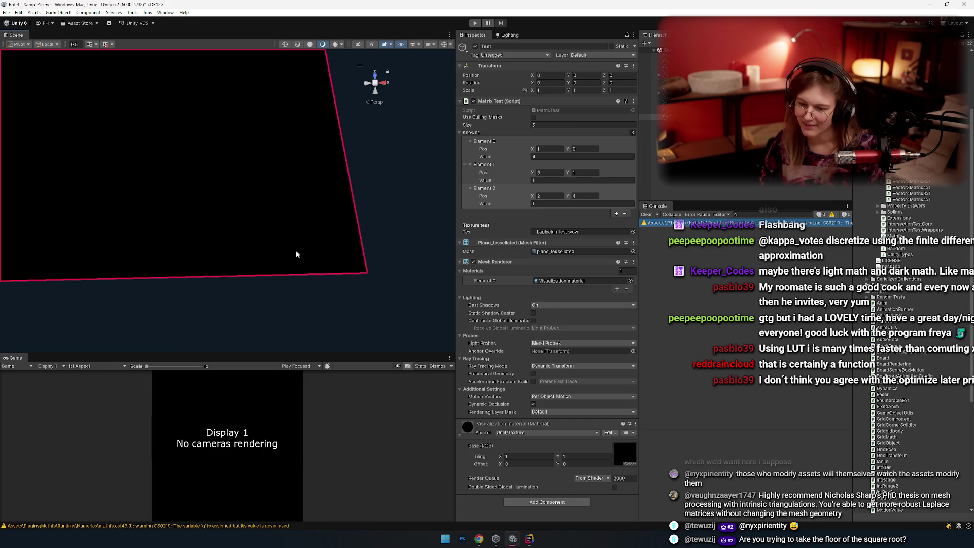
double_click(564, 232)
mouse_move(517, 267)
left_mouse_down()
mouse_move(432, 151)
mouse_move(169, 160)
left_mouse_up()
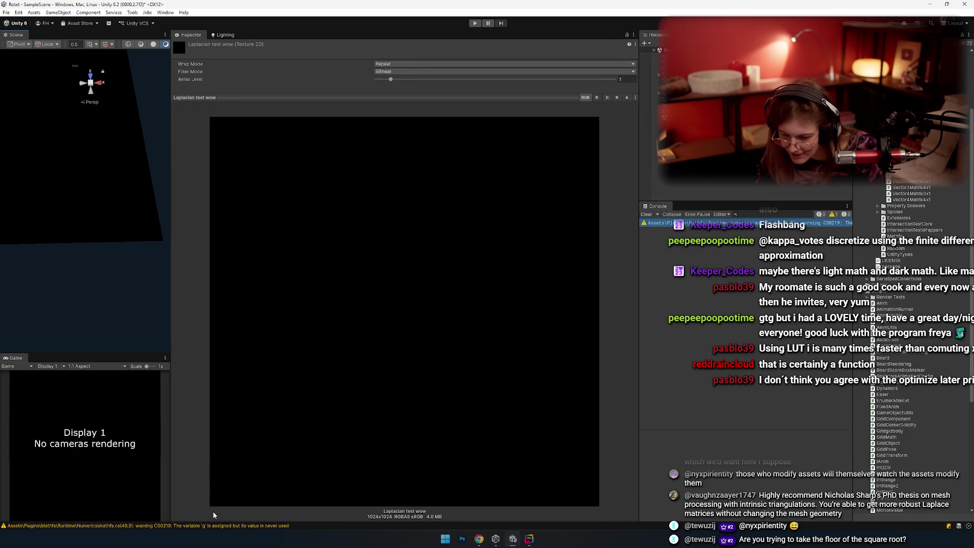
Widen the Scene view, orbit to the plane, then return to MatrixTest.cs in Rider.
left_click_drag(171, 175, 412, 254)
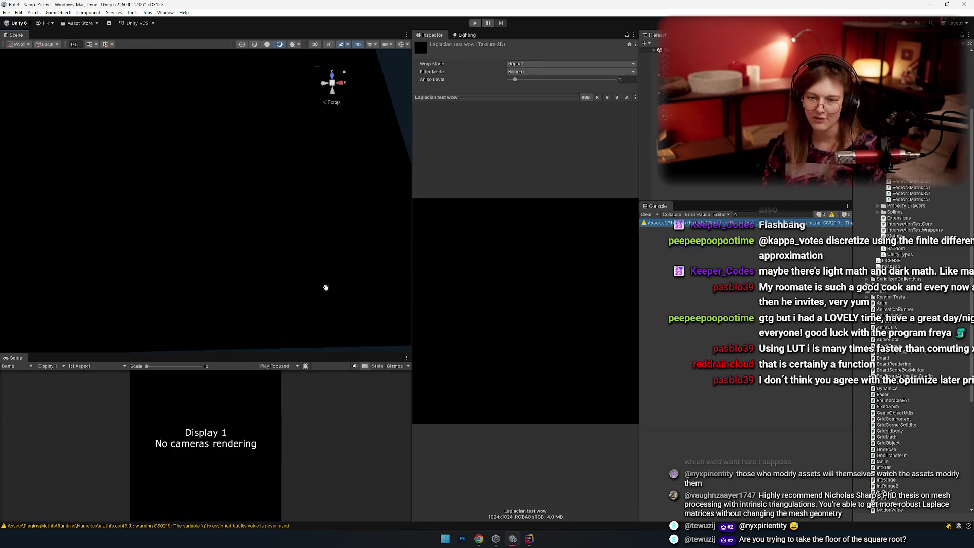
scroll(250, 255, "down", 3)
left_click_drag(250, 255, 299, 220, "alt")
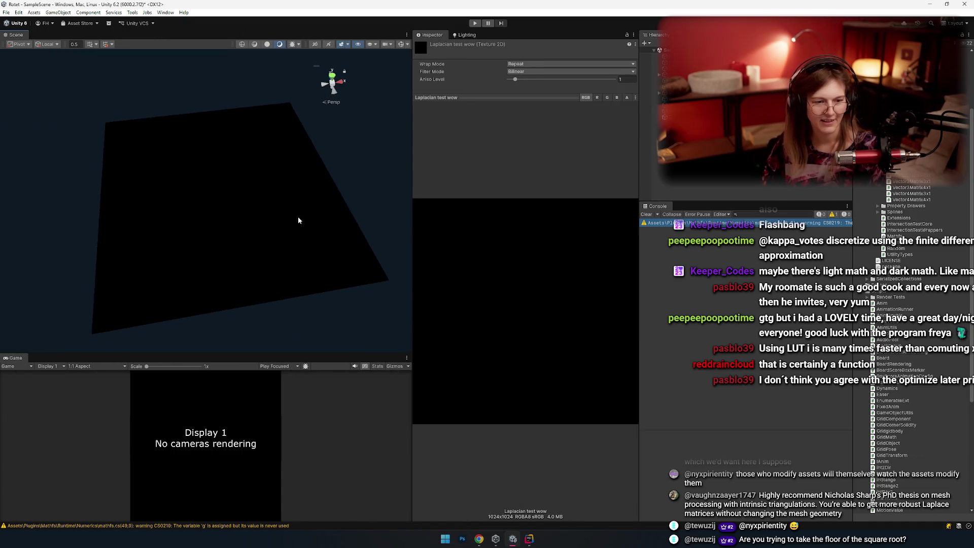
key("alt+Tab")
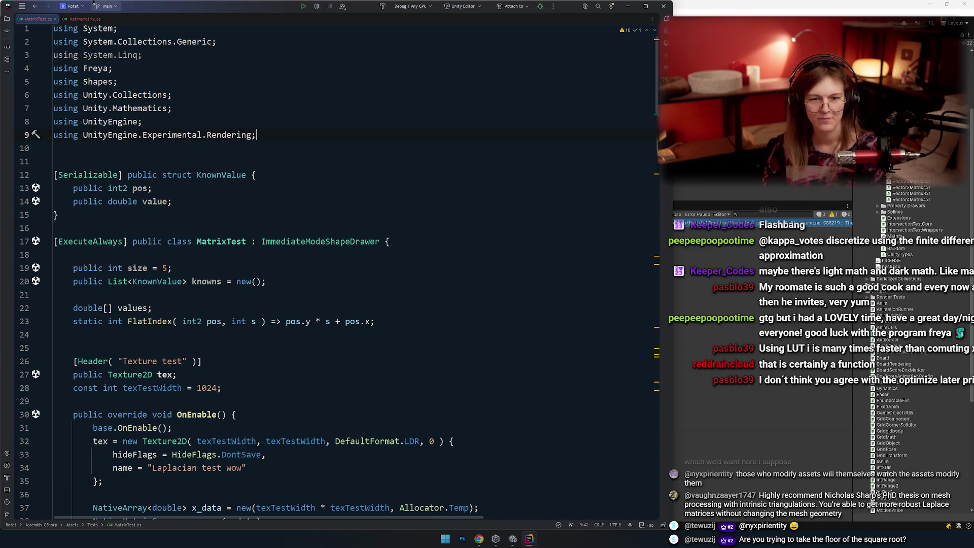
left_click(83, 19)
scroll(203, 152, "up", 3)
left_click(32, 20)
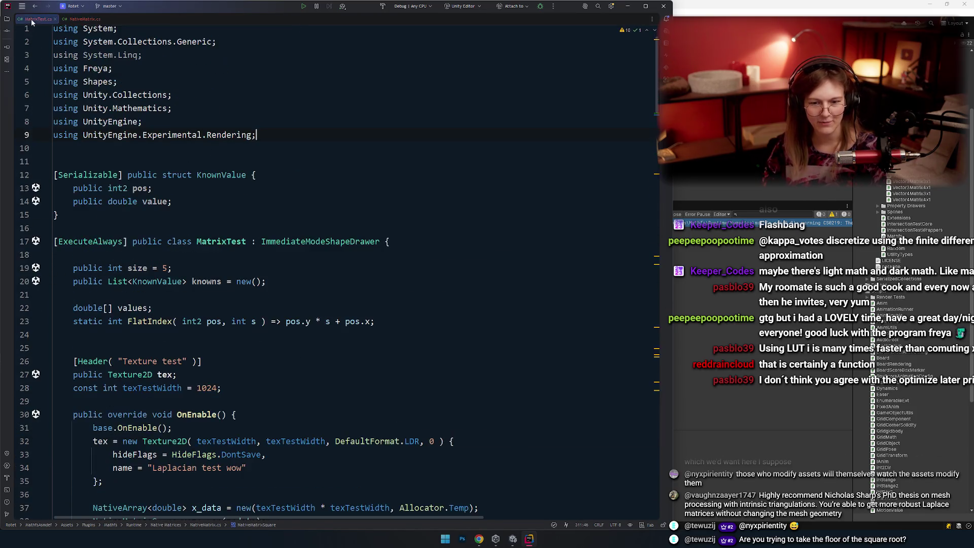
scroll(214, 214, "down", 6)
type("x[4, 5] = 1;")
scroll(280, 216, "down", 1)
scroll(280, 216, "down", 1)
left_click(193, 188)
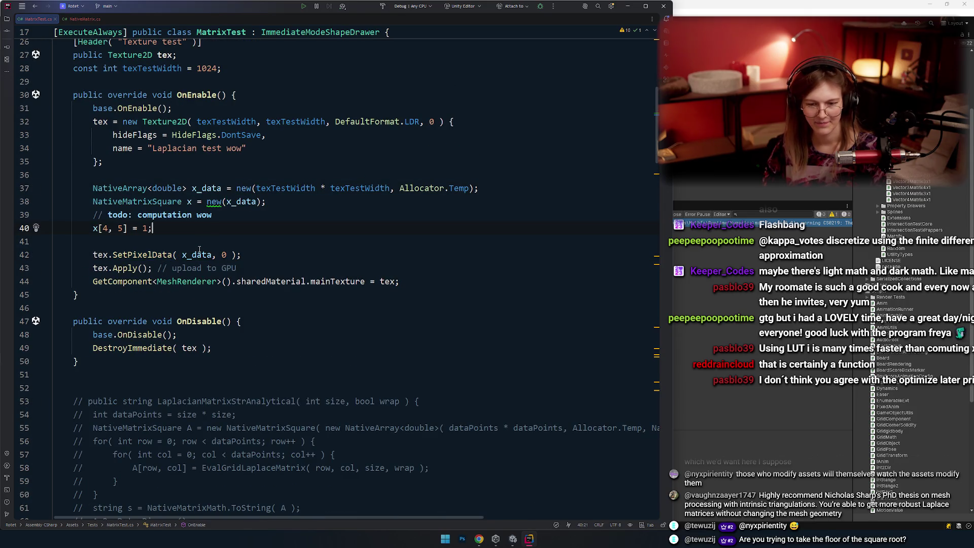
double_click(148, 255)
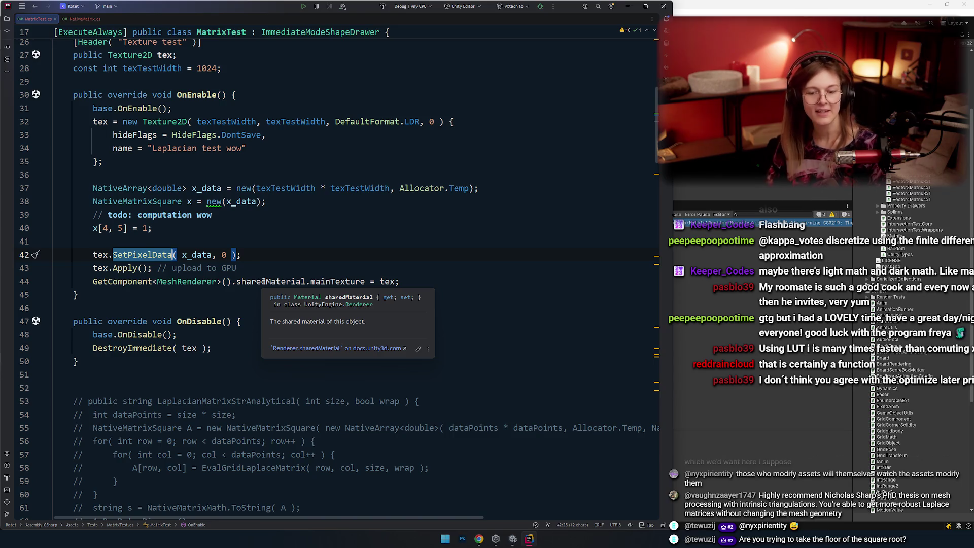
left_click(238, 231)
mouse_move(168, 250)
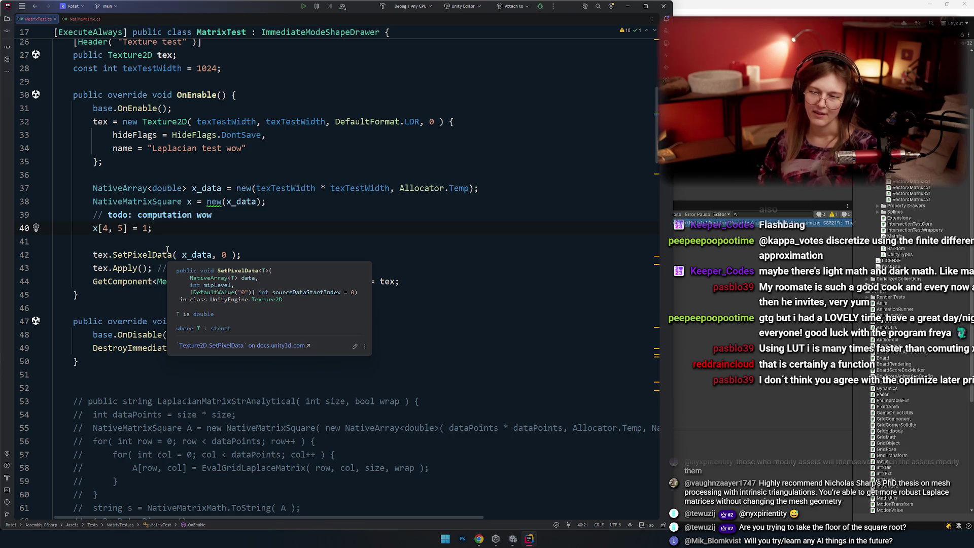
double_click(414, 121)
Replace DefaultFormat.LDR with TextureFormat.RFloat in the texture constructor on line 32.
key("BackSpace")
key("ctrl+space")
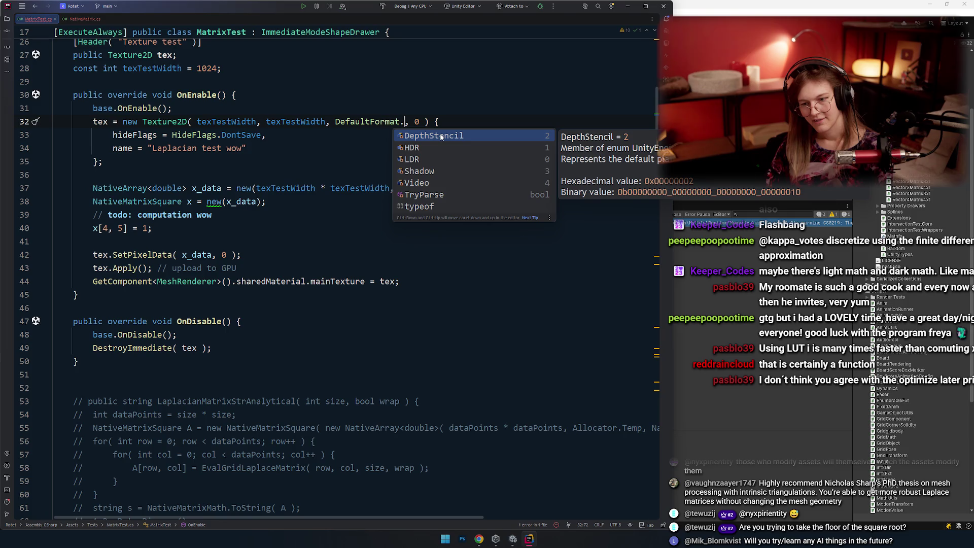
key("BackSpace")
key("ctrl+shift+Left")
type("Texture")
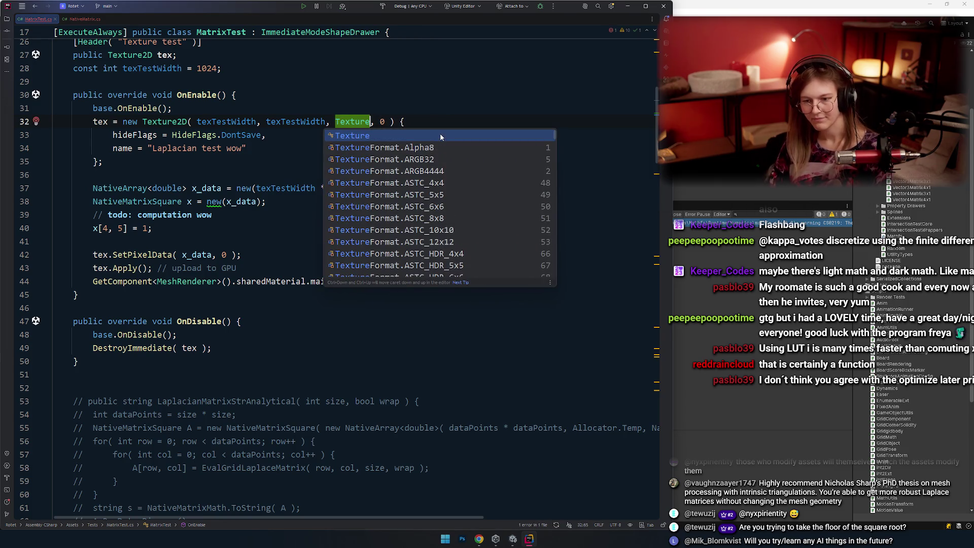
key("Down")
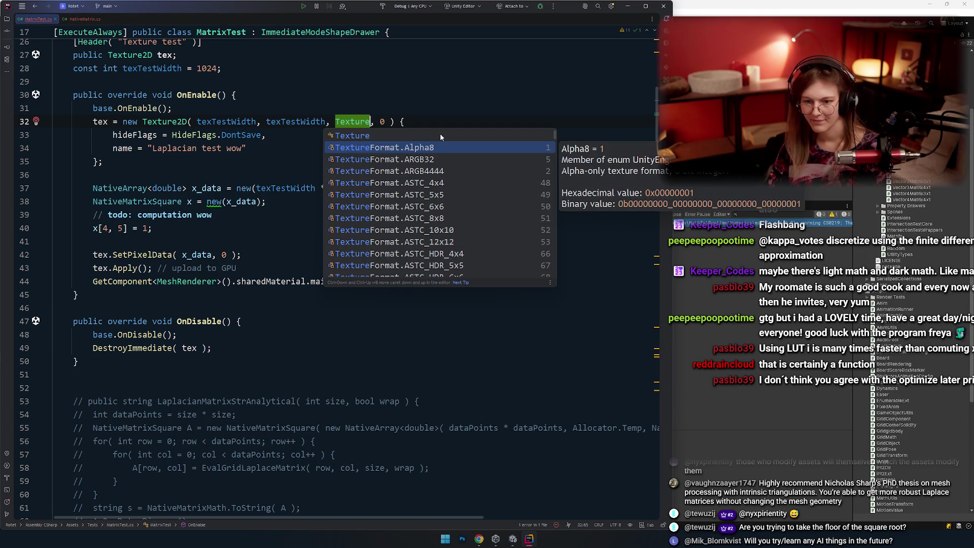
type("Format.RFl")
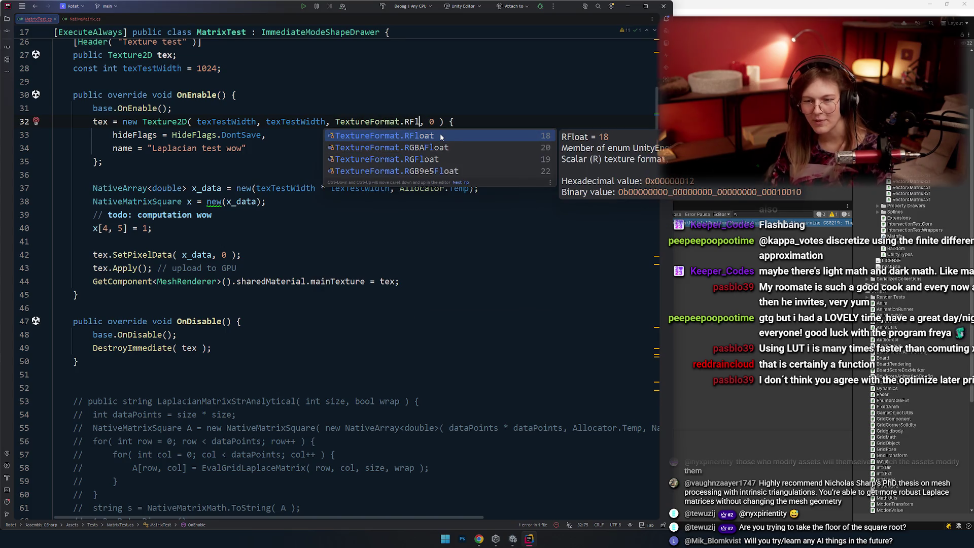
key("Down")
key("Return")
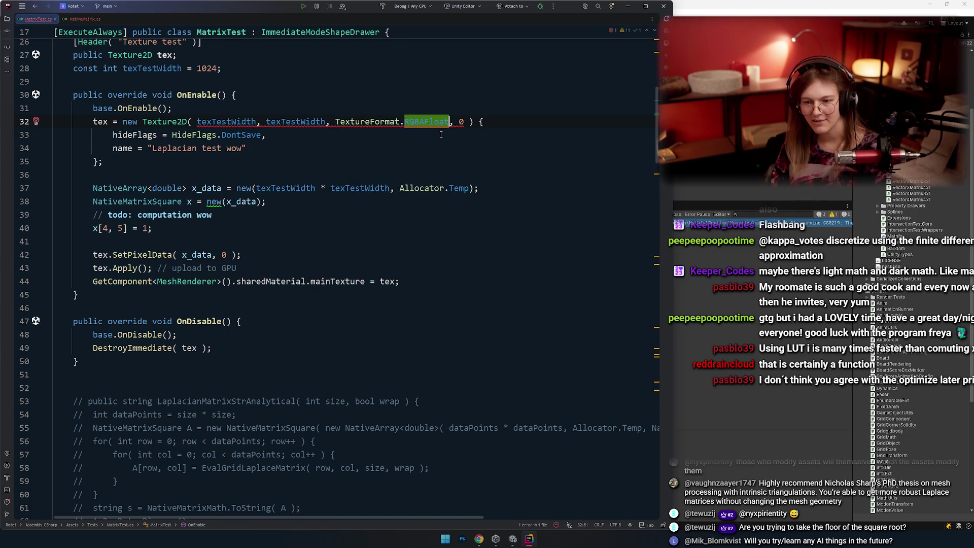
type("Rflo")
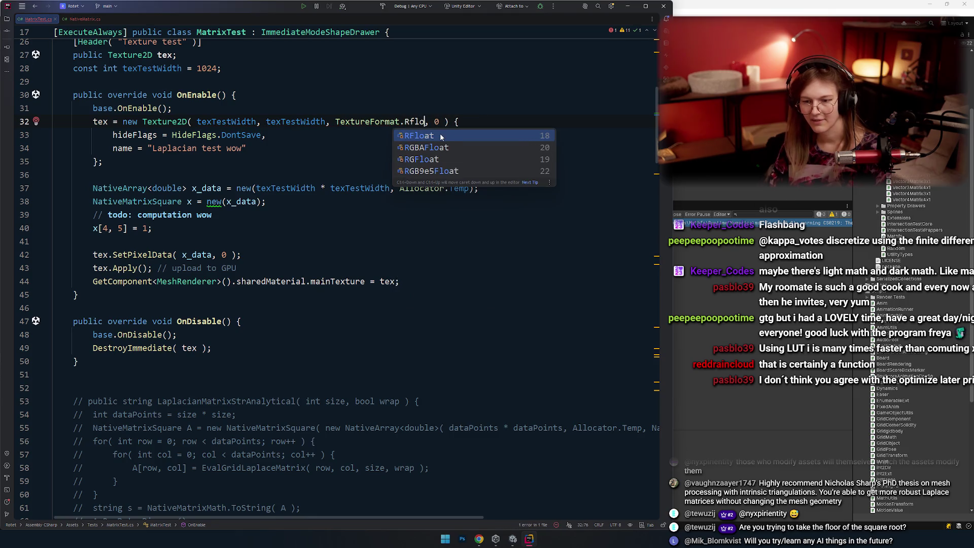
key("Return")
Select the RFloat argument and the hideFlags and name initializers in OnEnable.
left_click_drag(76, 174, 361, 188)
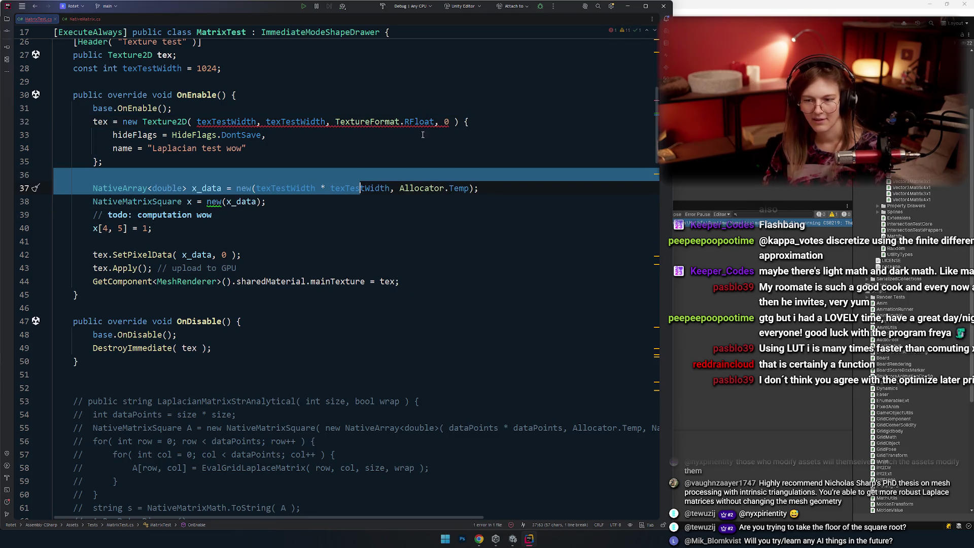
double_click(419, 122)
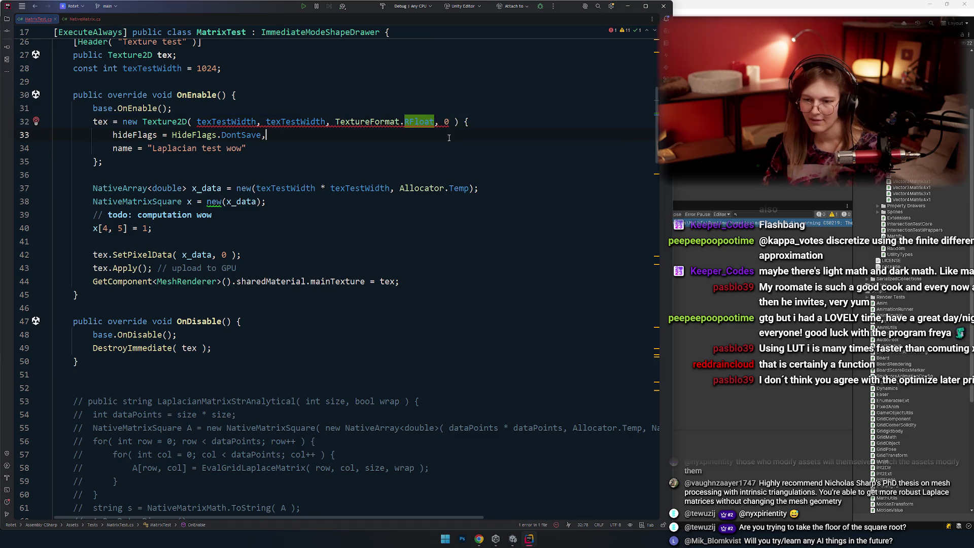
left_click_drag(455, 145, 447, 135)
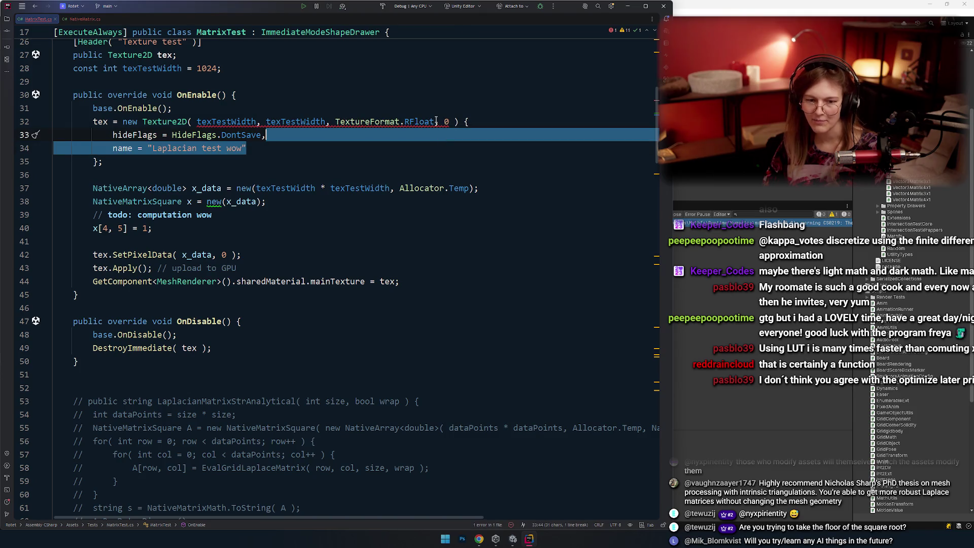
key("Up")
key("Up")
key("Up")
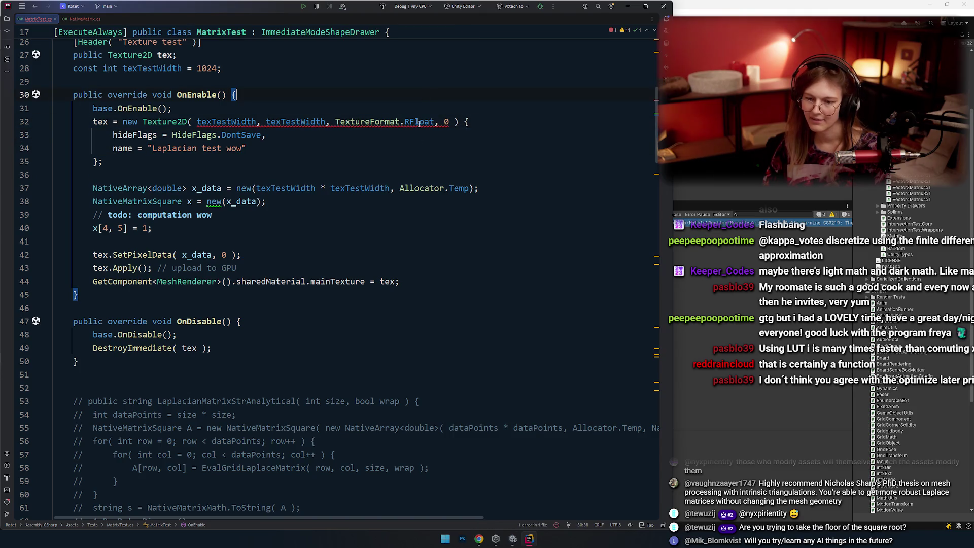
Replace the 0 argument with TextureCreationFlags. and move to the None flag in completion.
mouse_move(419, 124)
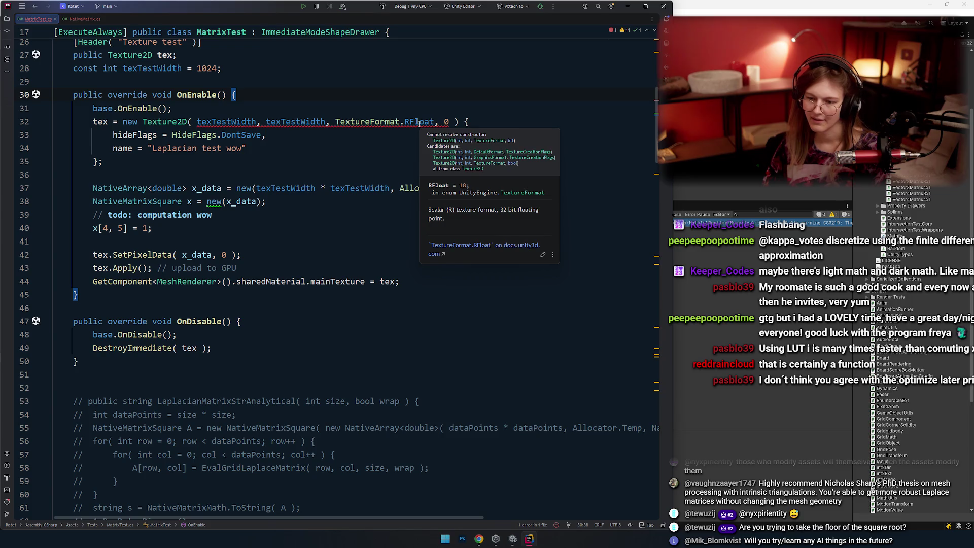
left_click(450, 122)
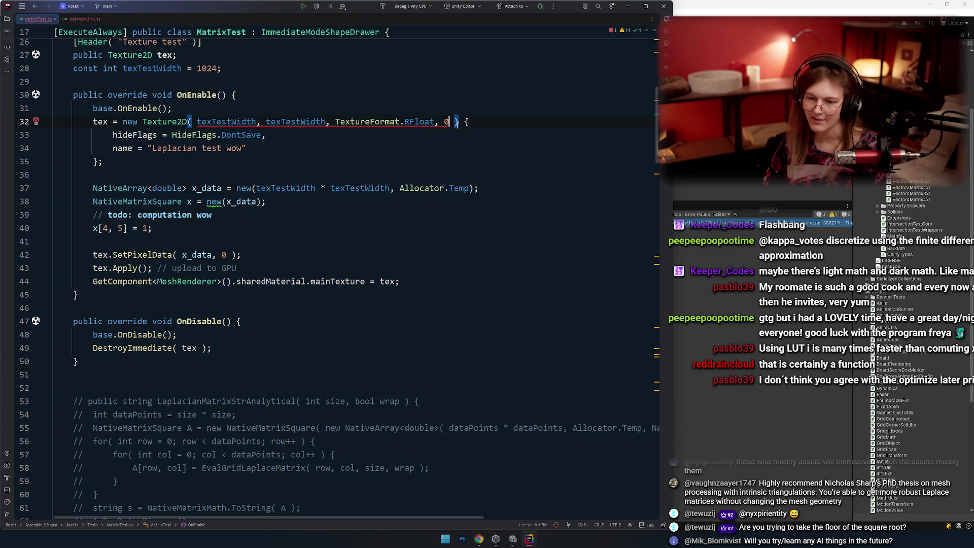
key("BackSpace")
key("ctrl+space")
type("new ")
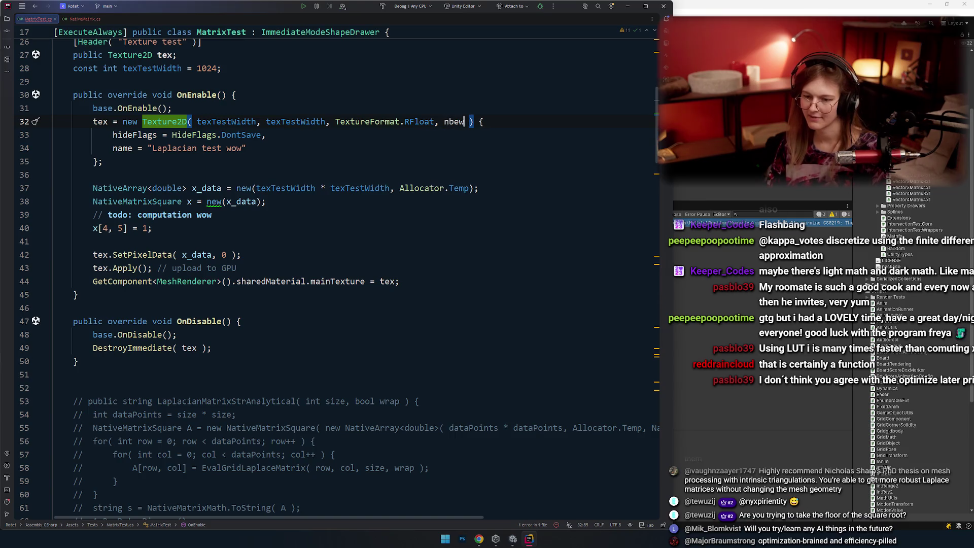
type("T")
key("BackSpace")
key("BackSpace")
key("BackSpace")
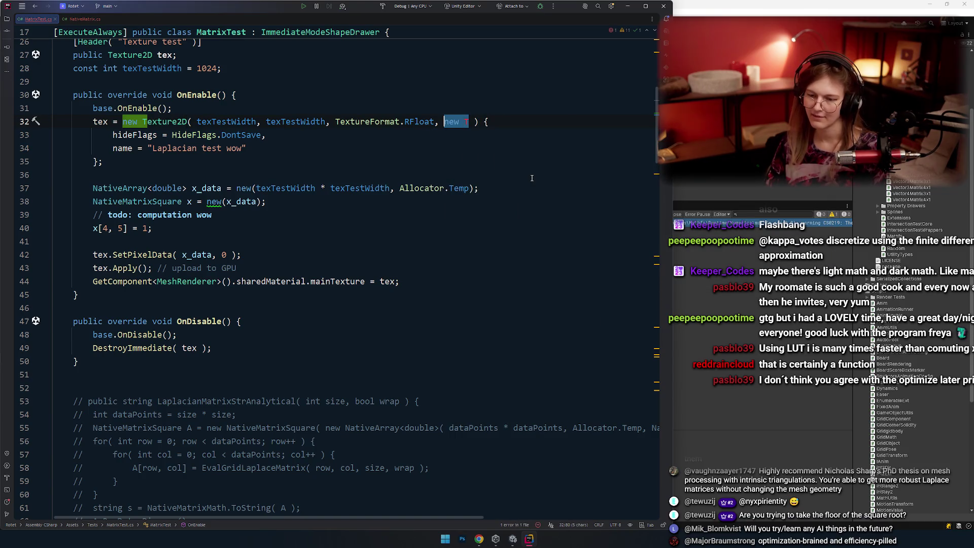
type("TextureCre")
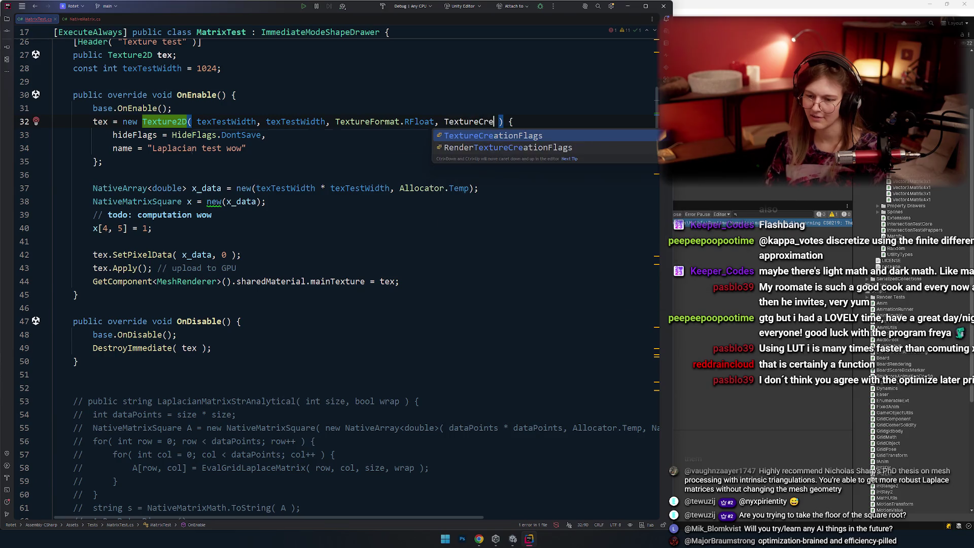
key("Return")
type(".")
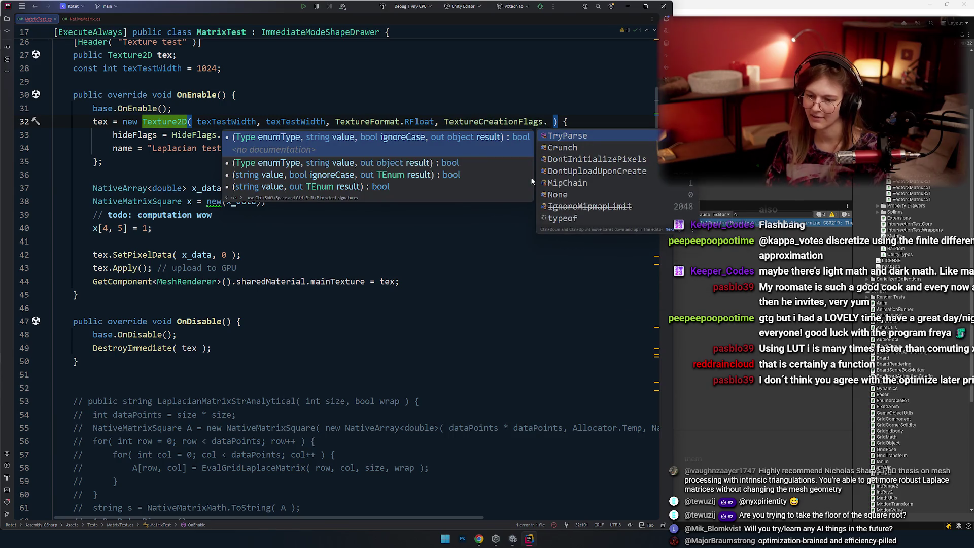
key("Down")
key("Down")
key("Down")
key("Down")
key("Down")
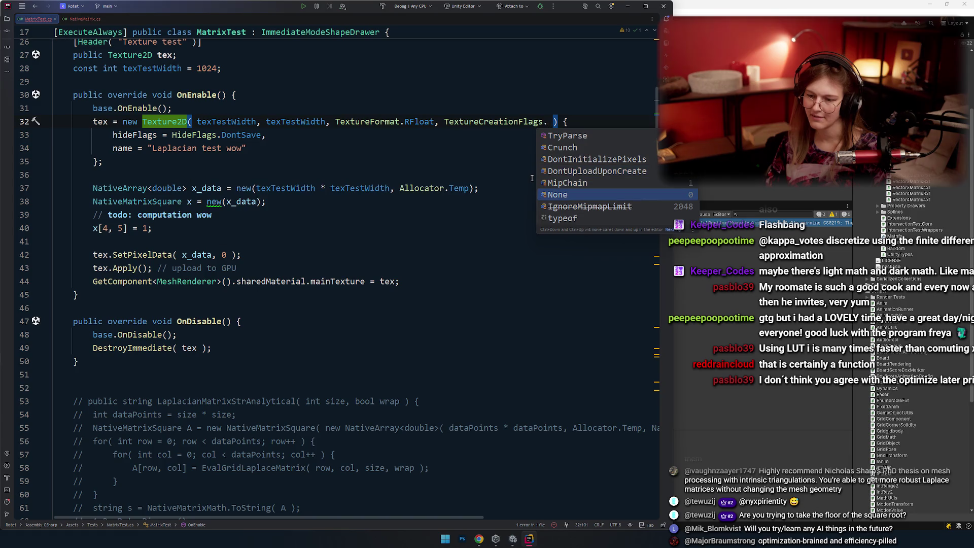